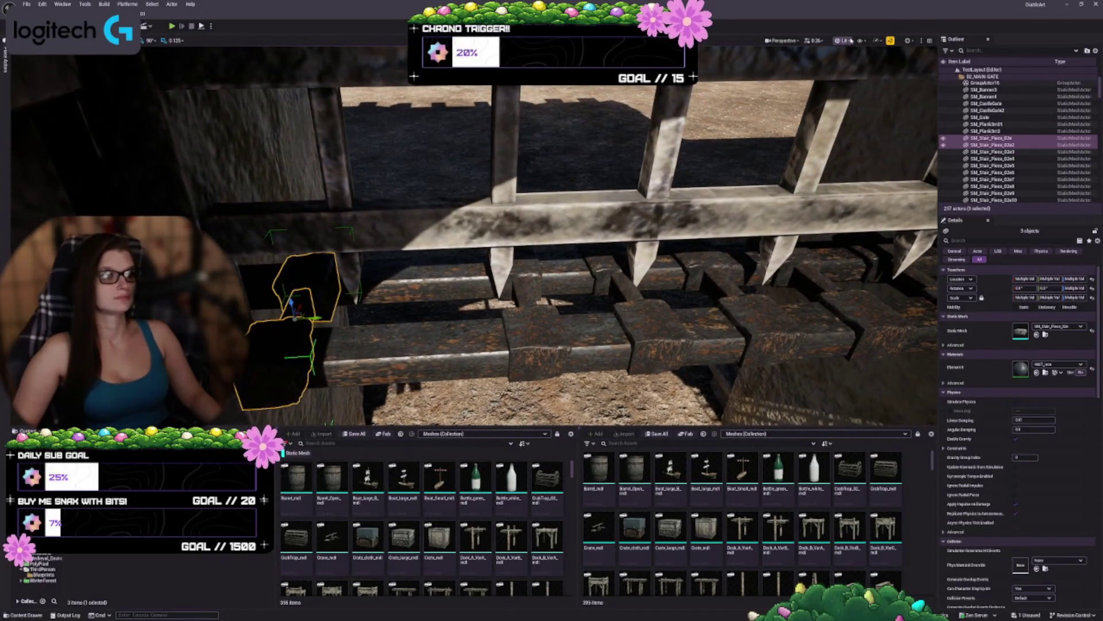
Step: Toggle the viewport to Unlit and back to Lit, and fly to the stair pieces on the beam
click(858, 75)
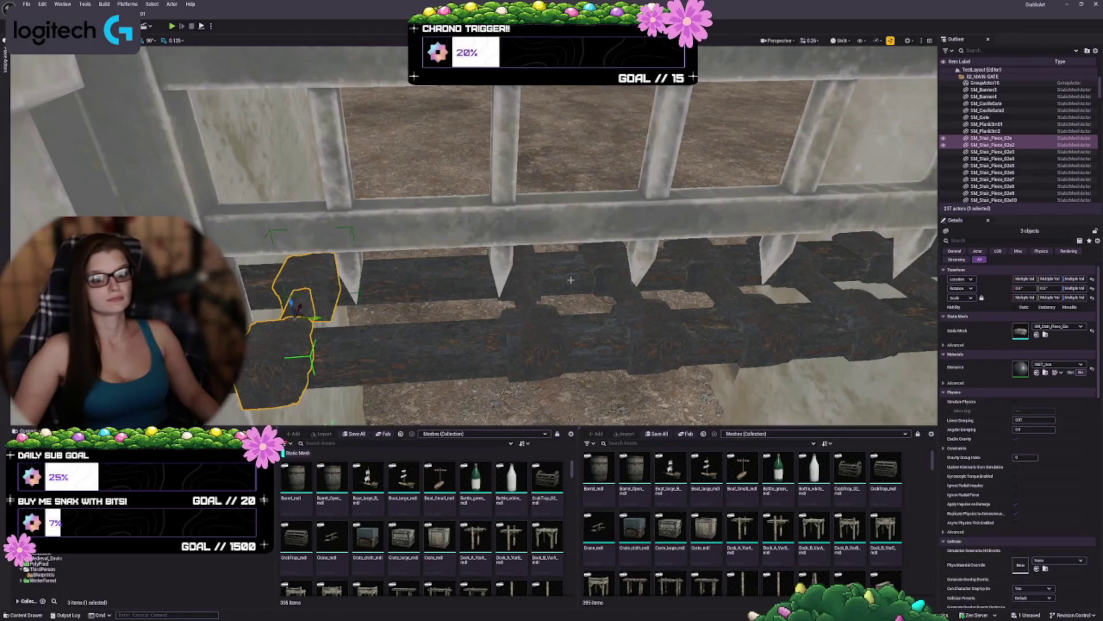
key(w)
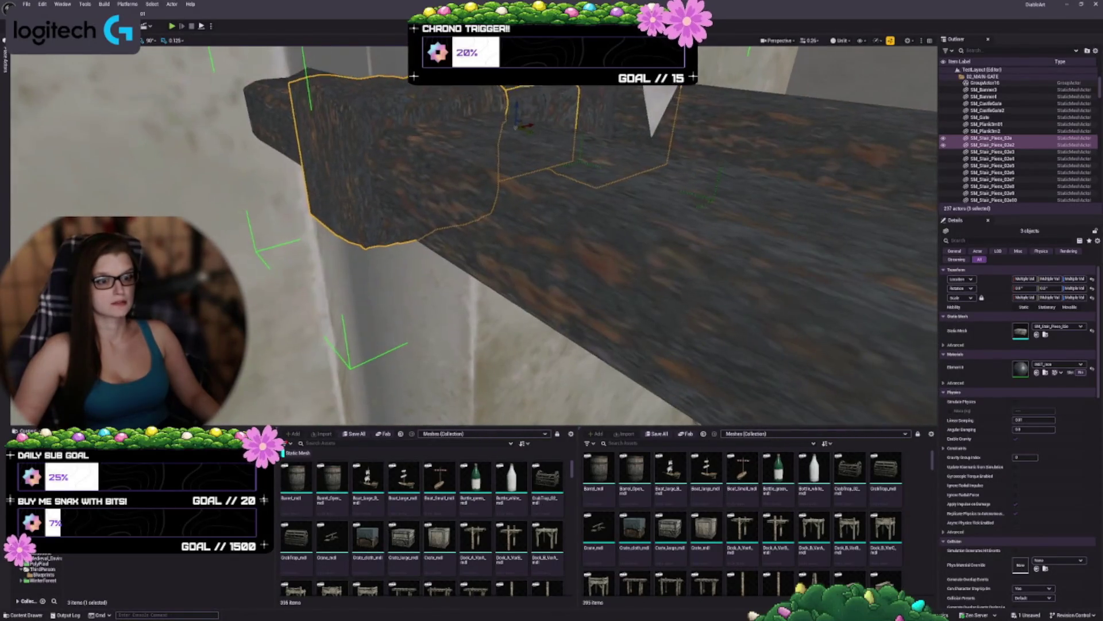
key(s)
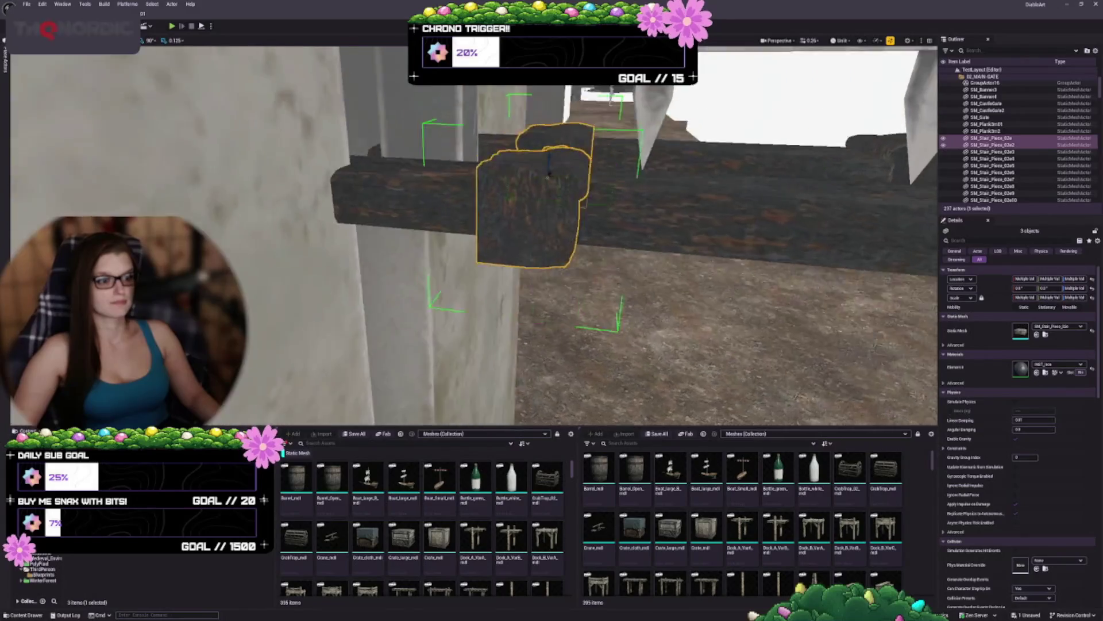
key(d)
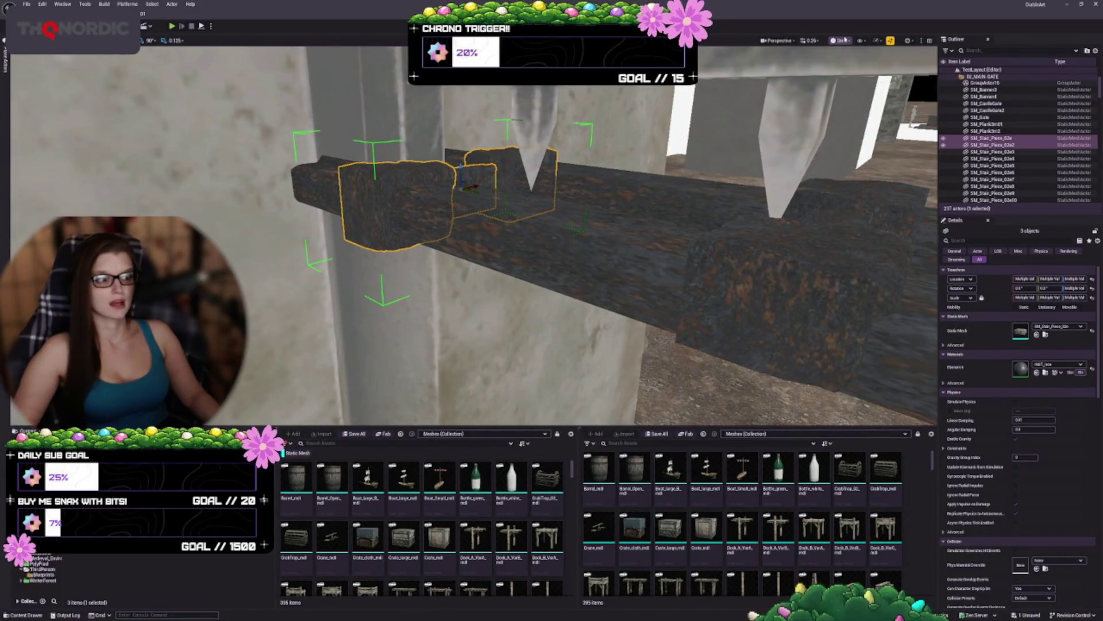
click(852, 67)
key(w)
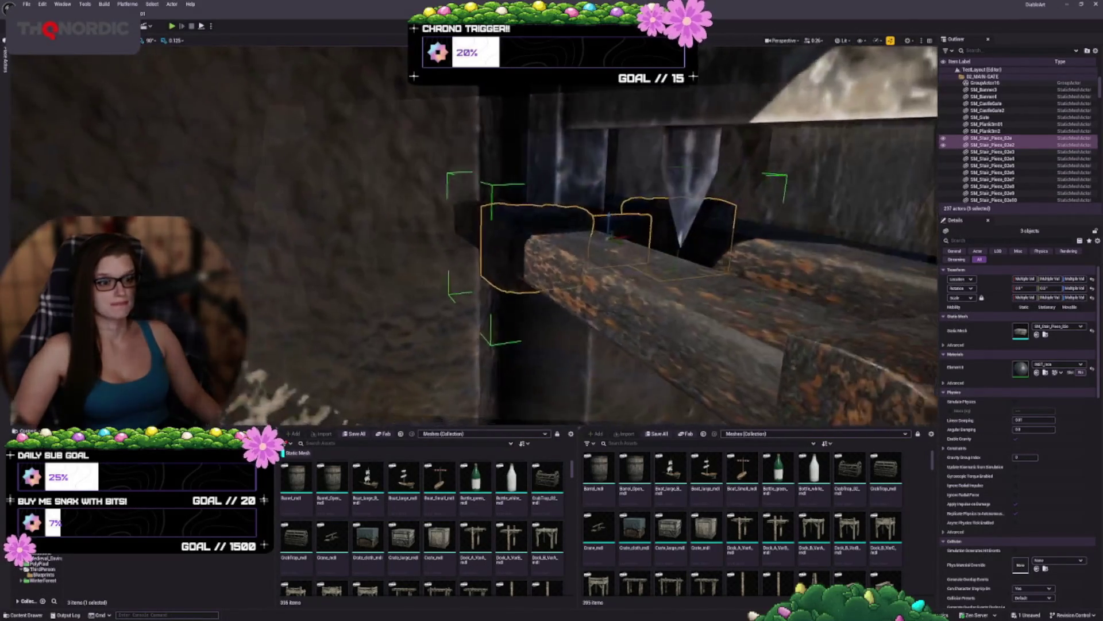
key(s)
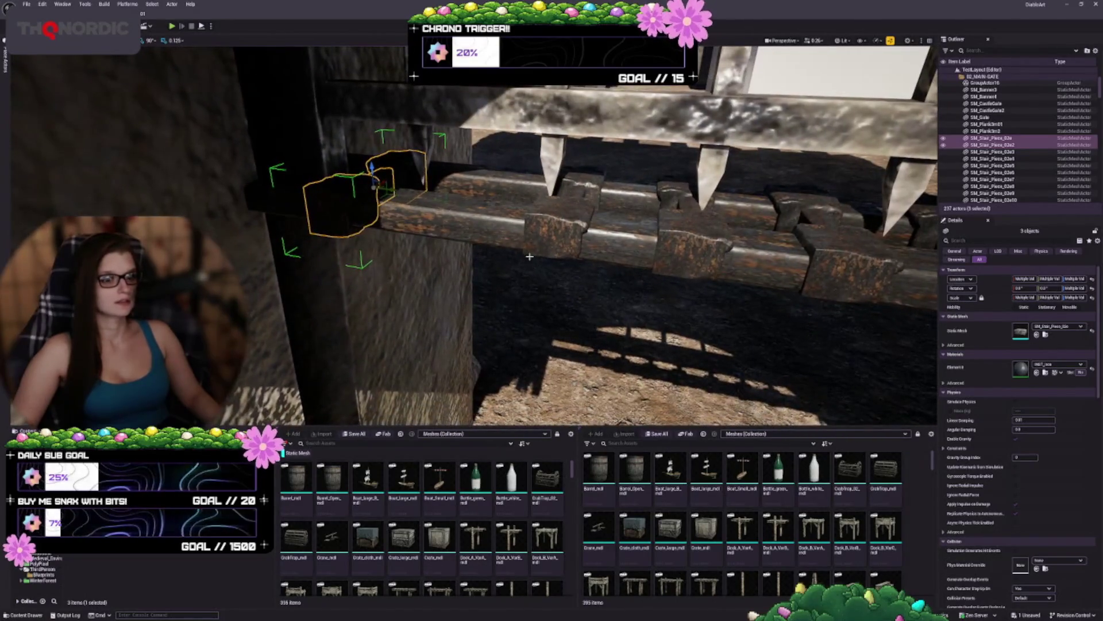
key(a)
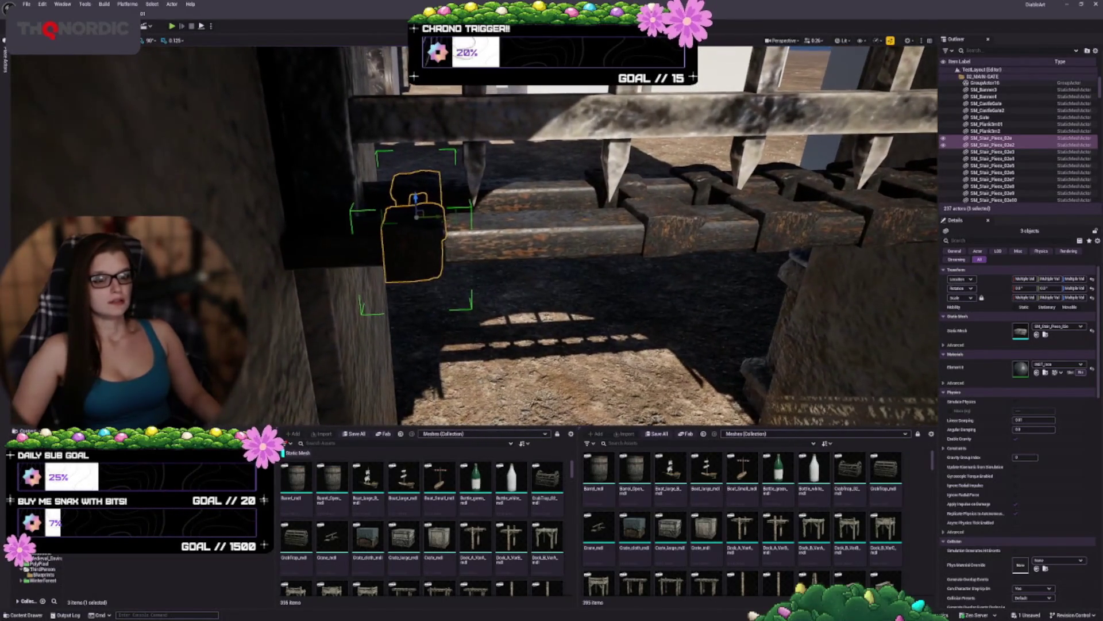
key(d)
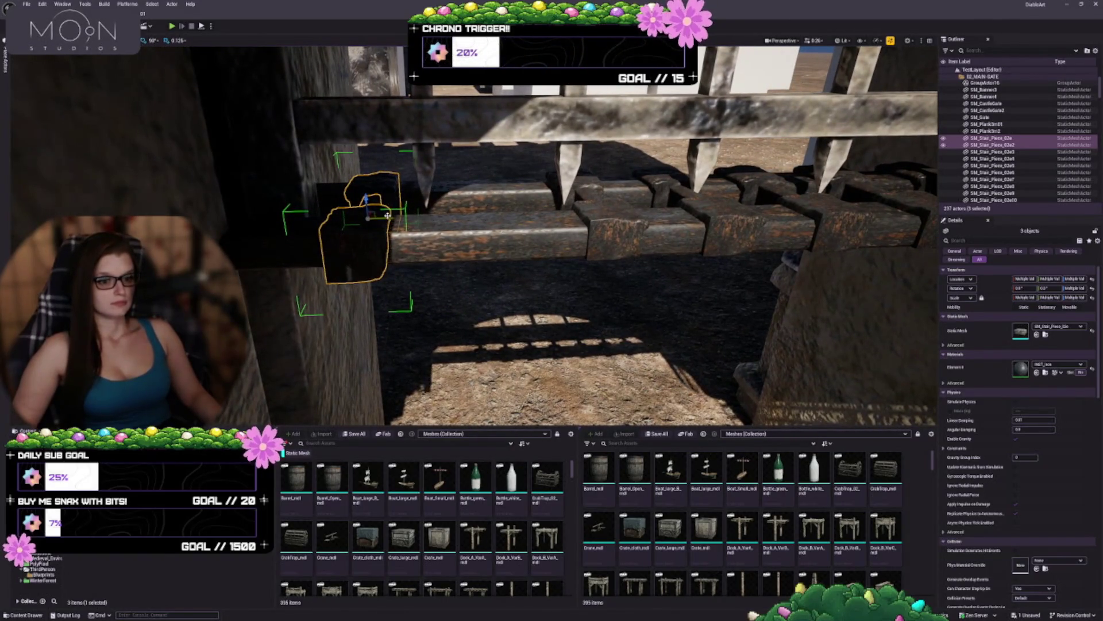
Step: Shift-select the 21 stair pieces lining the portcullis beam
drag(404, 216, 547, 217)
key(s)
key(d)
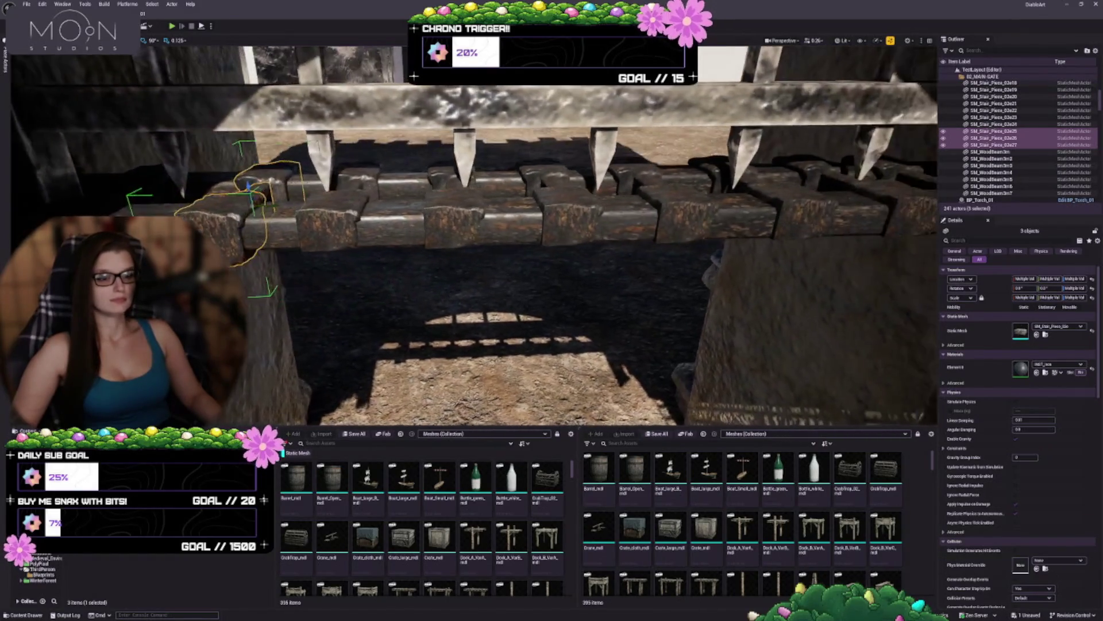
key(ctrl+z)
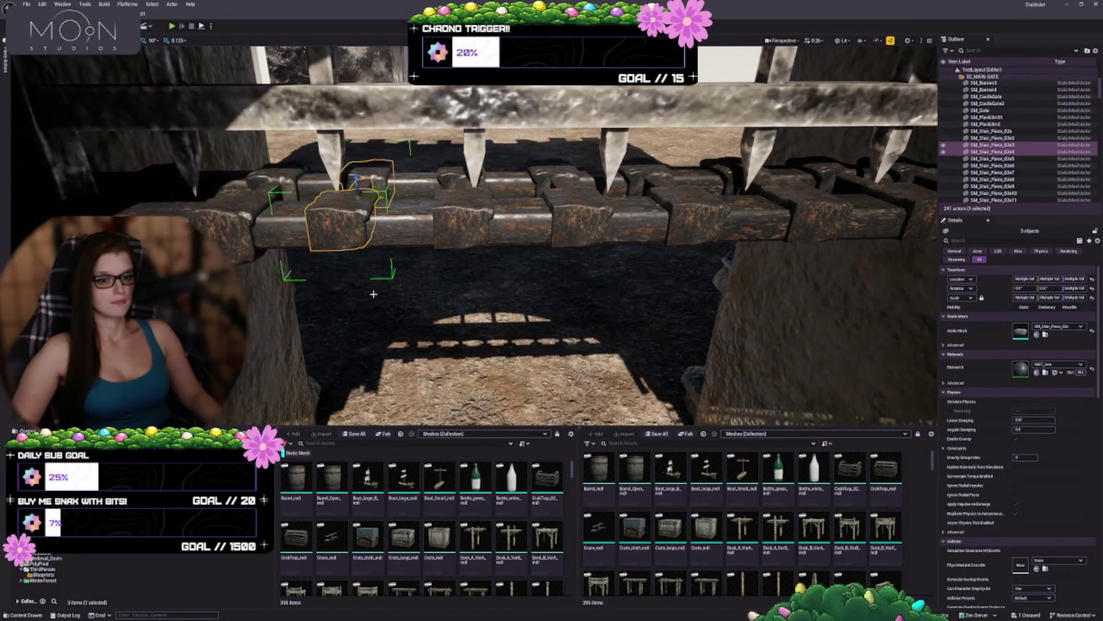
ctrl+click(457, 227)
ctrl+click(575, 221)
ctrl+click(684, 218)
ctrl+click(826, 220)
key(w)
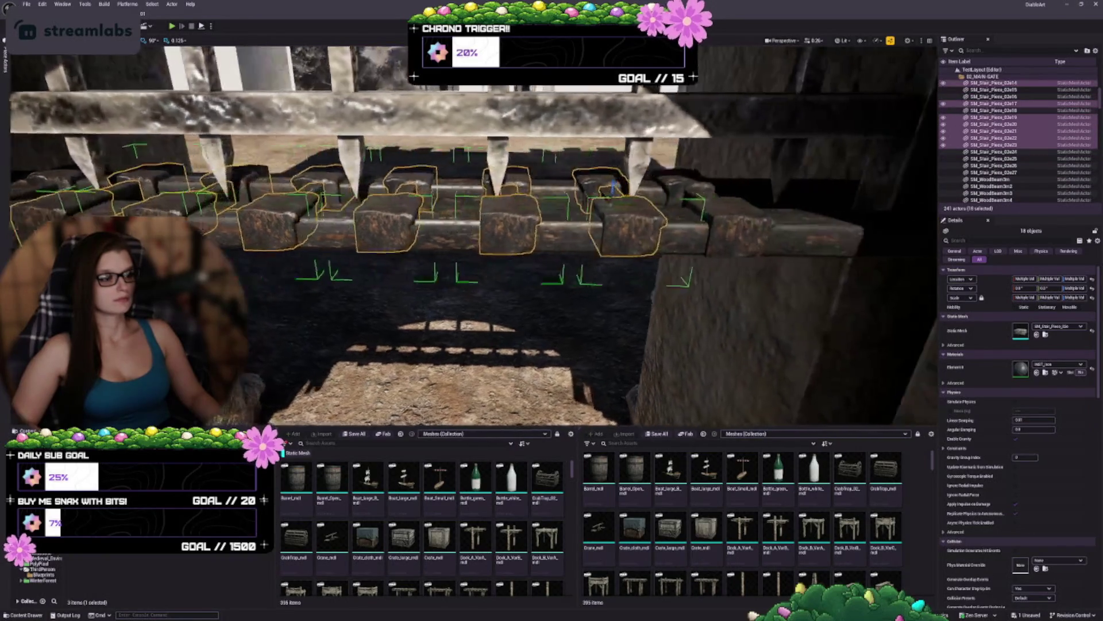
ctrl+click(726, 227)
Step: Delete the selected stair pieces, confirming Apply to All in the dialog
key(Delete)
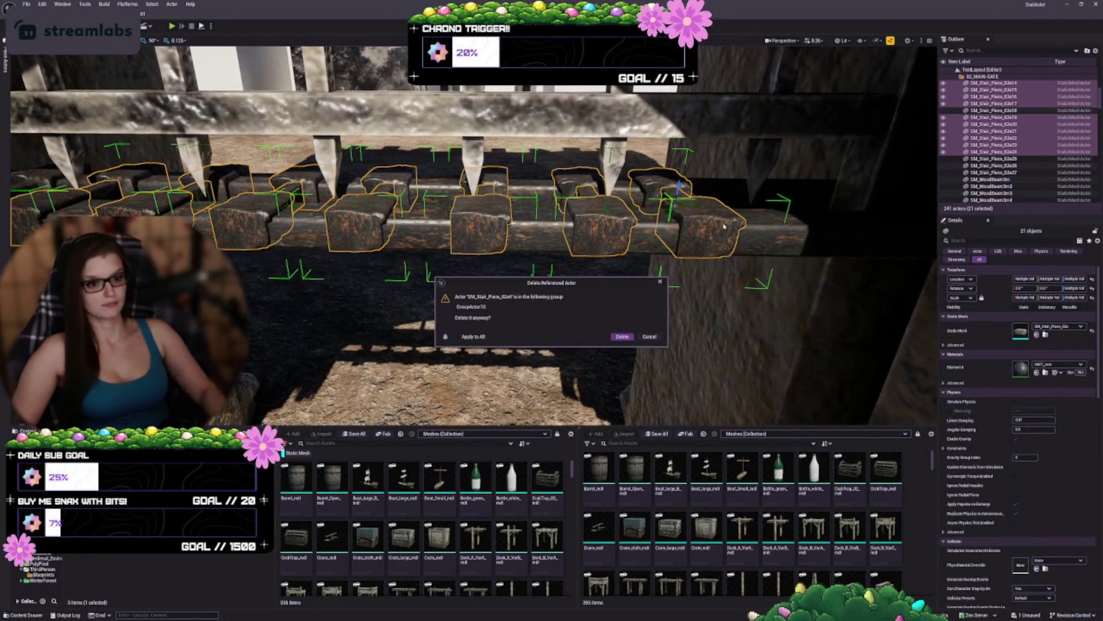
click(621, 338)
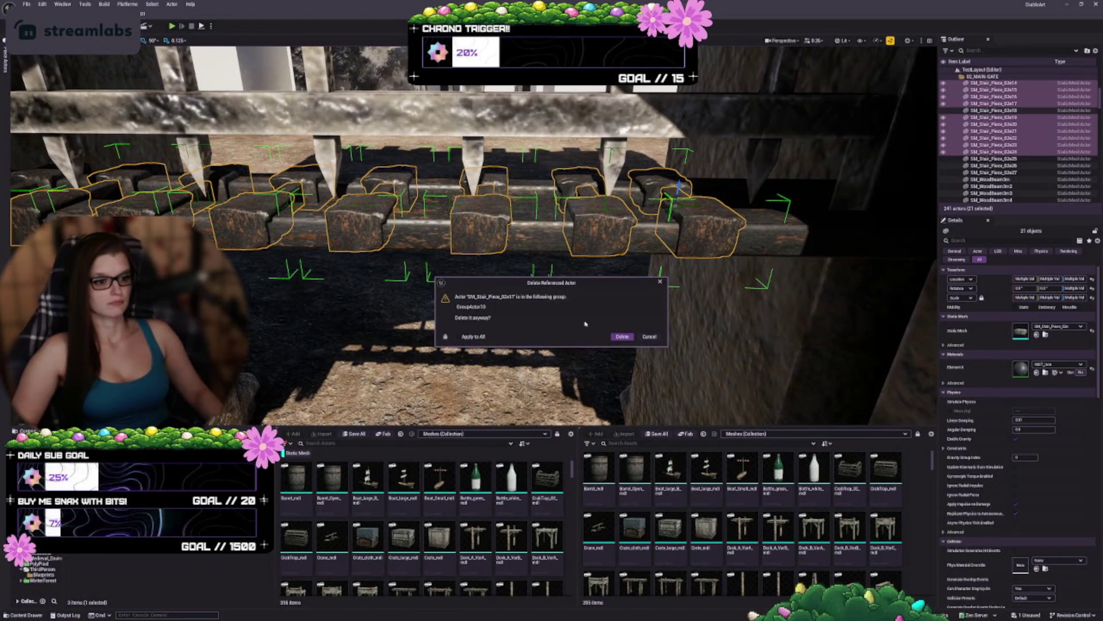
click(622, 337)
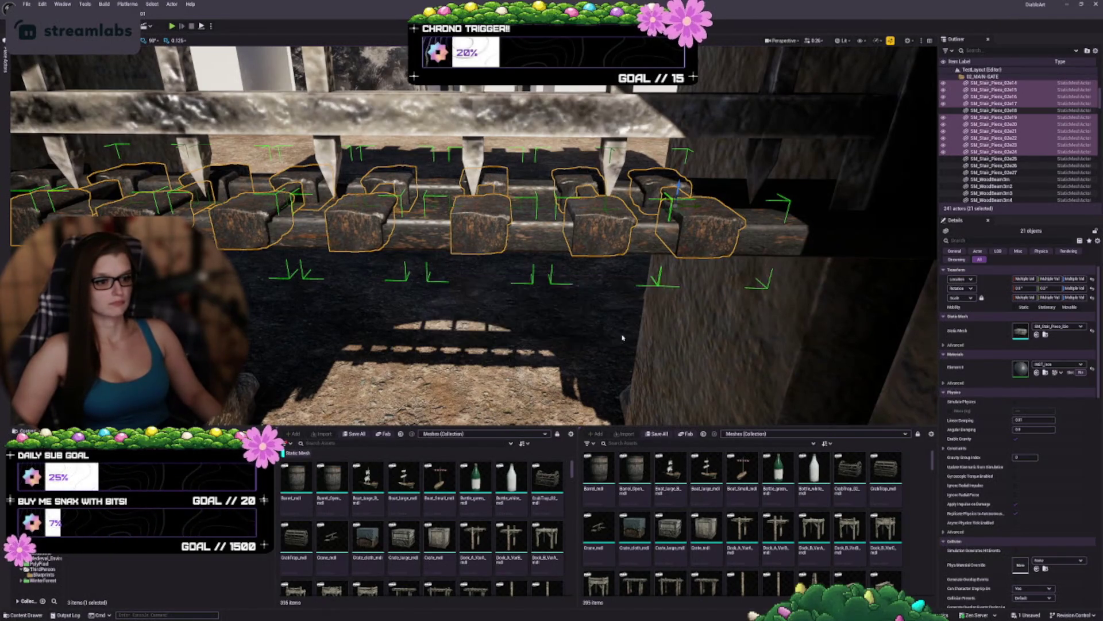
scroll(415, 296, up, 5)
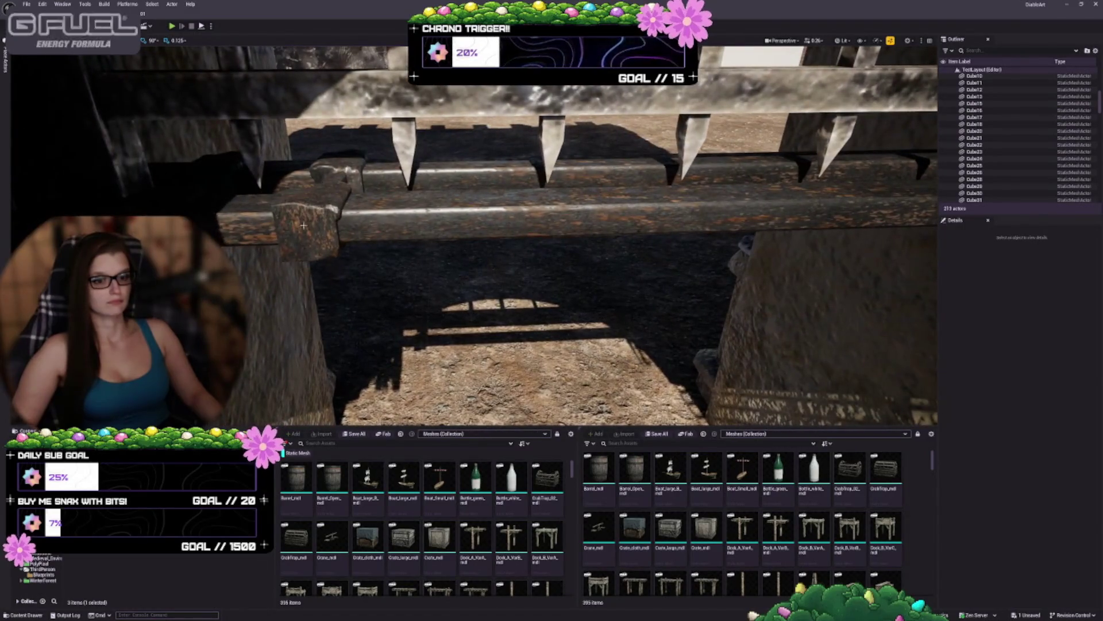
Step: Alt-drag three successive copies of the three stone blocks rightward along the beam, nudge the last set, then deselect
click(320, 214)
drag(551, 287, 598, 288)
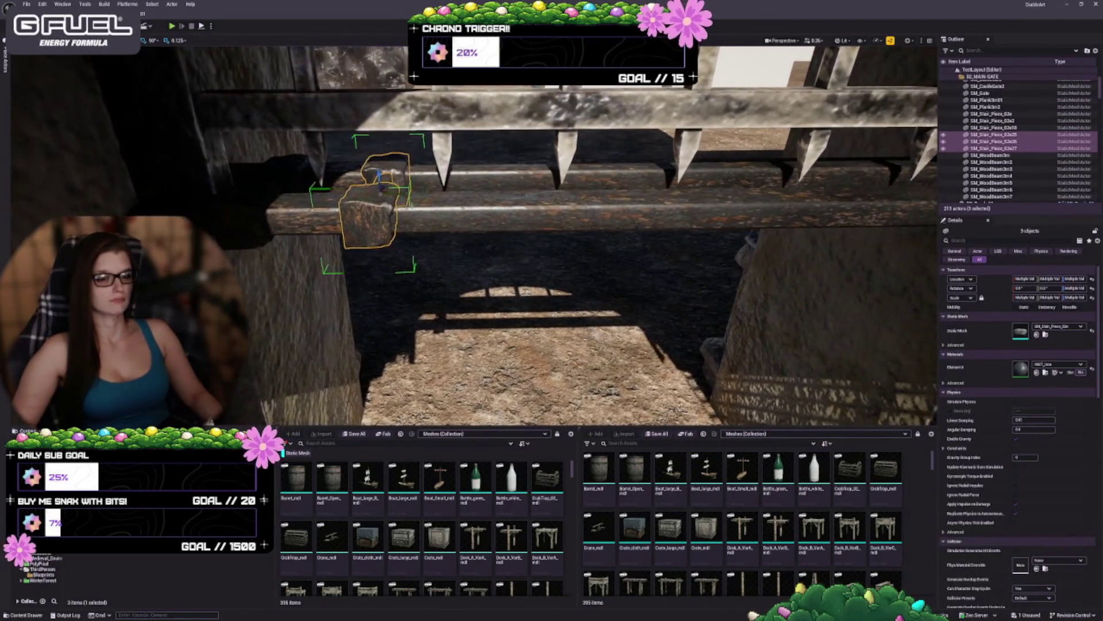
mouse_move(410, 196)
mouse_down()
mouse_move(506, 199)
mouse_move(544, 226)
mouse_move(527, 191)
mouse_up()
key(Right)
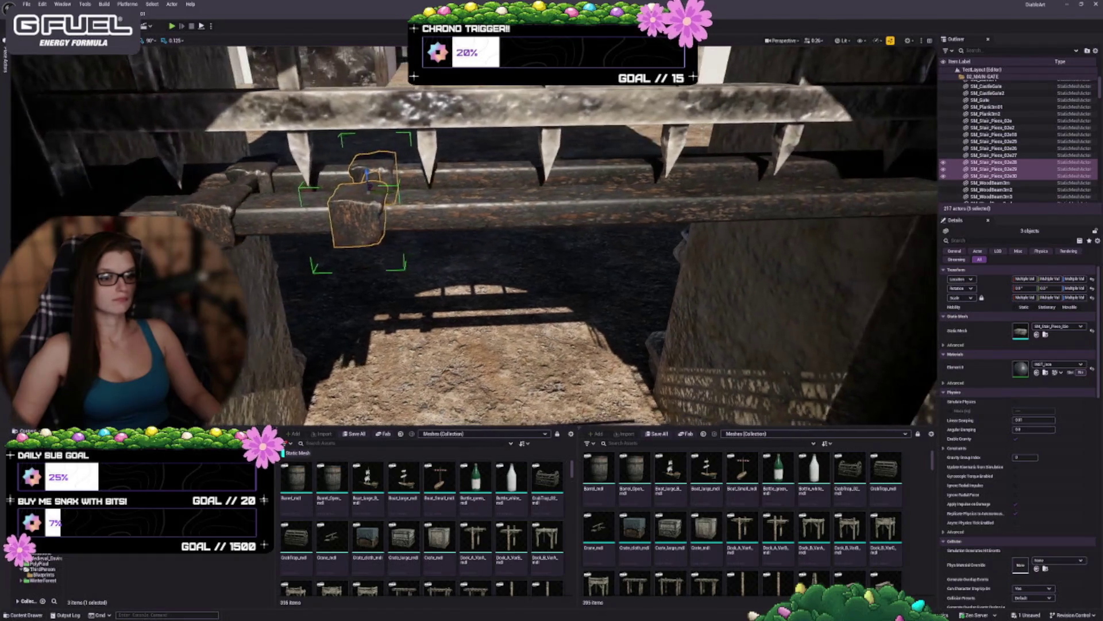
drag(371, 185, 495, 185)
key(Right)
key(Right)
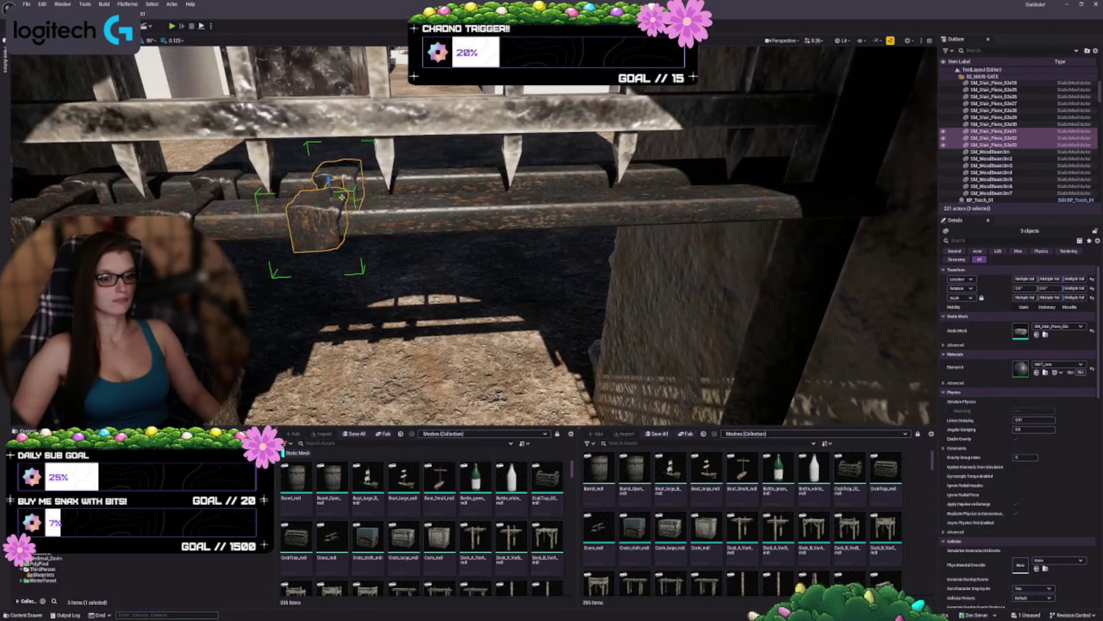
mouse_move(351, 198)
mouse_down()
mouse_move(460, 206)
mouse_move(478, 183)
mouse_move(467, 184)
mouse_move(514, 211)
mouse_up()
key(Right)
key(Right)
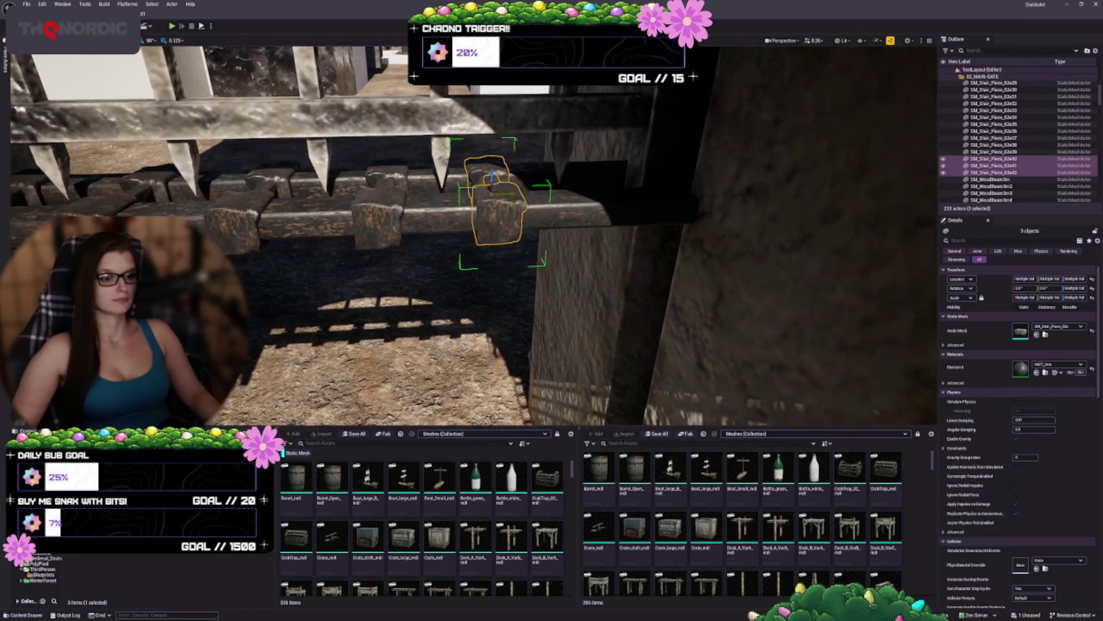
key(Right)
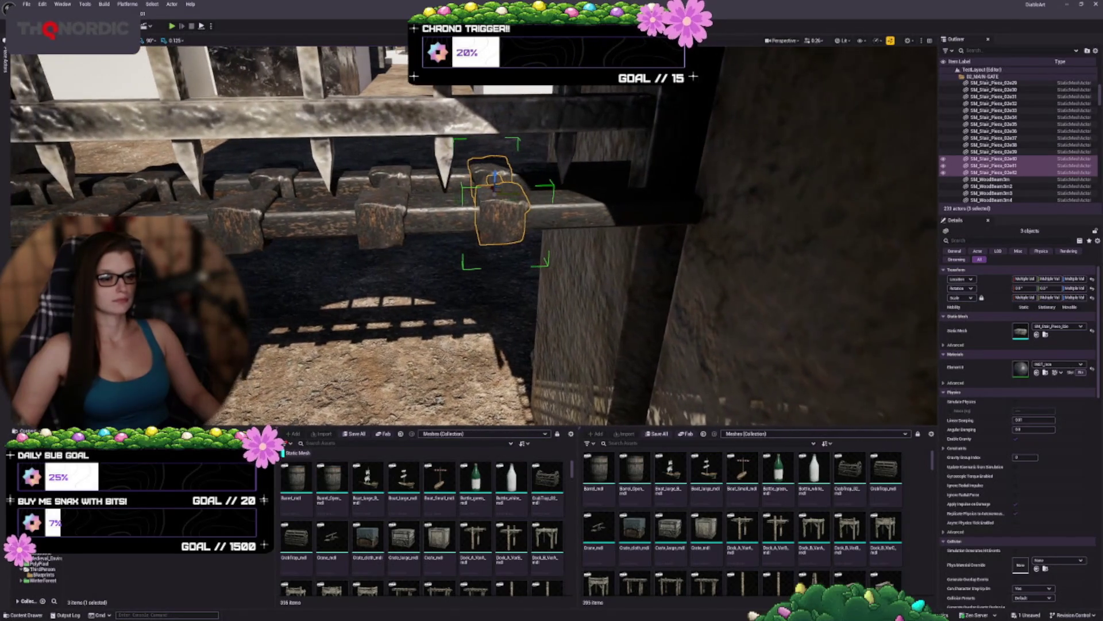
key(Right)
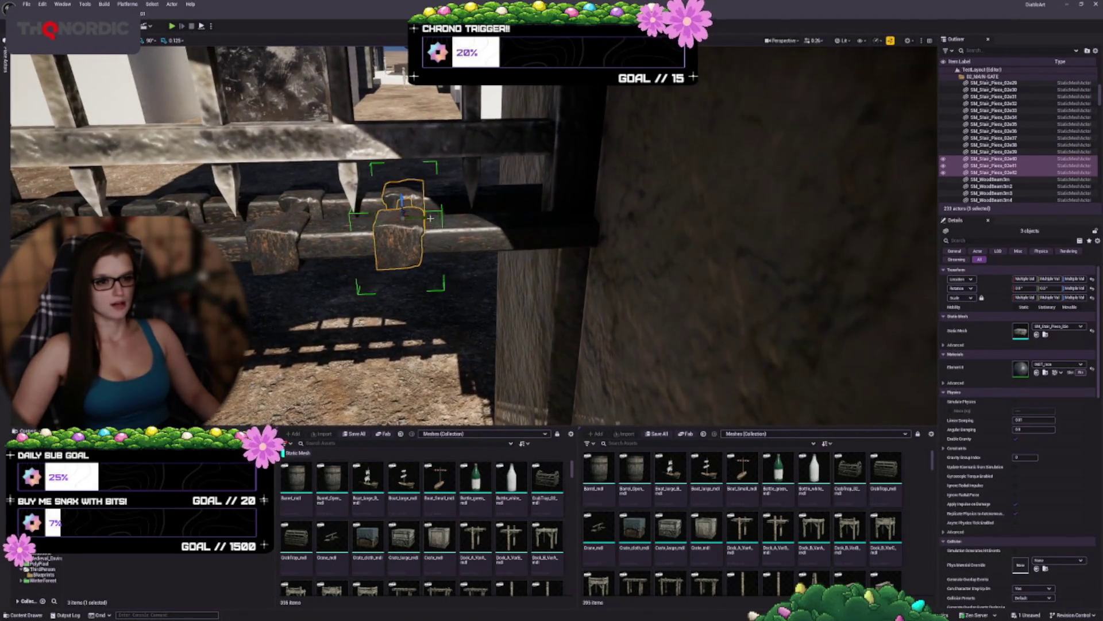
mouse_move(432, 216)
mouse_down()
mouse_move(532, 214)
mouse_move(543, 275)
mouse_up()
key(Escape)
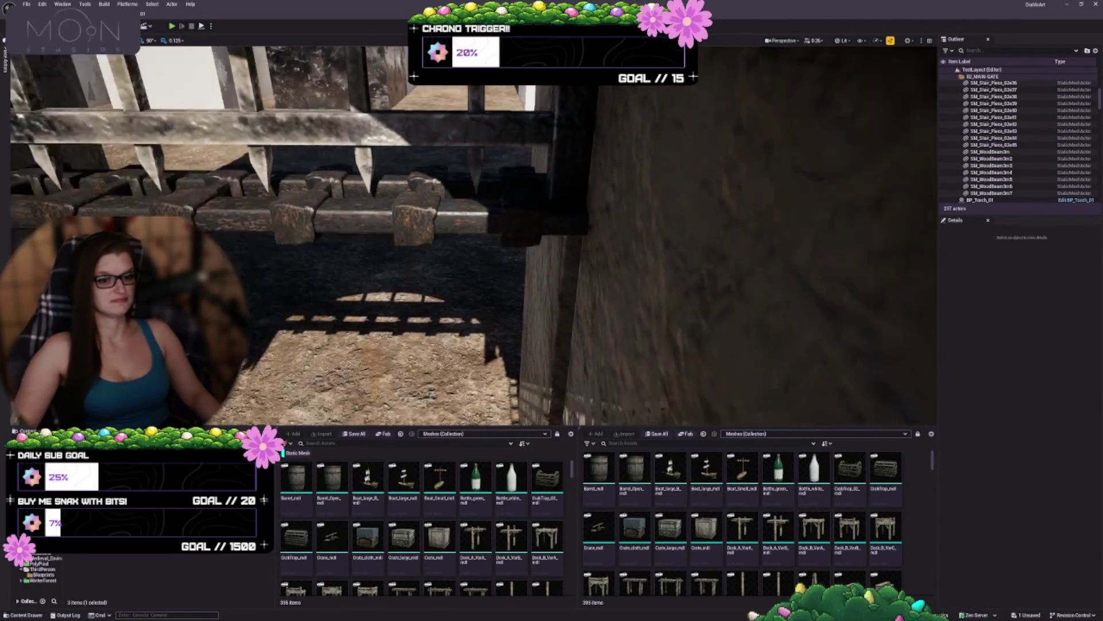
scroll(492, 214, up, 5)
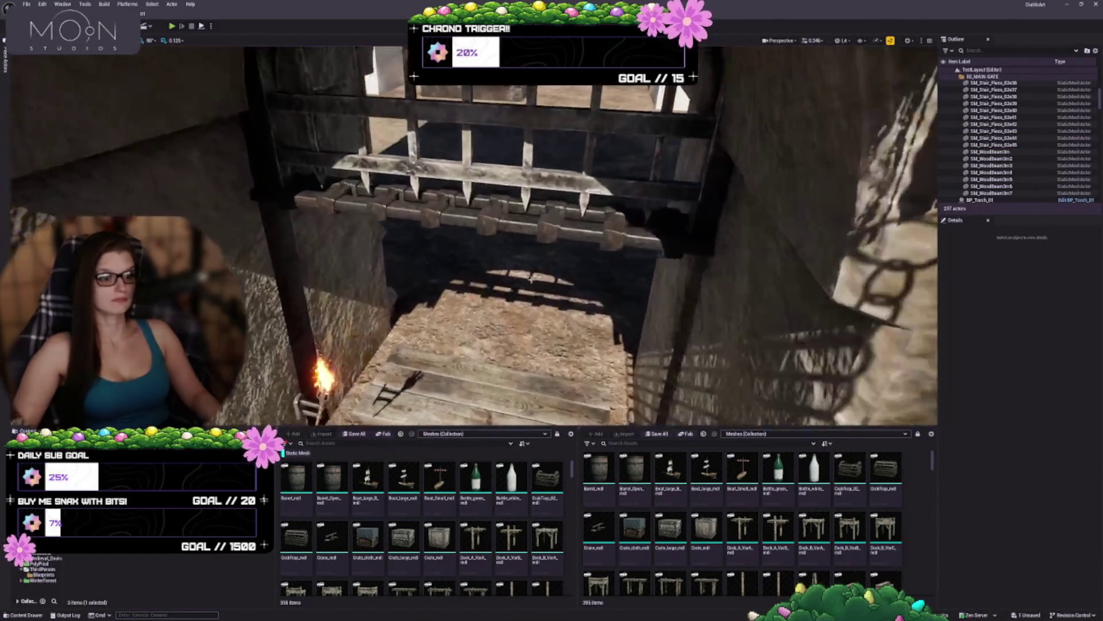
Step: Shift-select all 26 gate blocks and beams across the portcullis
click(685, 260)
ctrl+click(687, 247)
ctrl+click(626, 215)
ctrl+click(575, 193)
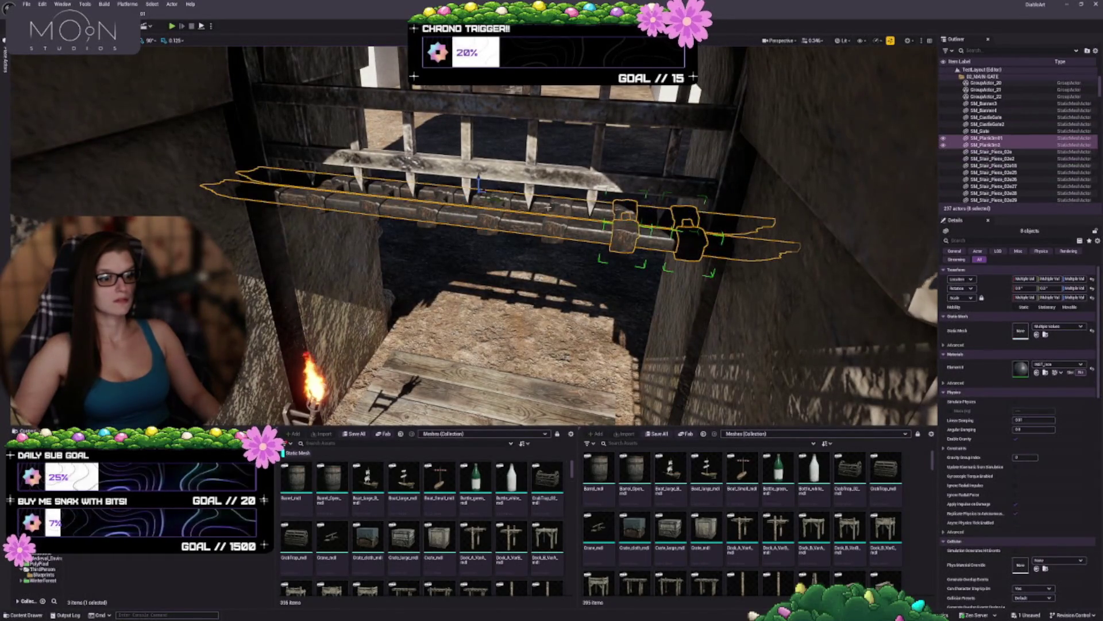
ctrl+click(557, 222)
ctrl+click(494, 218)
ctrl+click(429, 216)
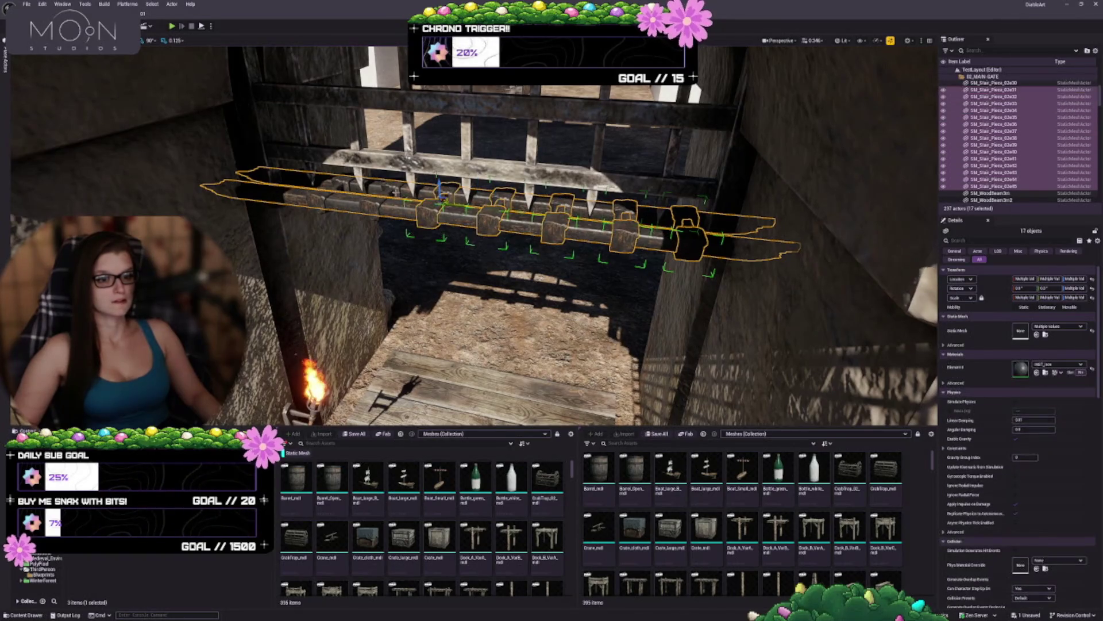
ctrl+click(373, 202)
ctrl+click(331, 195)
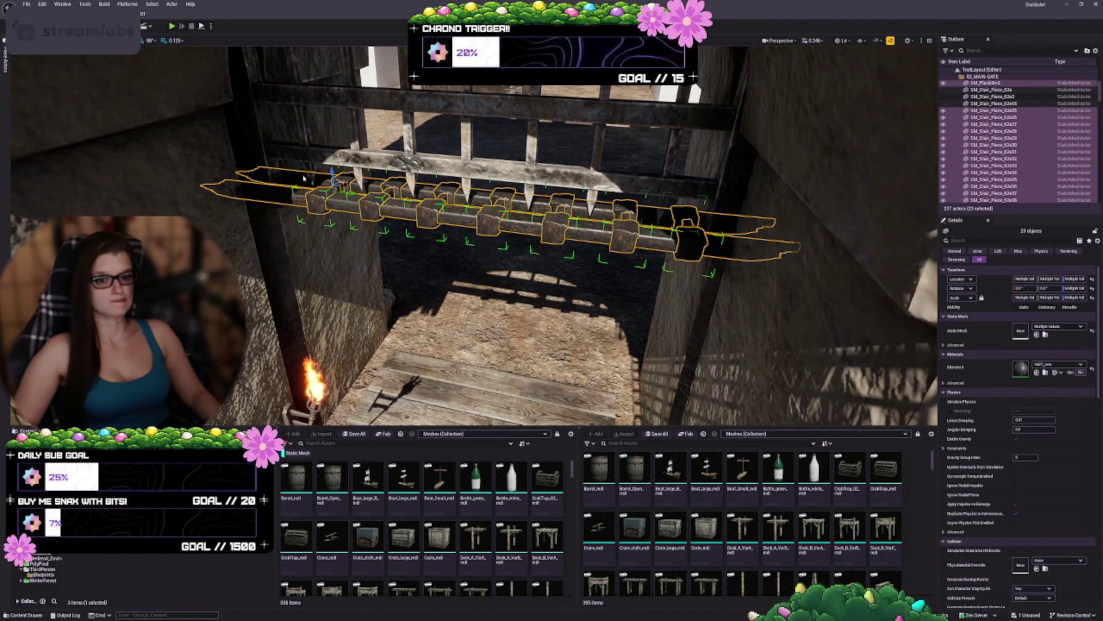
ctrl+click(303, 176)
mouse_move(404, 300)
mouse_down()
mouse_move(391, 296)
mouse_move(397, 287)
mouse_move(406, 299)
mouse_move(387, 251)
mouse_up()
Step: Group the pieces with Ctrl+G, lower the group onto the wooden stairs, and deselect it
key(ctrl+g)
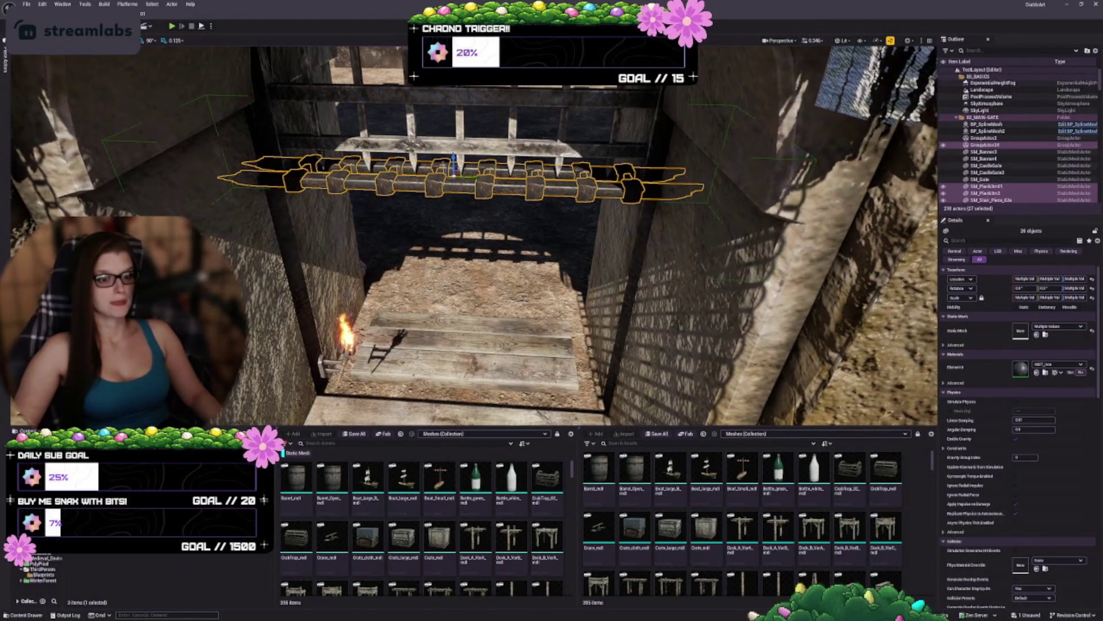
drag(454, 164, 460, 299)
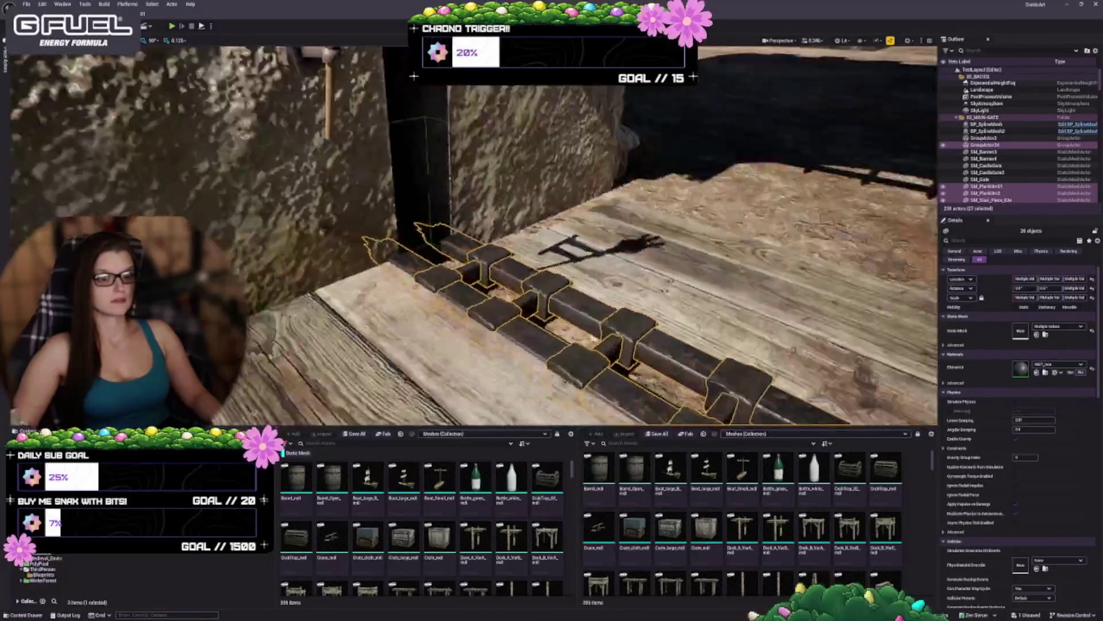
drag(471, 259, 414, 253)
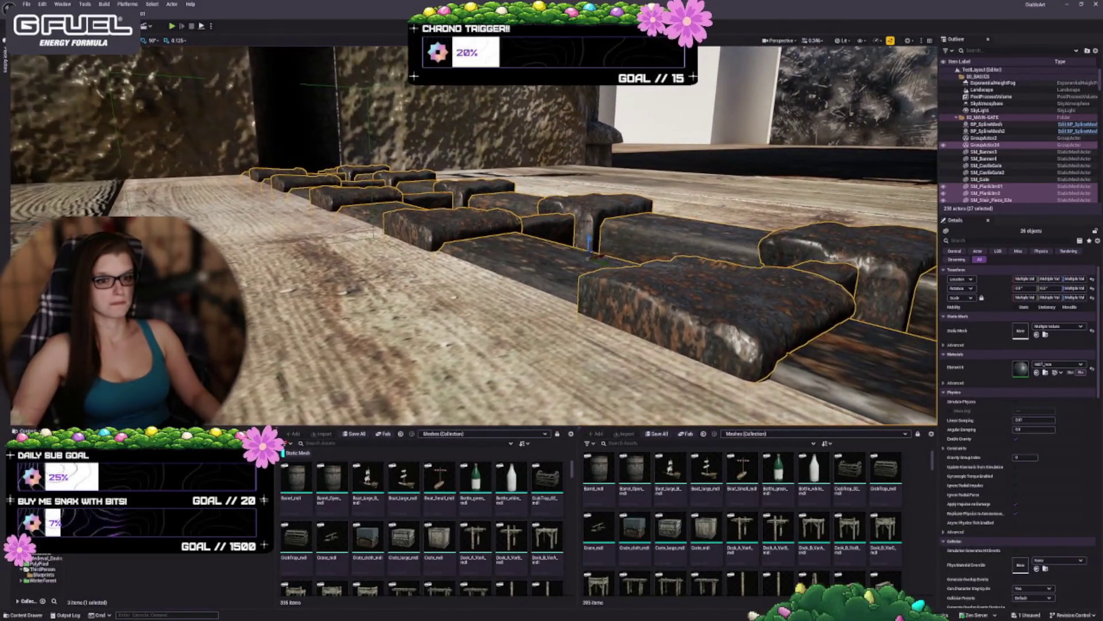
drag(472, 230, 472, 311)
key(Escape)
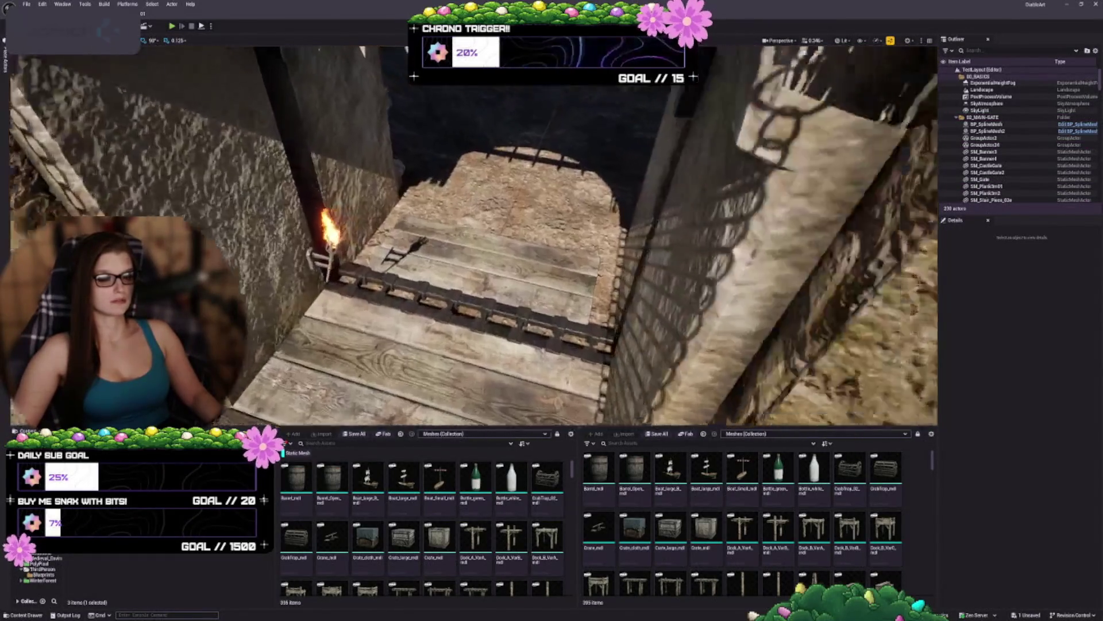
click(468, 296)
Step: Try scaling the selected wood planks to 1.25, then undo the change
key(f)
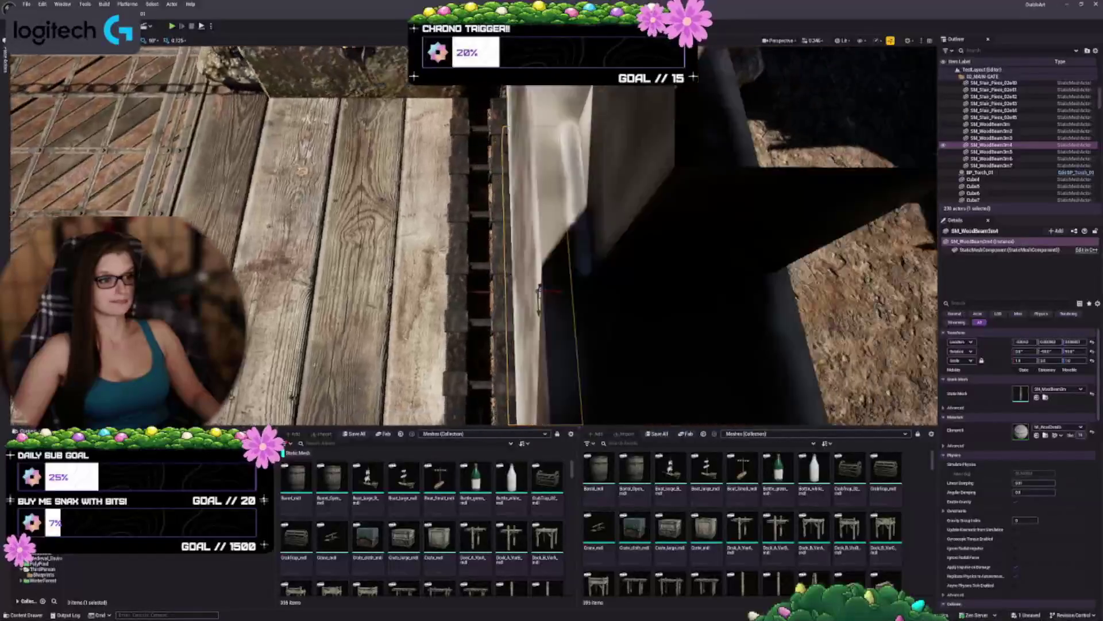
mouse_move(517, 288)
mouse_down()
mouse_move(517, 322)
mouse_move(551, 264)
mouse_up()
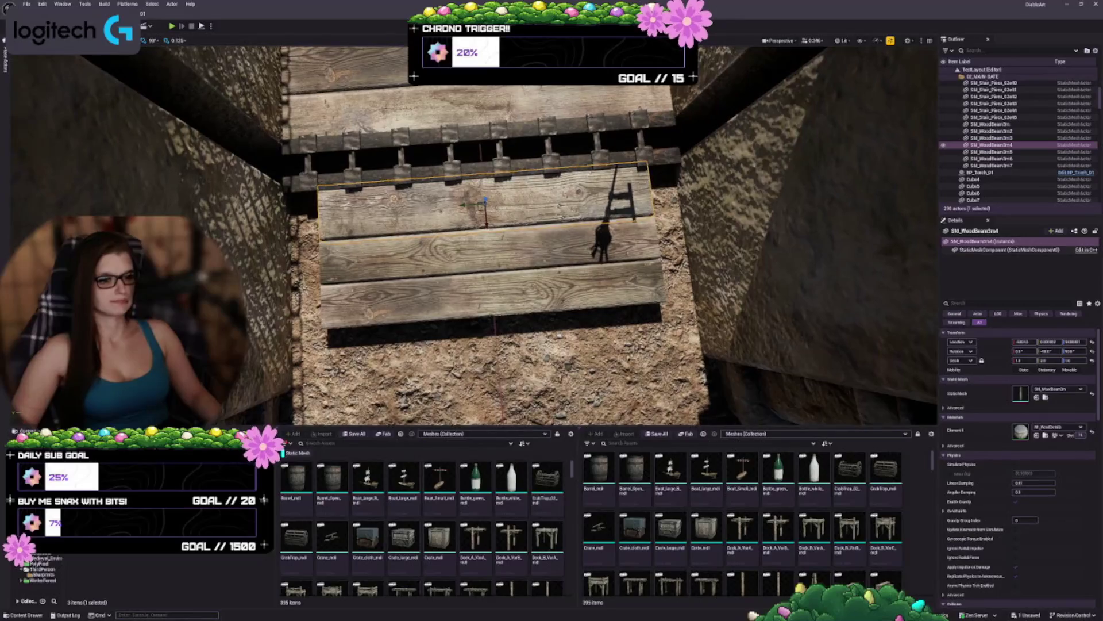
ctrl+click(489, 247)
ctrl+click(574, 288)
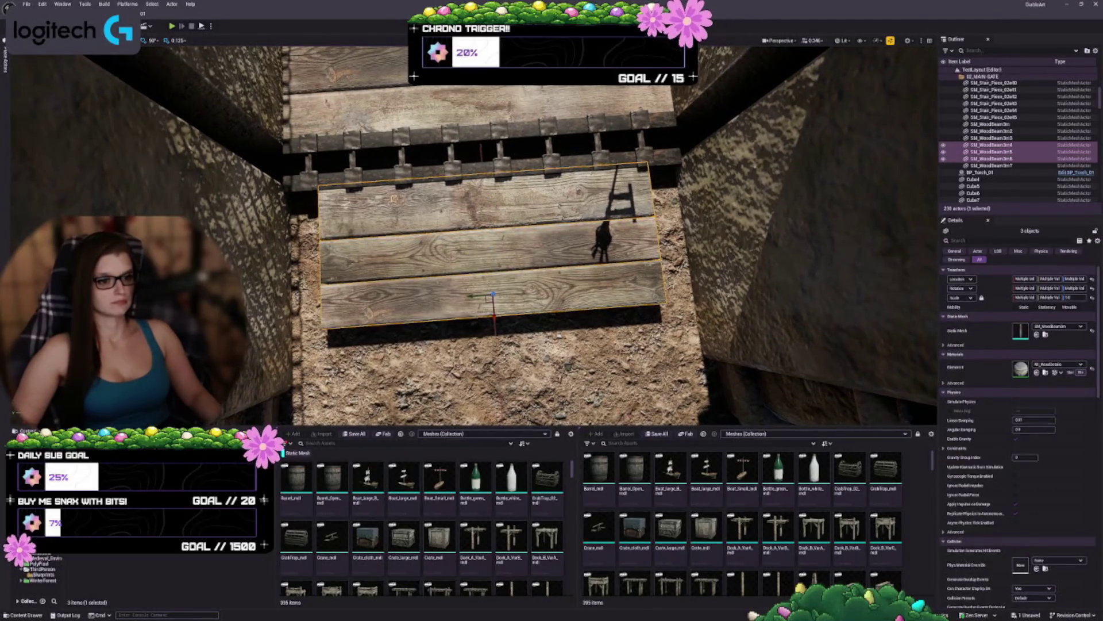
text(1.25)
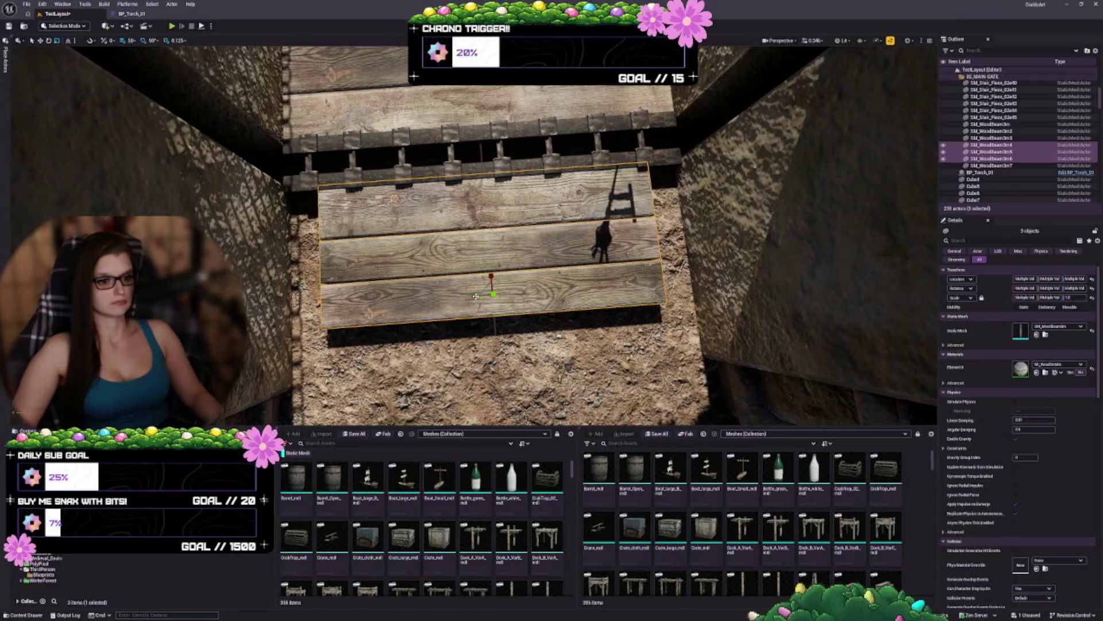
key(Return)
drag(517, 259, 575, 222)
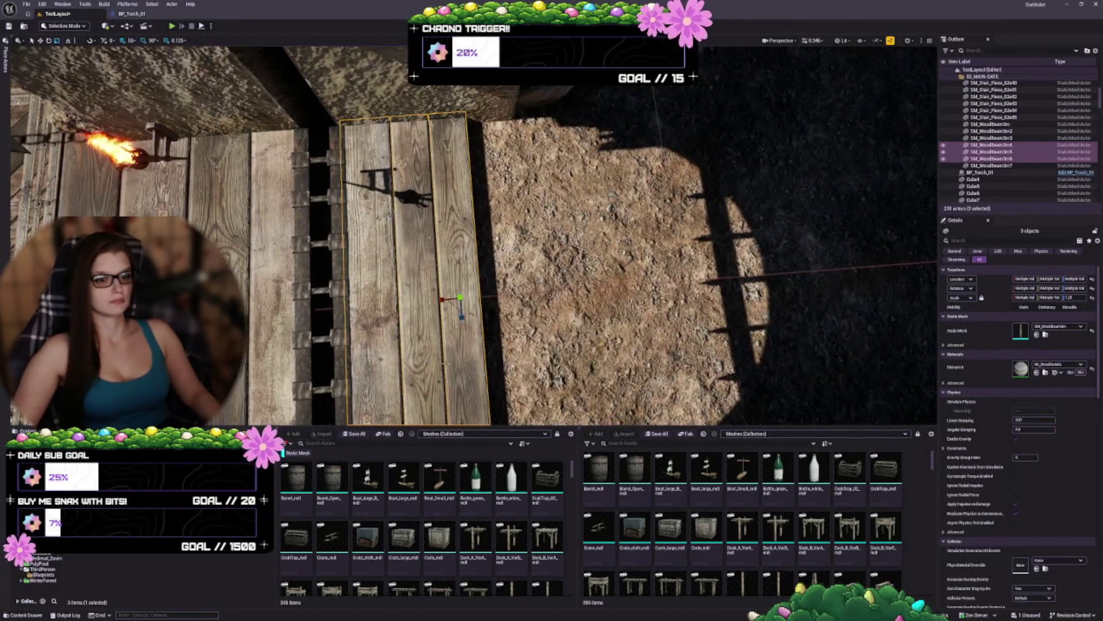
key(ctrl+z)
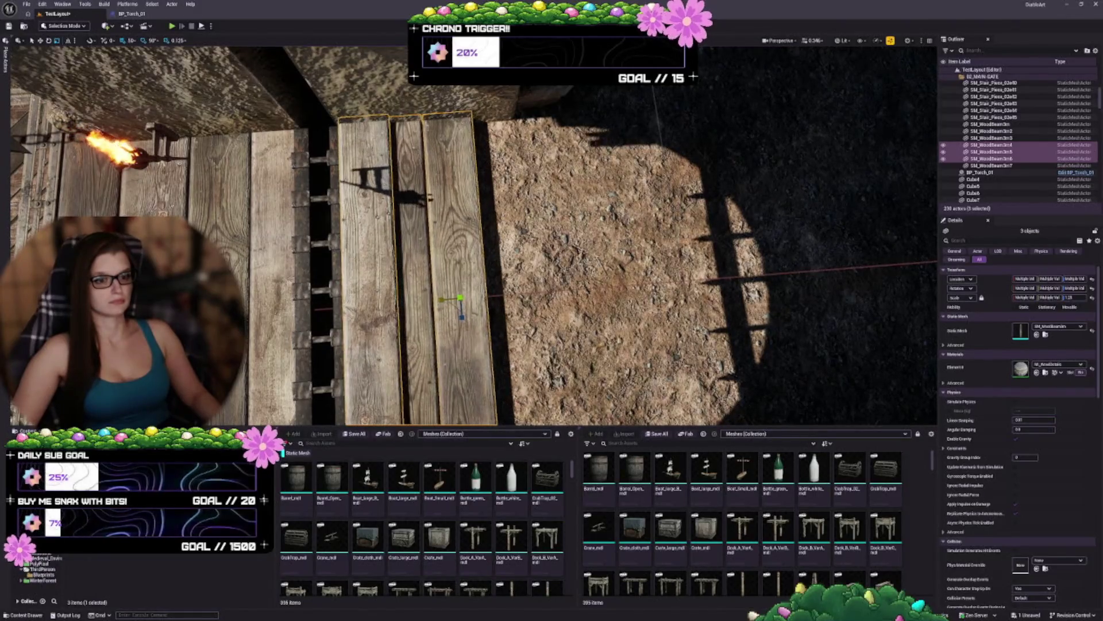
key(ctrl+z)
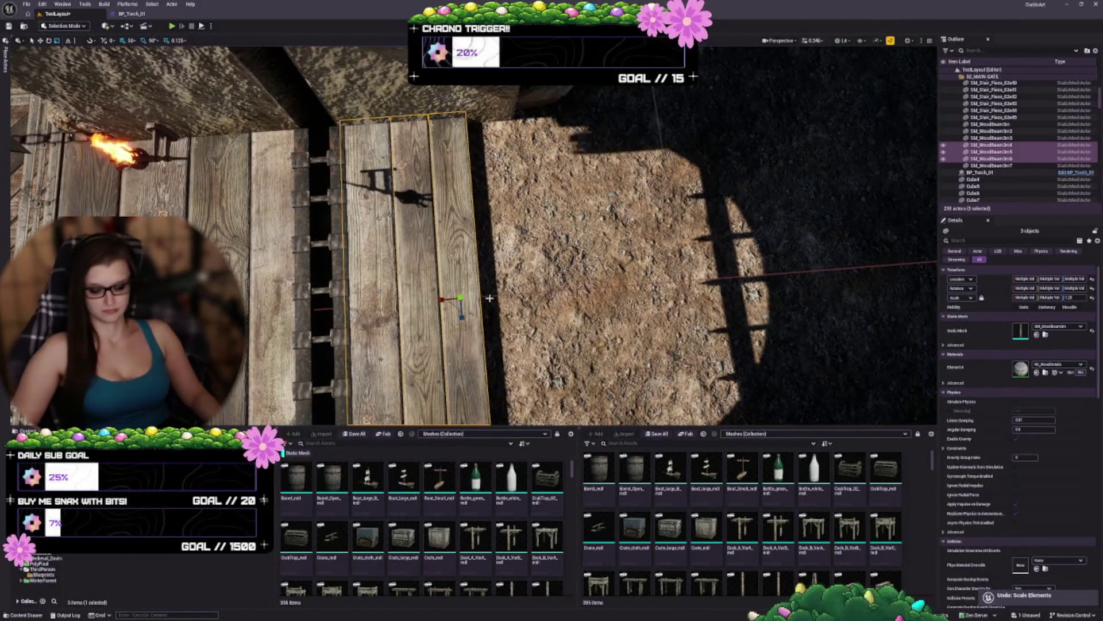
key(ctrl+y)
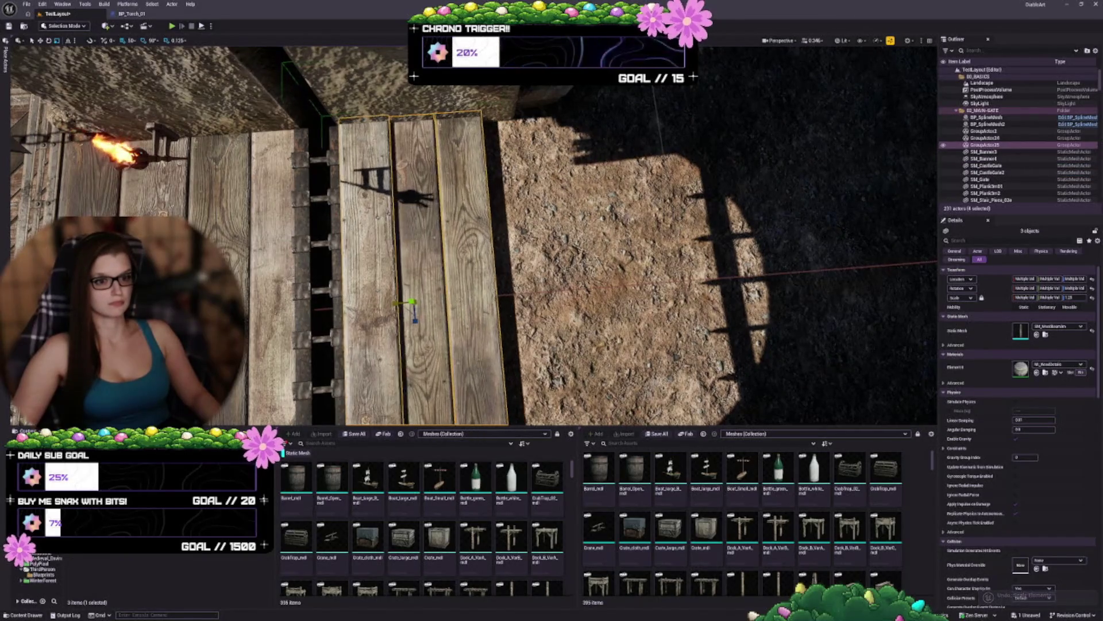
key(ctrl+z)
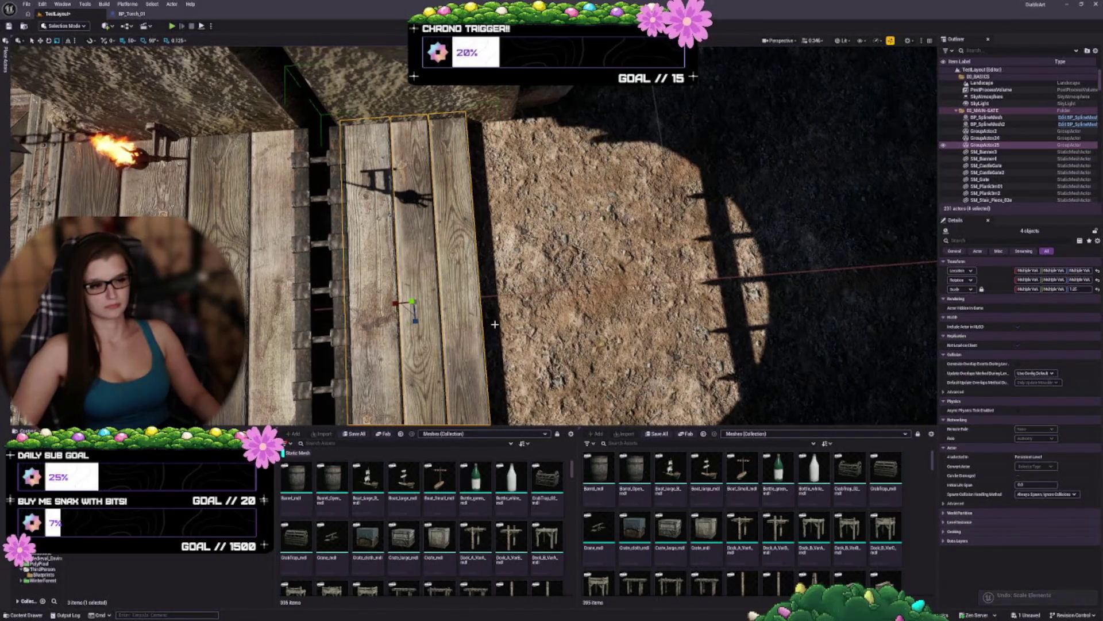
Step: Shift planks SM_WoodBeam3m6 and SM_WoodBeam3m5 right over the dirt, then undo it
click(368, 270)
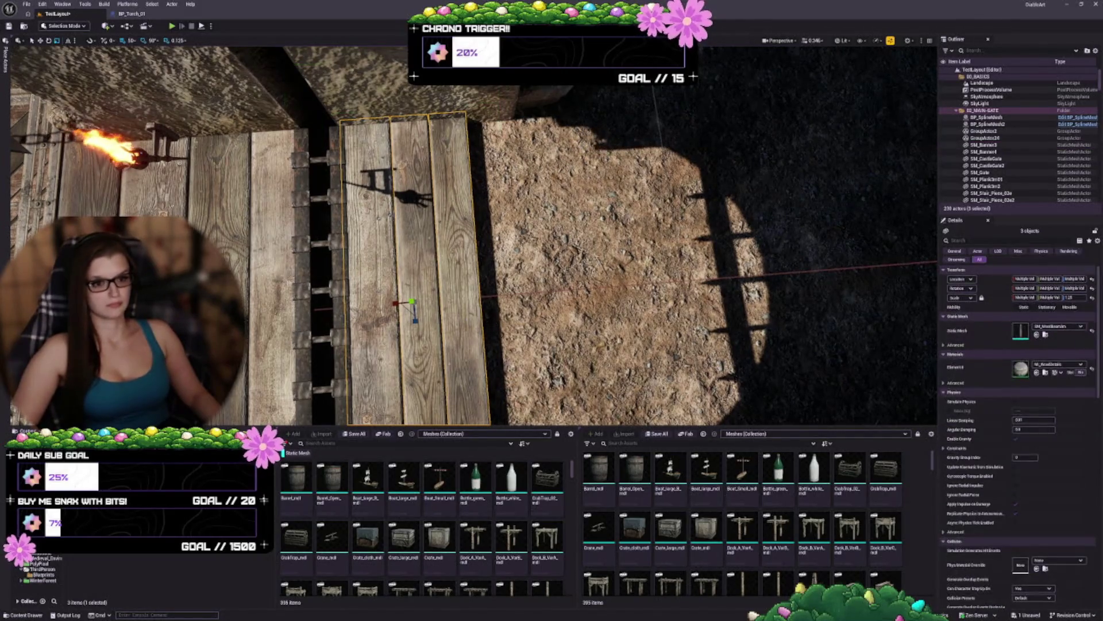
scroll(472, 235, up, 2)
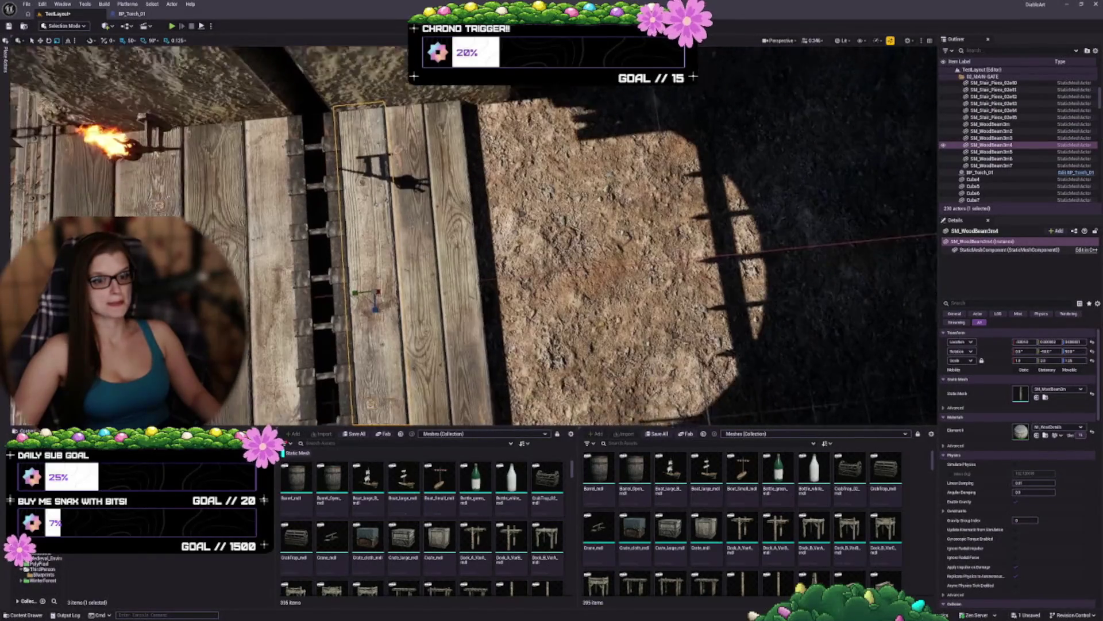
click(460, 287)
ctrl+click(390, 270)
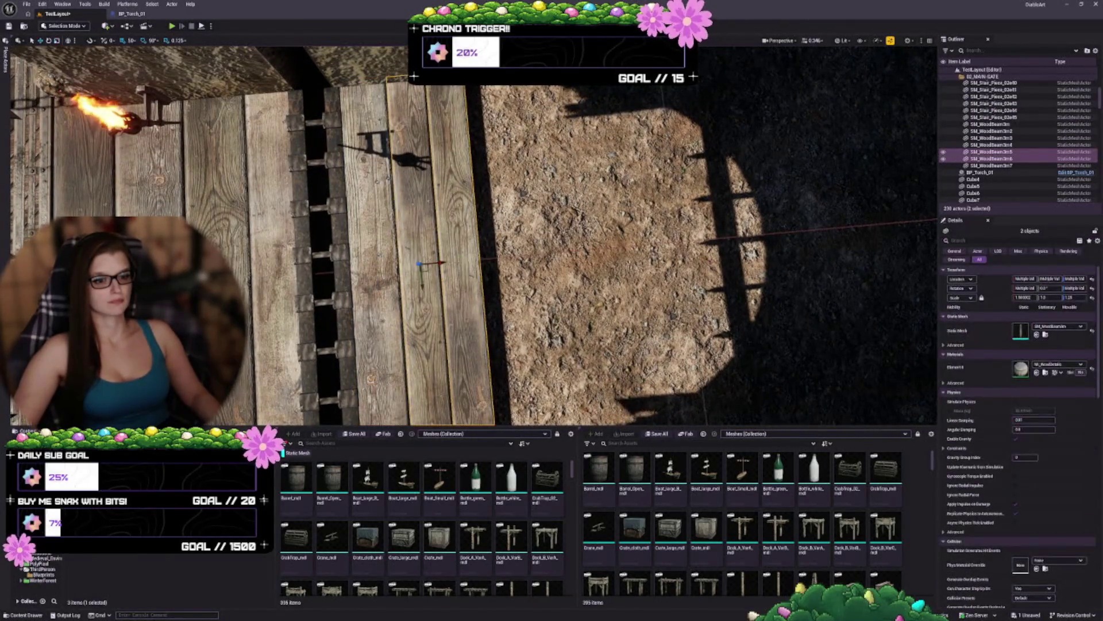
drag(437, 260, 485, 257)
key(ctrl+z)
key(ctrl+z)
key(ctrl+z)
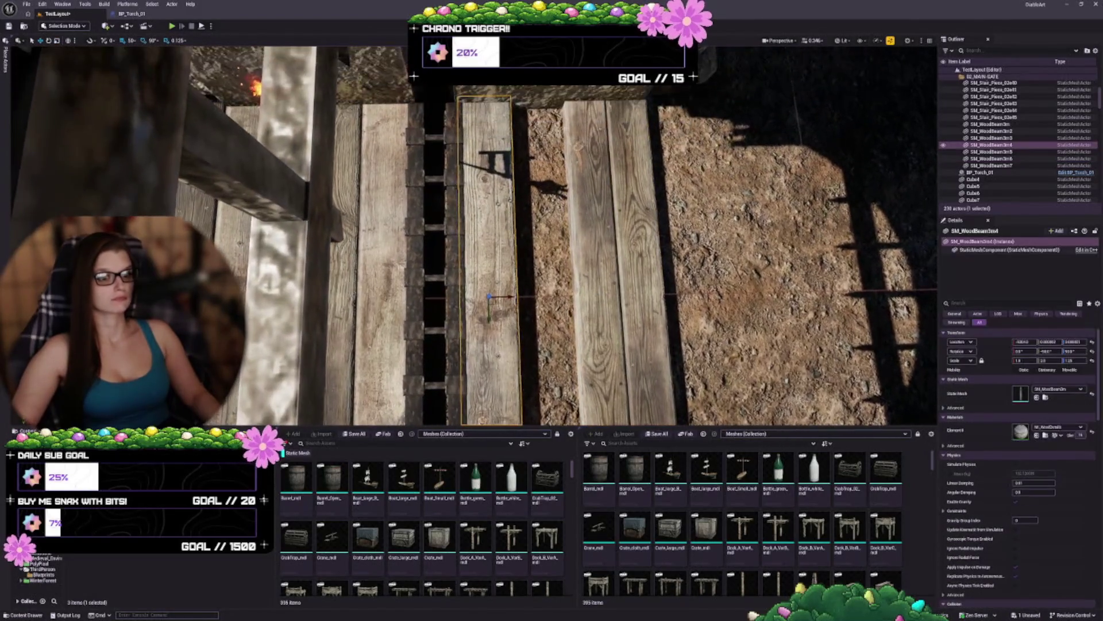
mouse_move(488, 251)
mouse_down()
mouse_move(544, 252)
mouse_move(516, 278)
mouse_move(445, 263)
mouse_move(464, 261)
mouse_move(454, 262)
mouse_up()
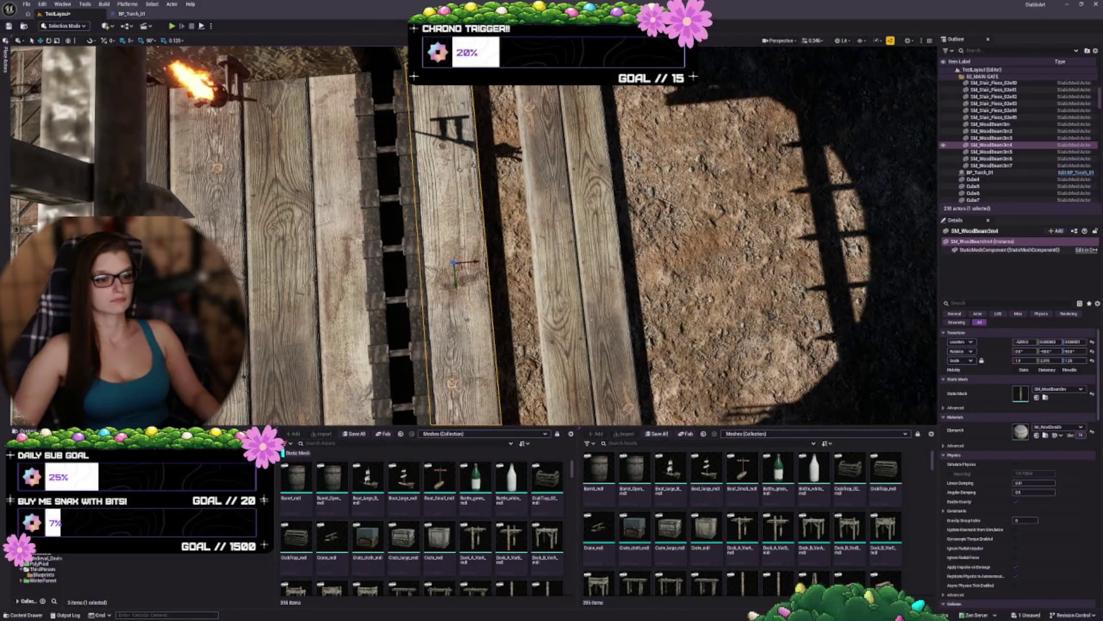
Step: Nudge plank SM_WoodBeam3m5 slightly left and widen plank SM_WoodBeam3m6
click(545, 241)
drag(565, 240, 574, 241)
key(w)
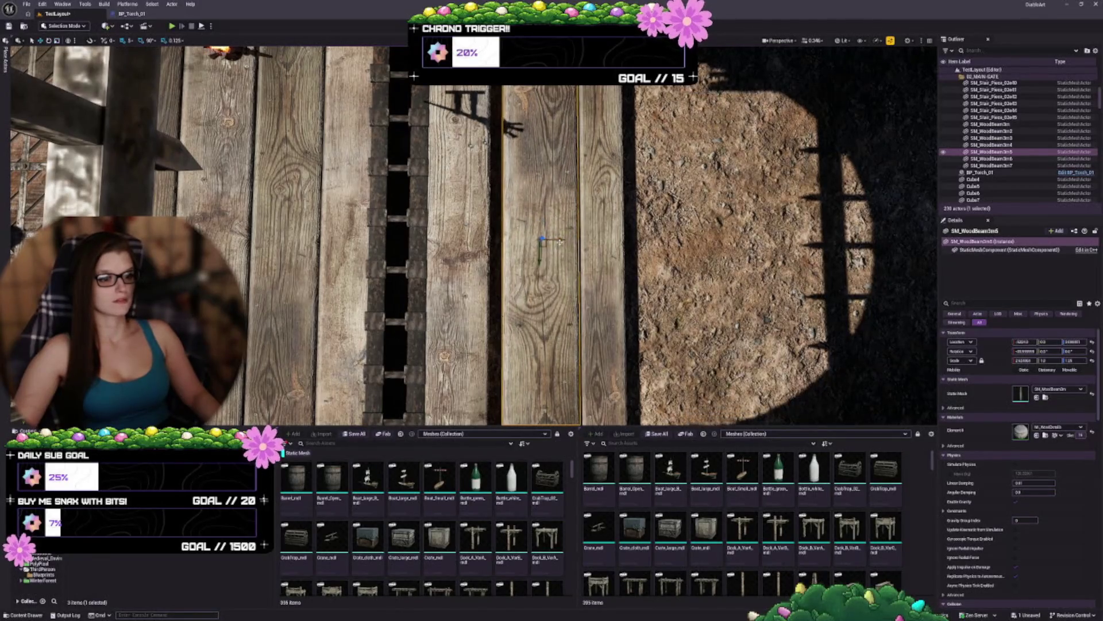
scroll(560, 241, down, 3)
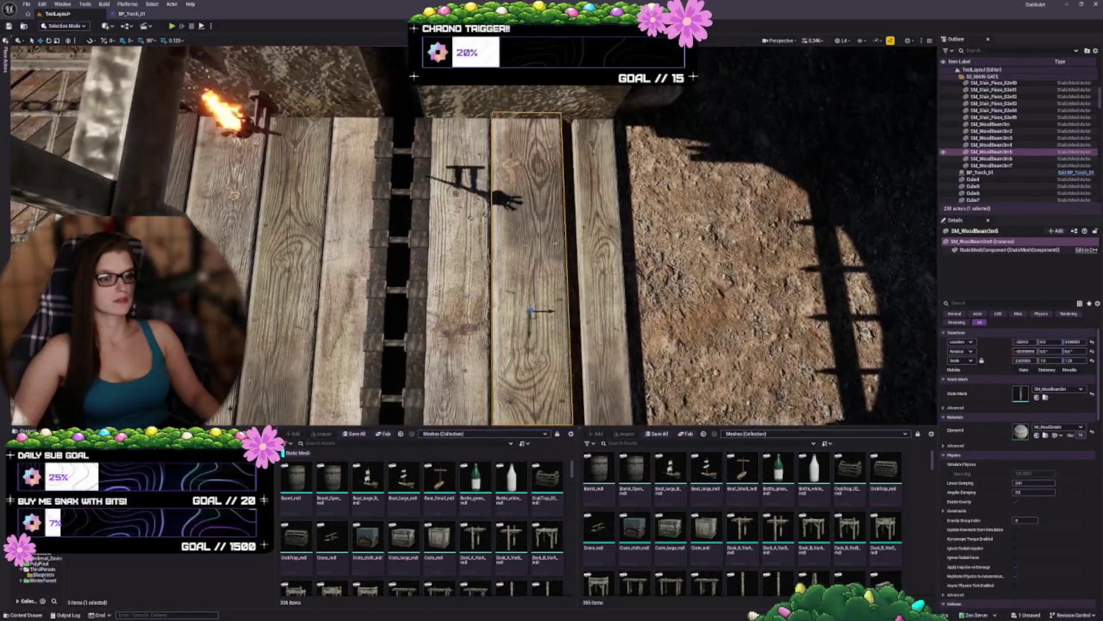
click(486, 253)
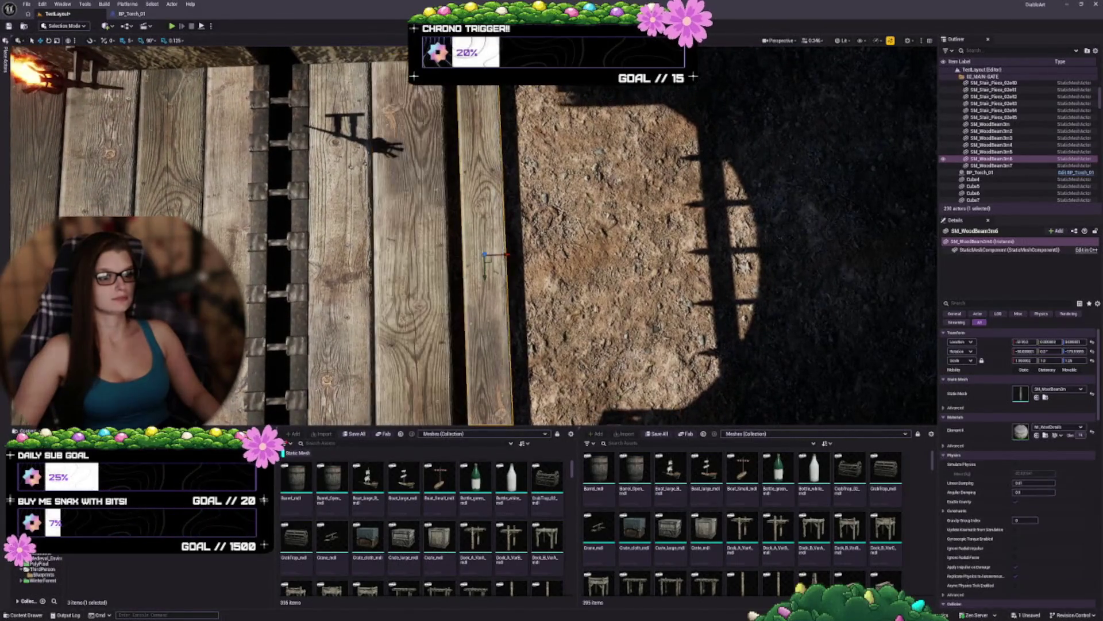
scroll(486, 253, down, 2)
mouse_move(486, 301)
mouse_down()
mouse_move(515, 301)
mouse_move(501, 300)
mouse_up()
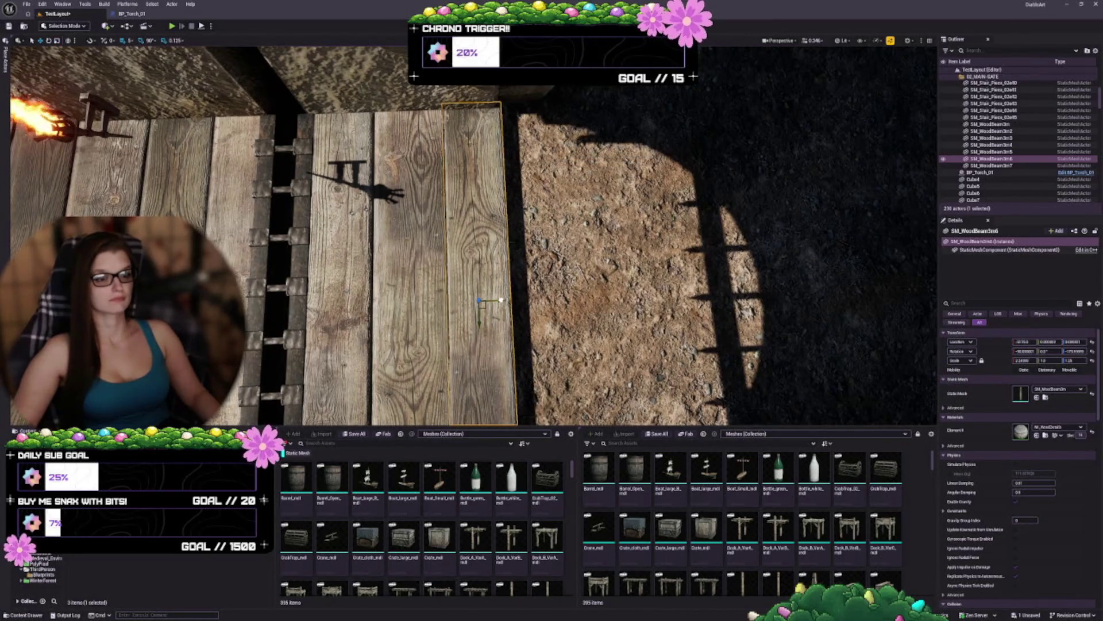
key(r)
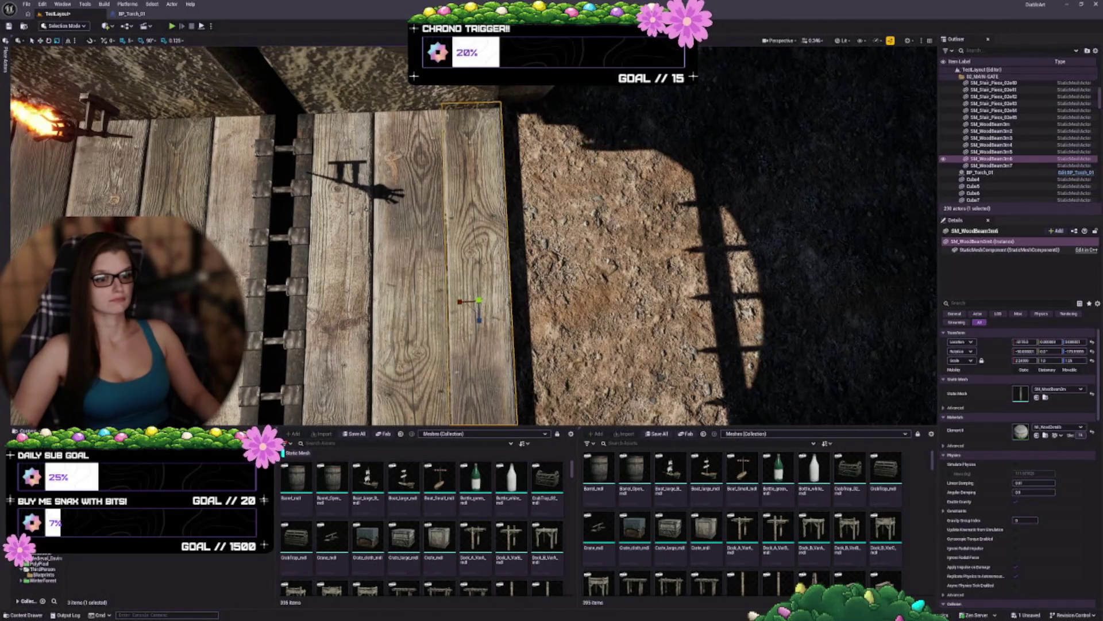
Step: Shift SM_WoodBeam3m5 left again, then delete SM_WoodBeam3m6 via the Outliner
click(409, 241)
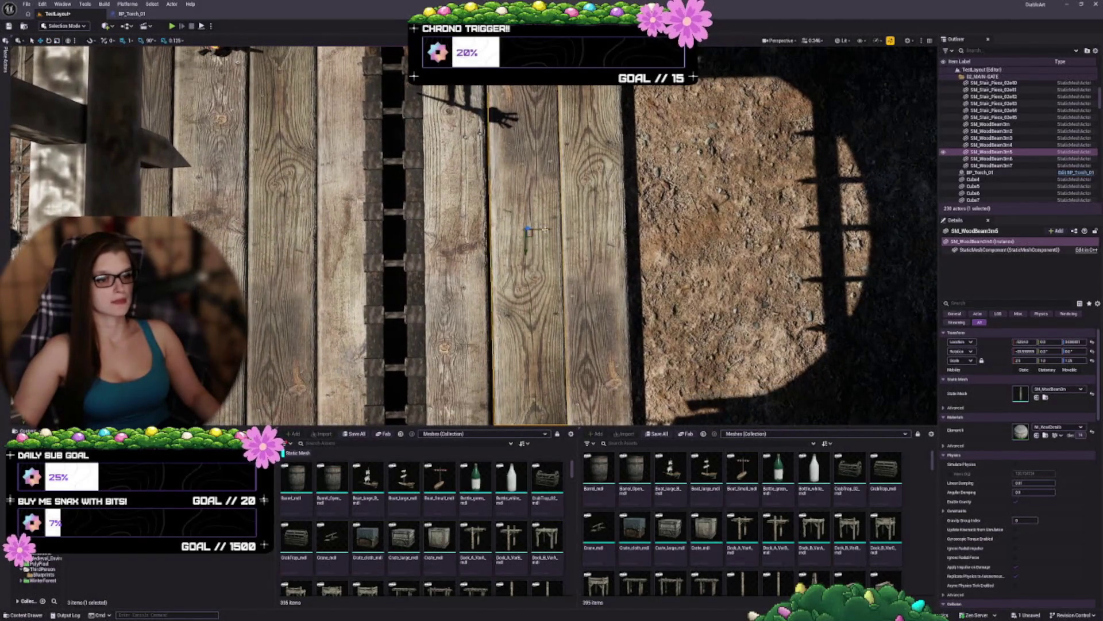
drag(544, 230, 543, 230)
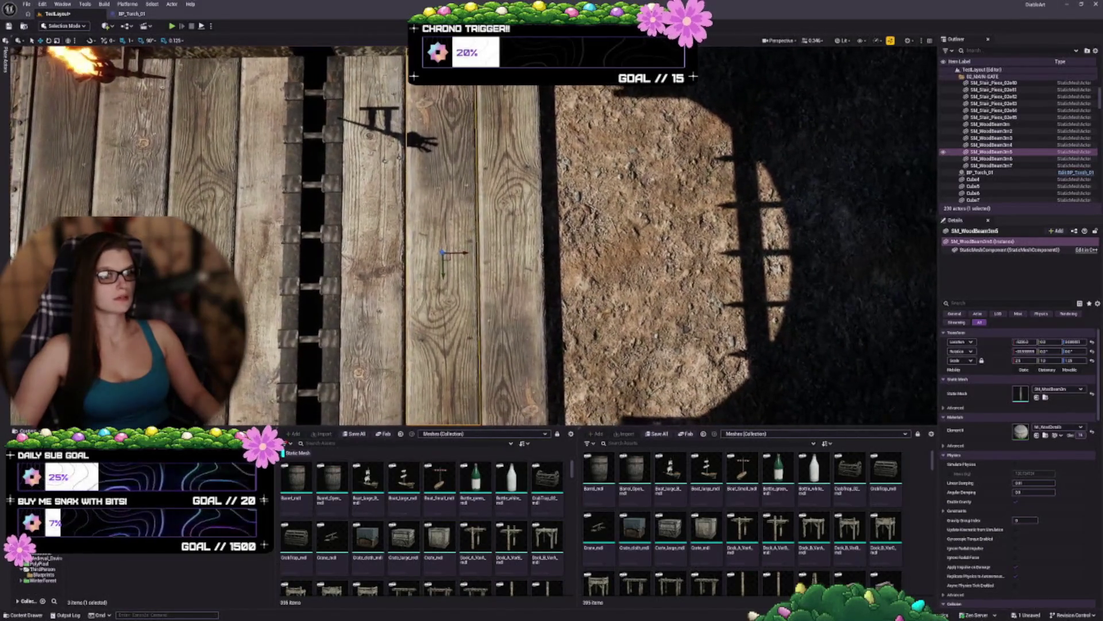
click(517, 256)
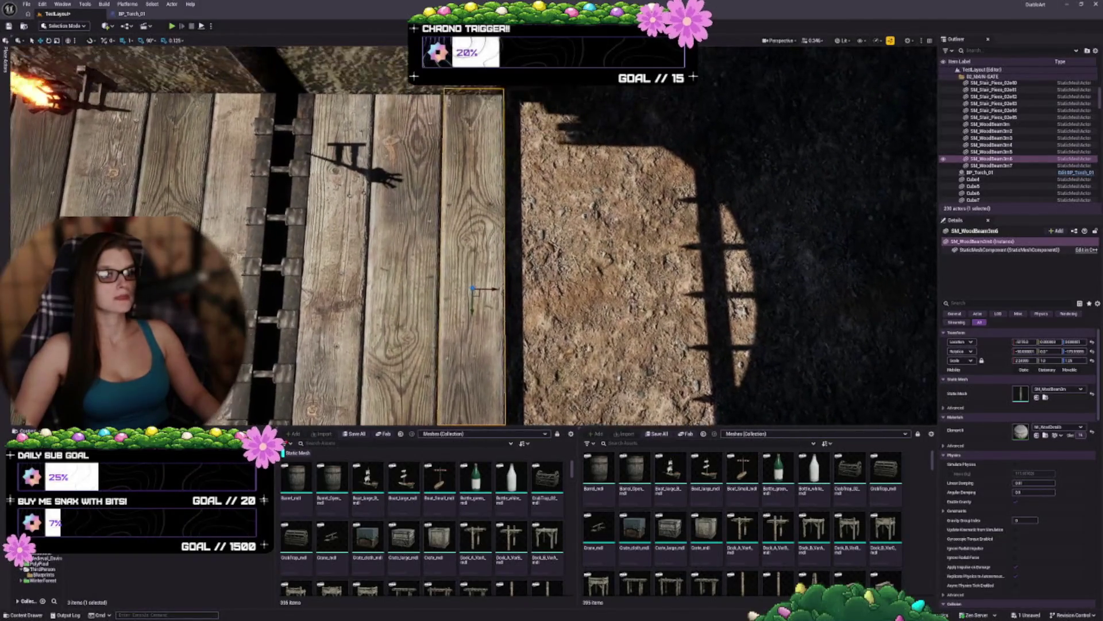
key(Escape)
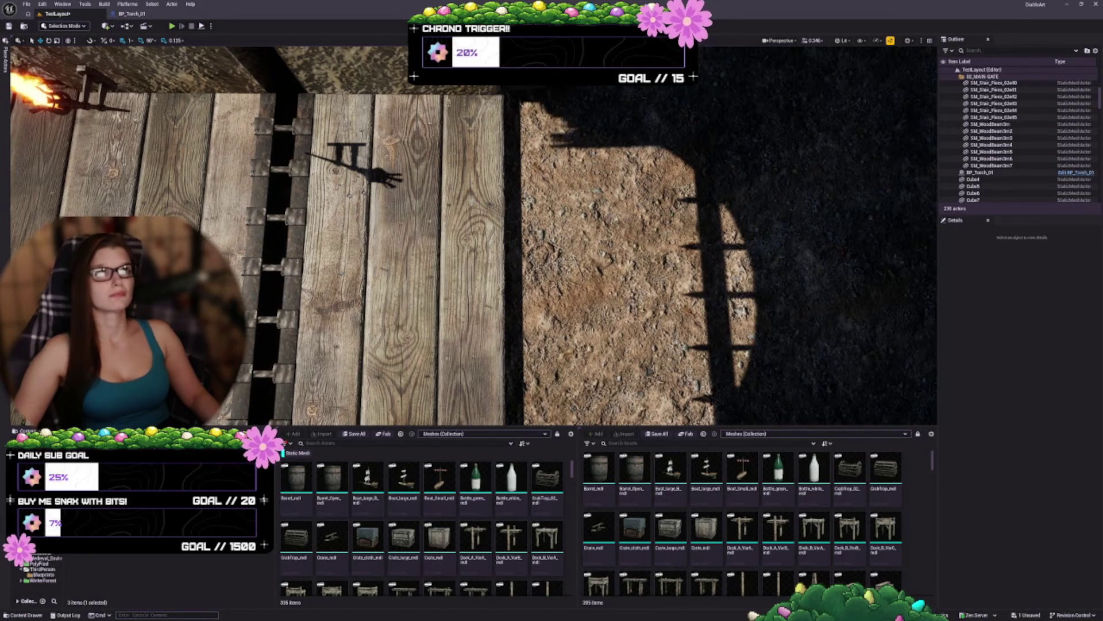
double_click(992, 159)
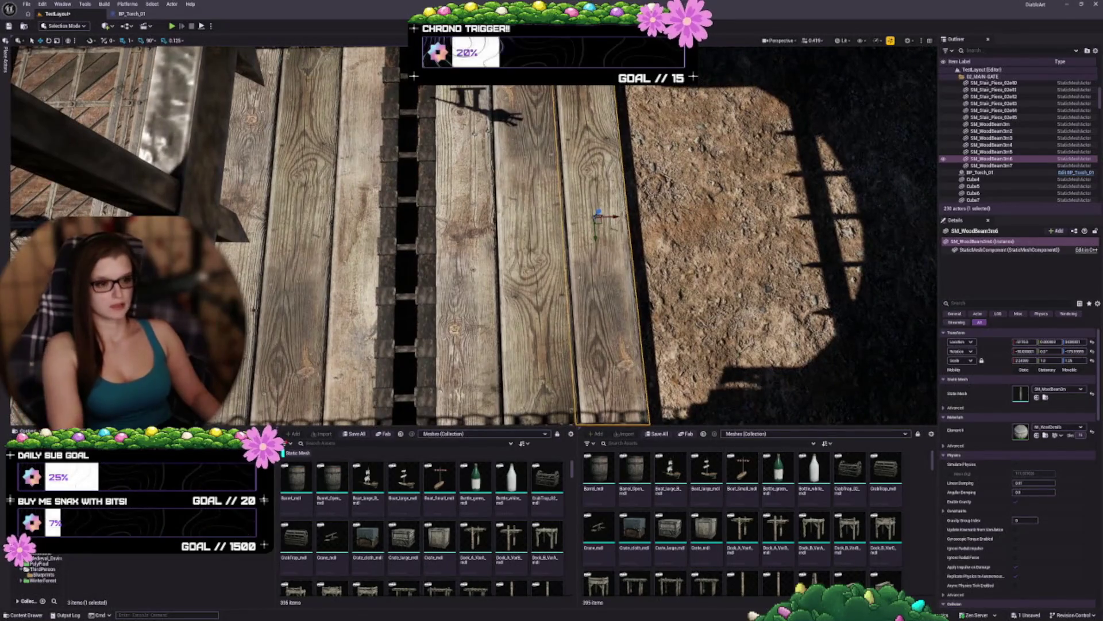
key(Delete)
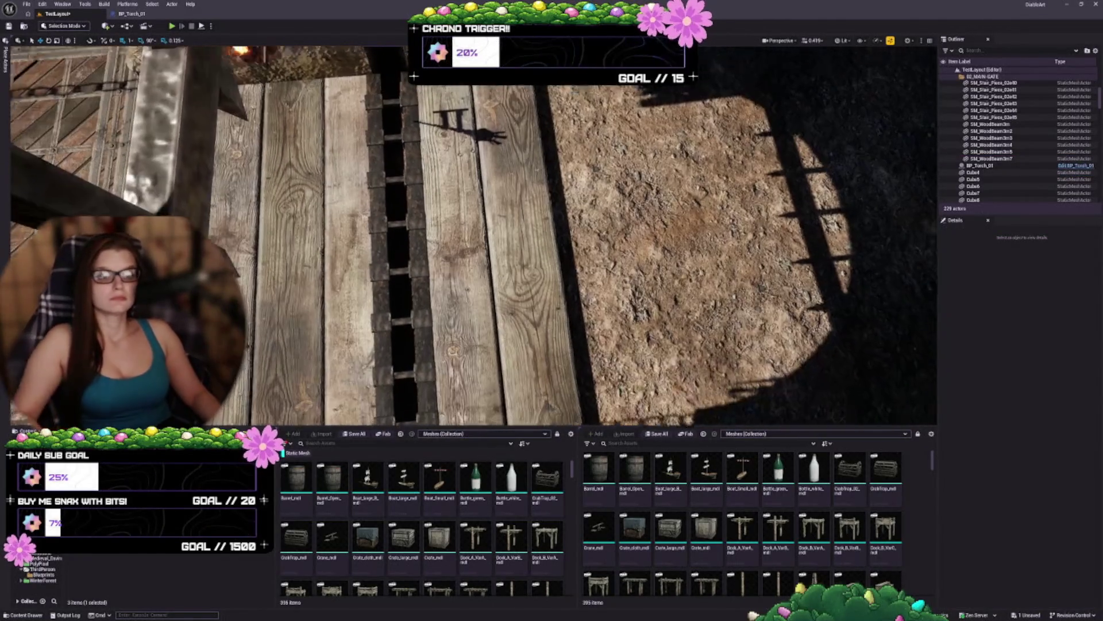
Step: Ungroup, select plank SM_Plank3m01, and Alt-drag a copy, SM_Plank3m3, into the next walkway gap
scroll(474, 236, down, 5)
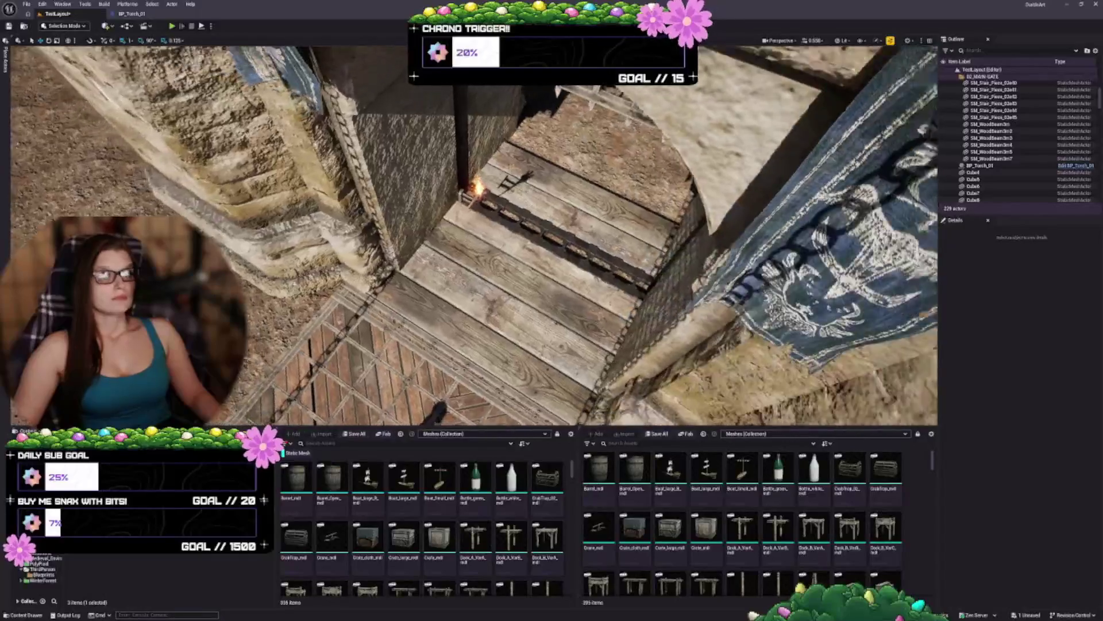
scroll(475, 236, up, 5)
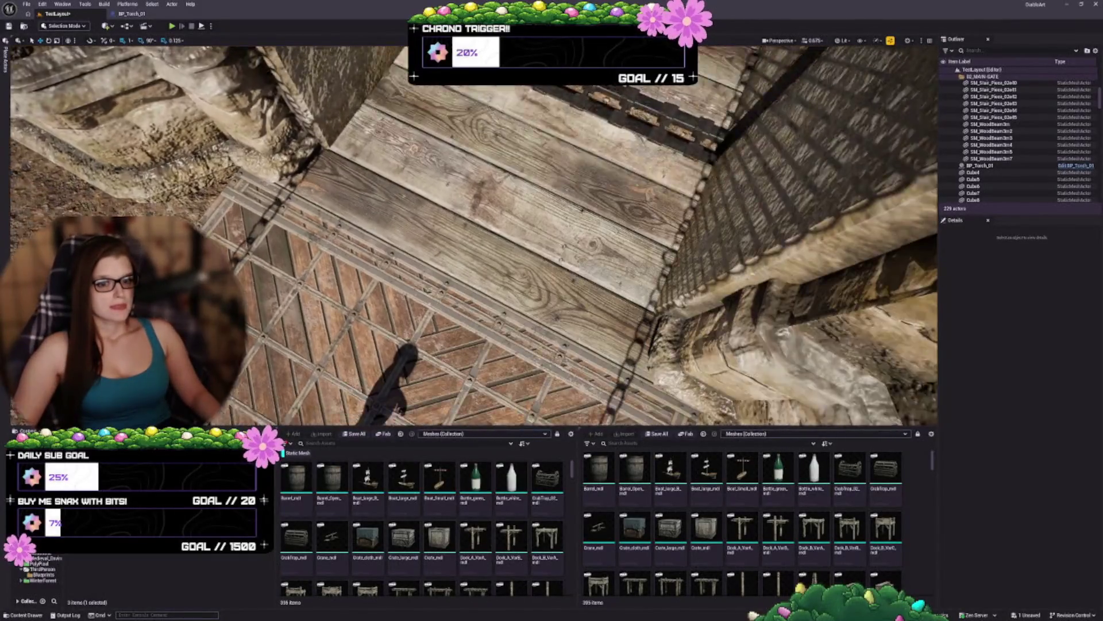
drag(474, 236, 474, 270)
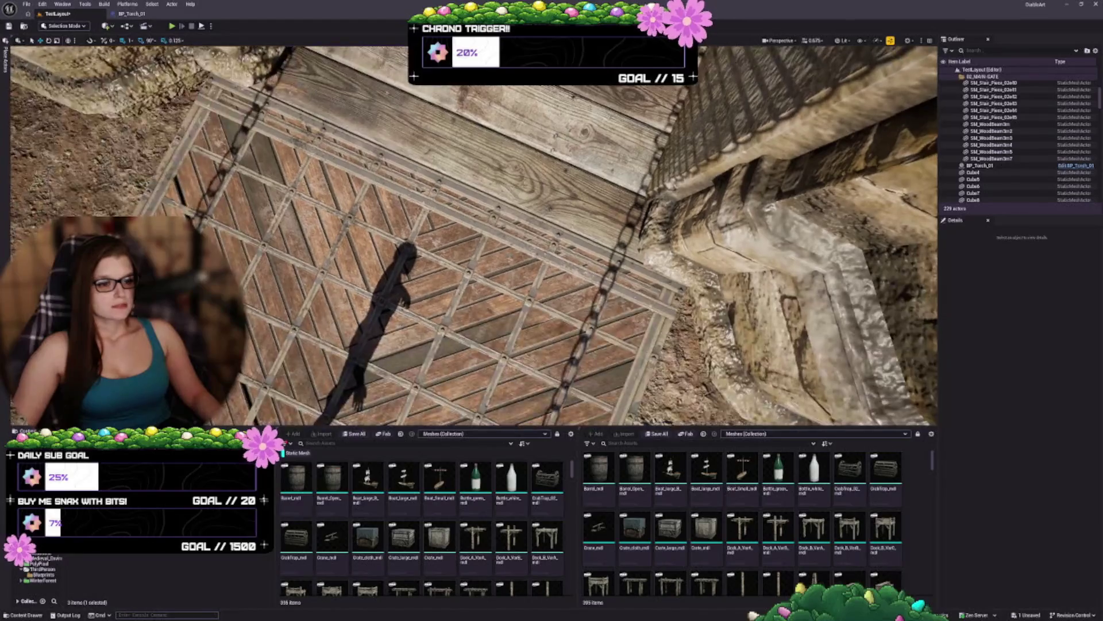
scroll(475, 236, down, 5)
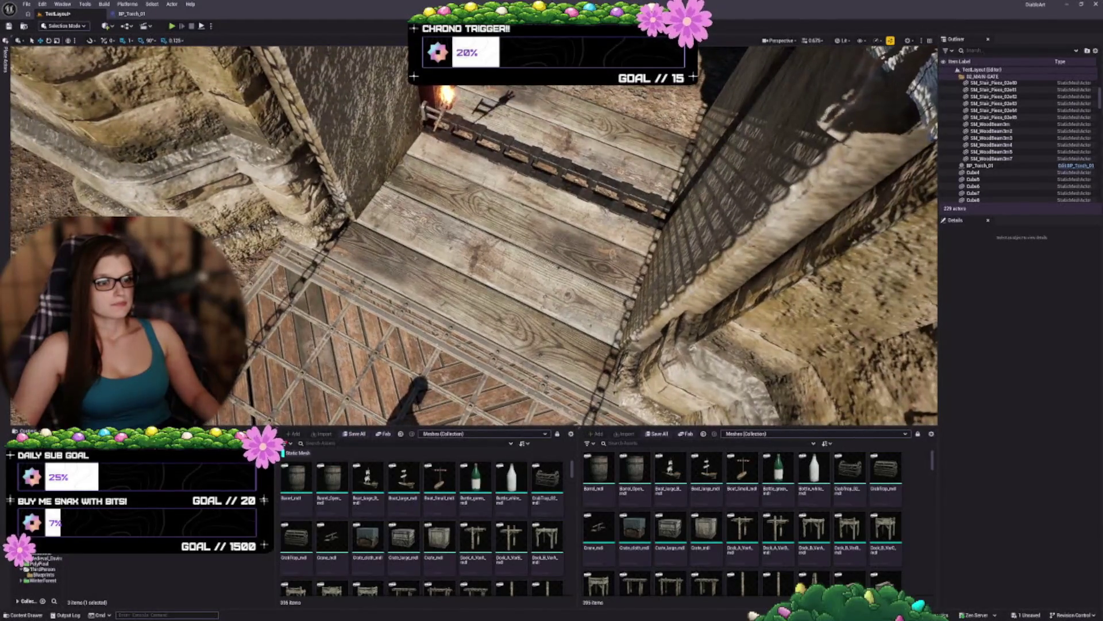
click(508, 161)
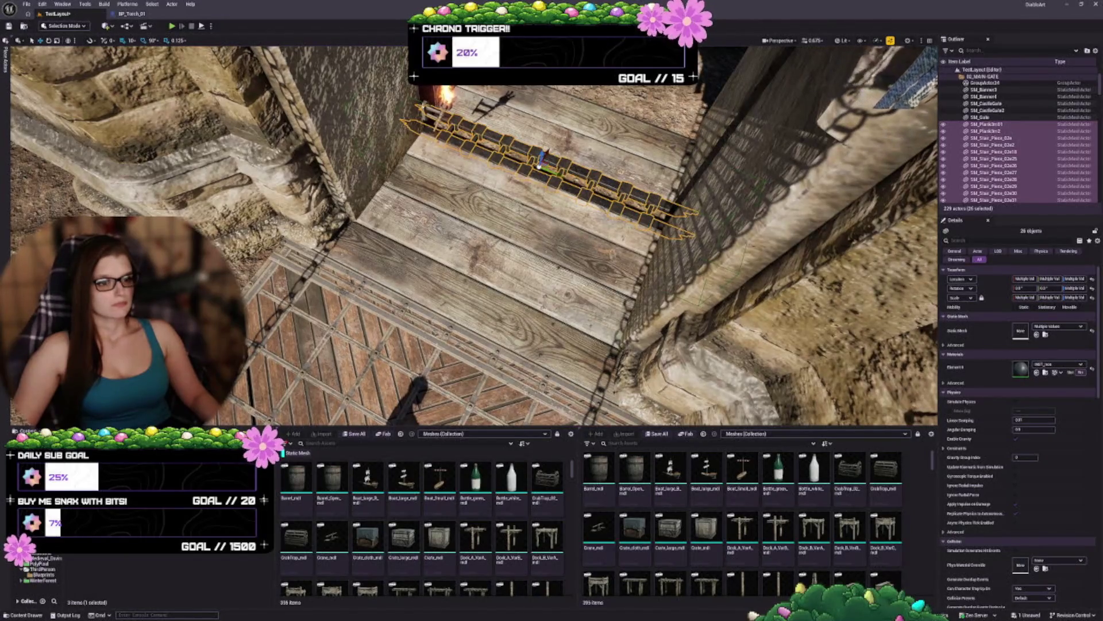
key(shift+g)
ctrl+click(540, 177)
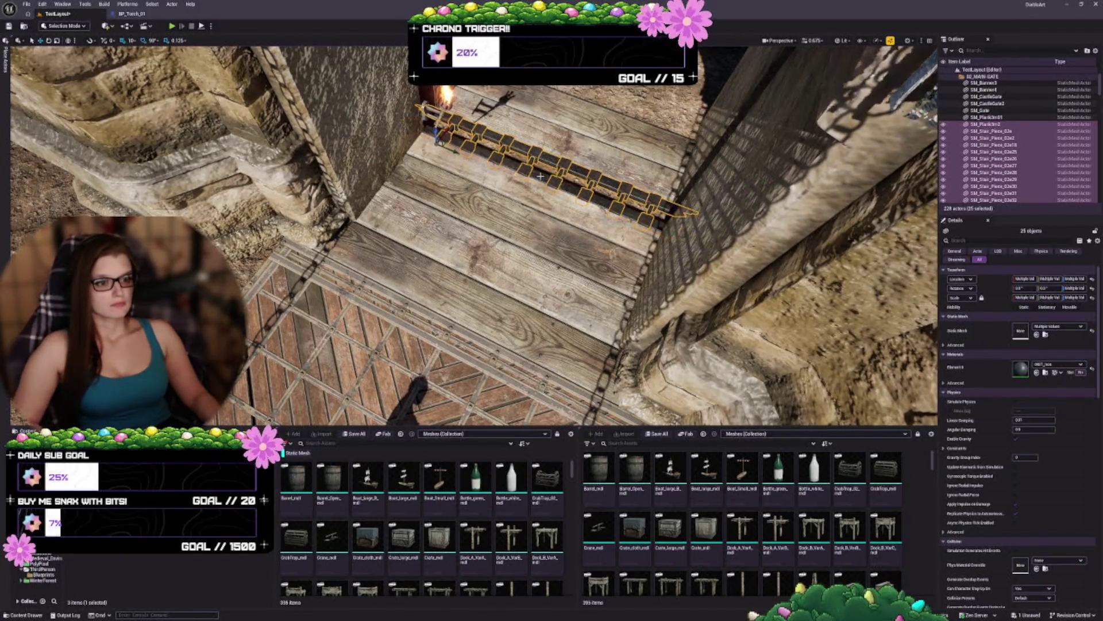
click(540, 177)
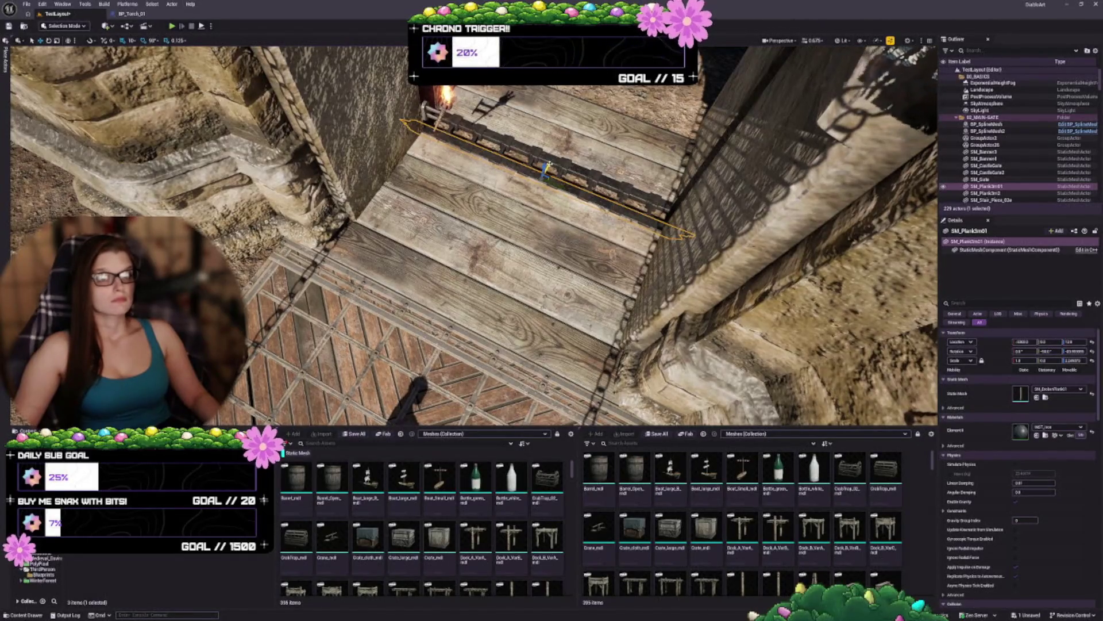
drag(549, 166, 470, 294)
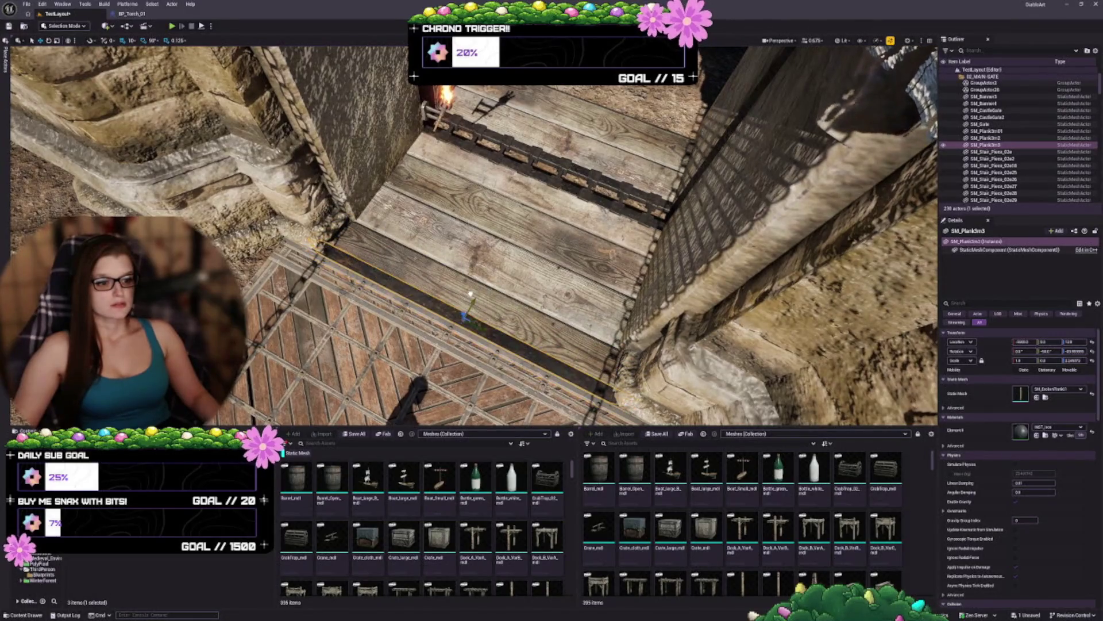
Step: Fly down over the walkway floor and select plank SM_Plank3m3
key(w)
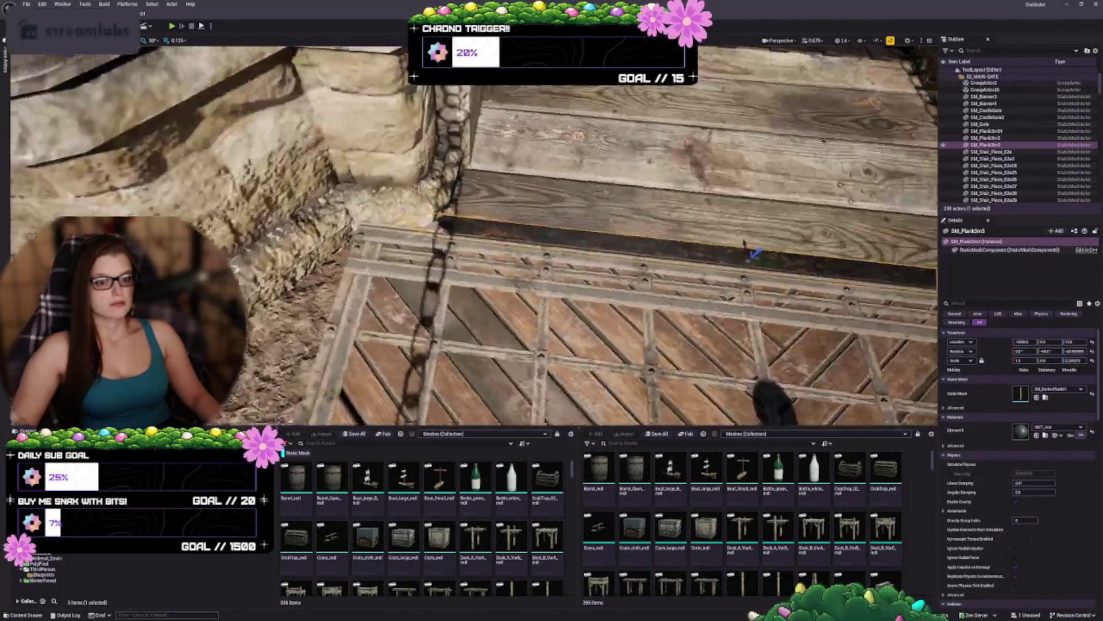
key(w)
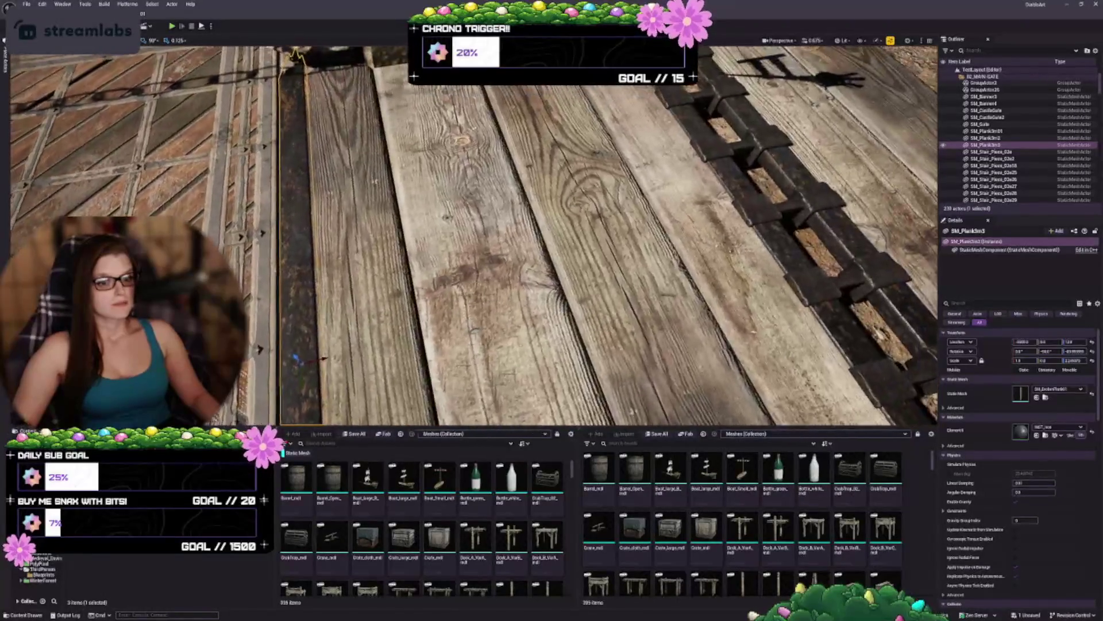
key(s)
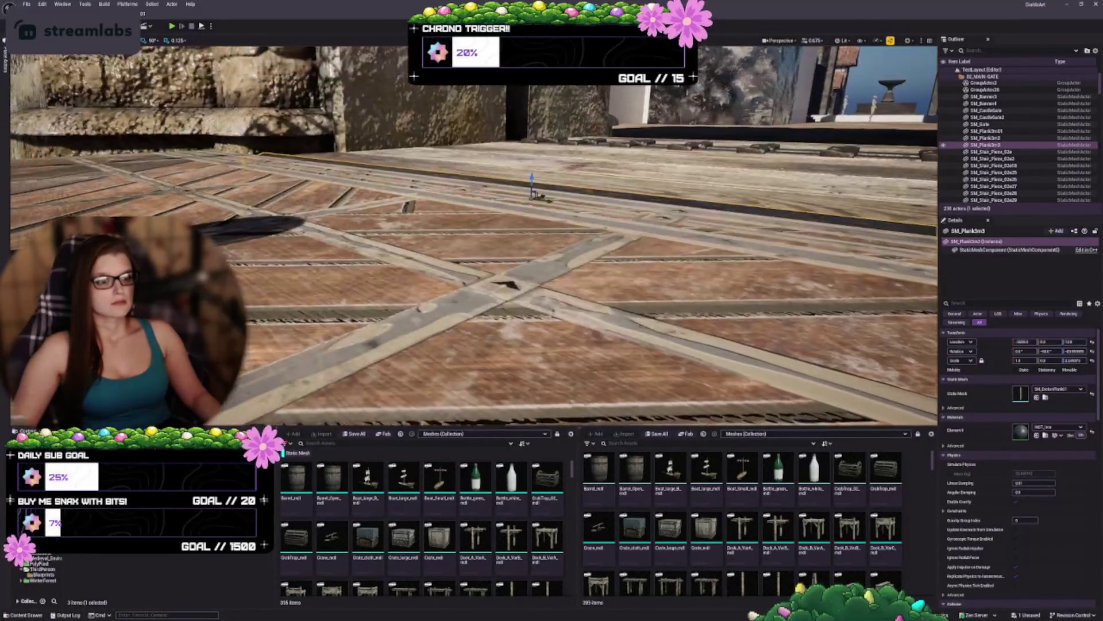
key(d)
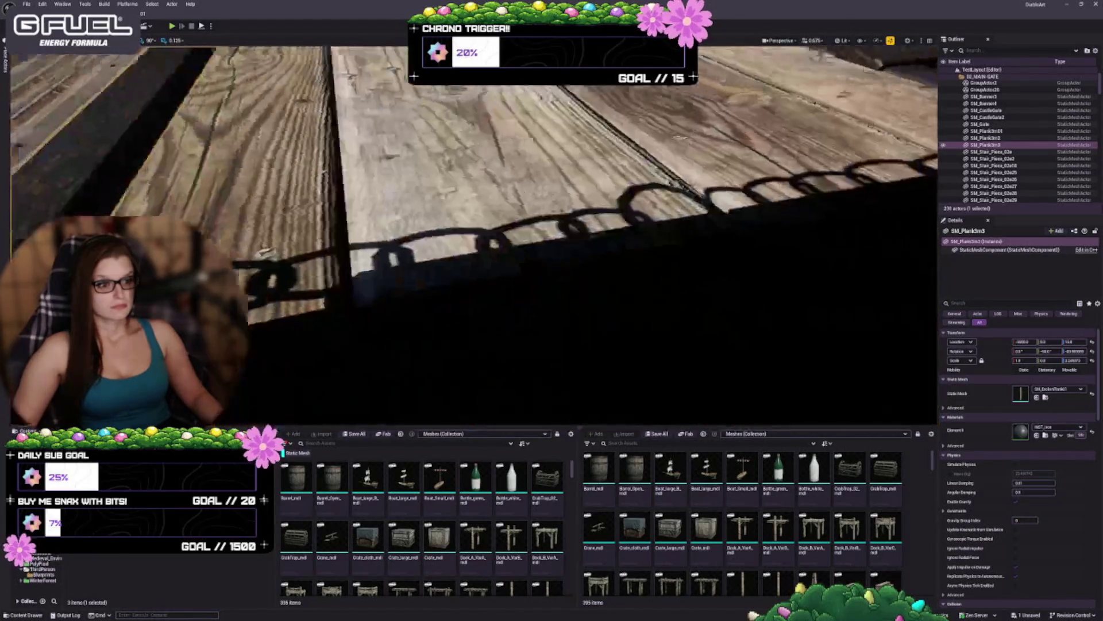
key(s)
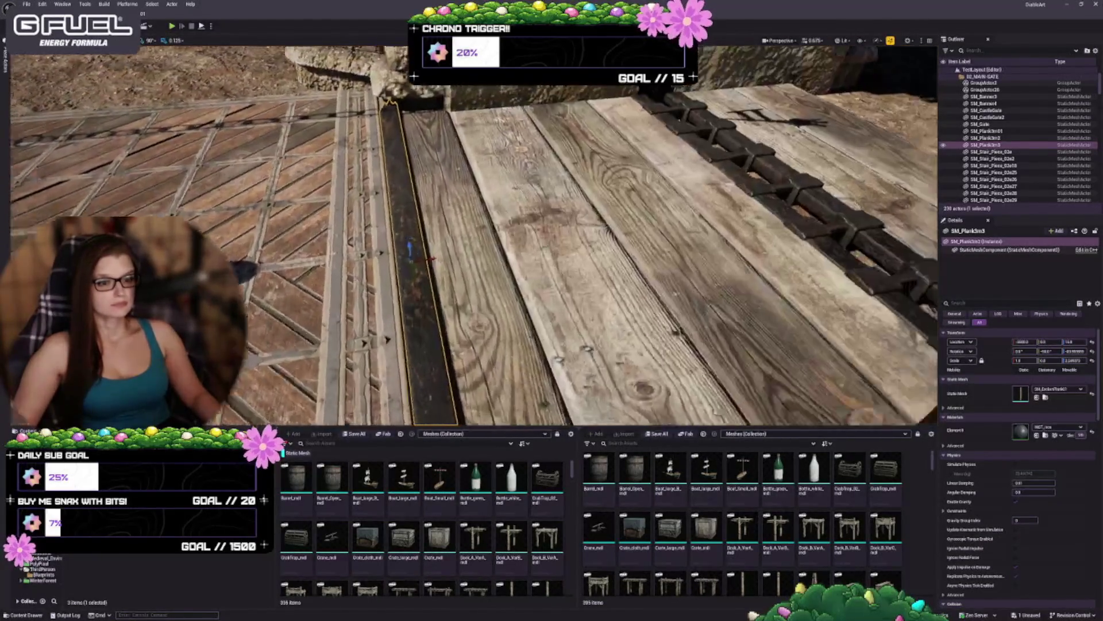
key(s)
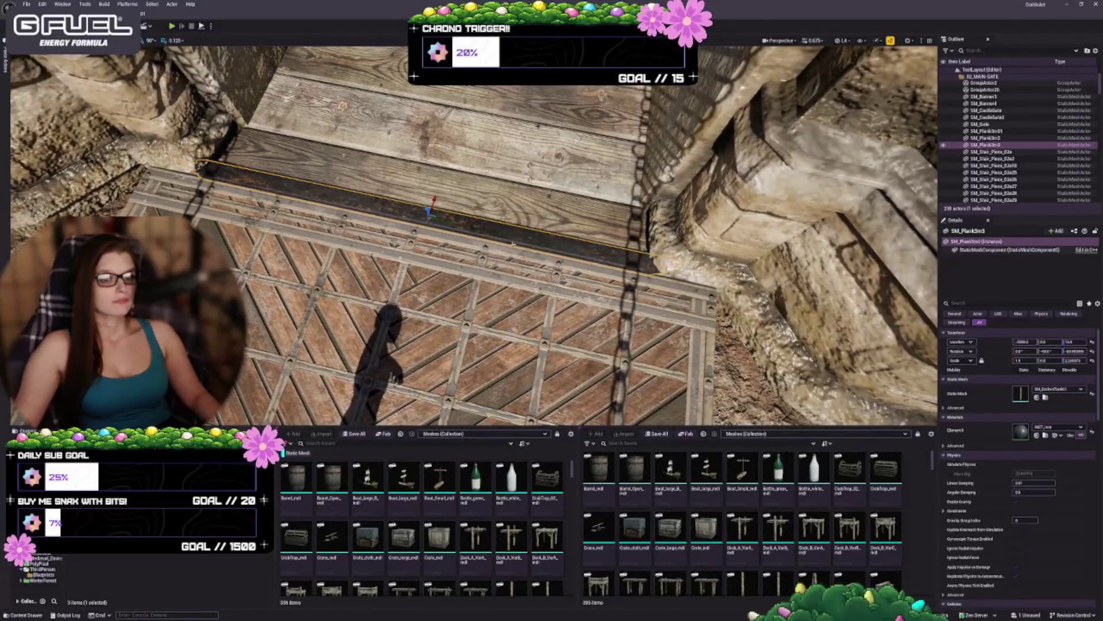
key(Escape)
key(w)
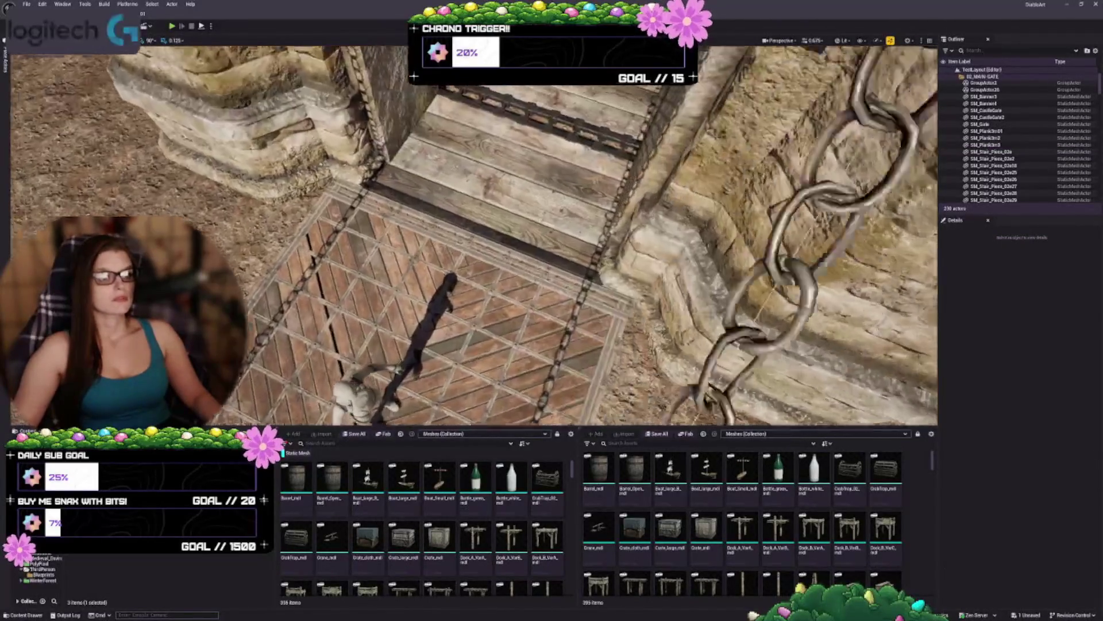
key(q)
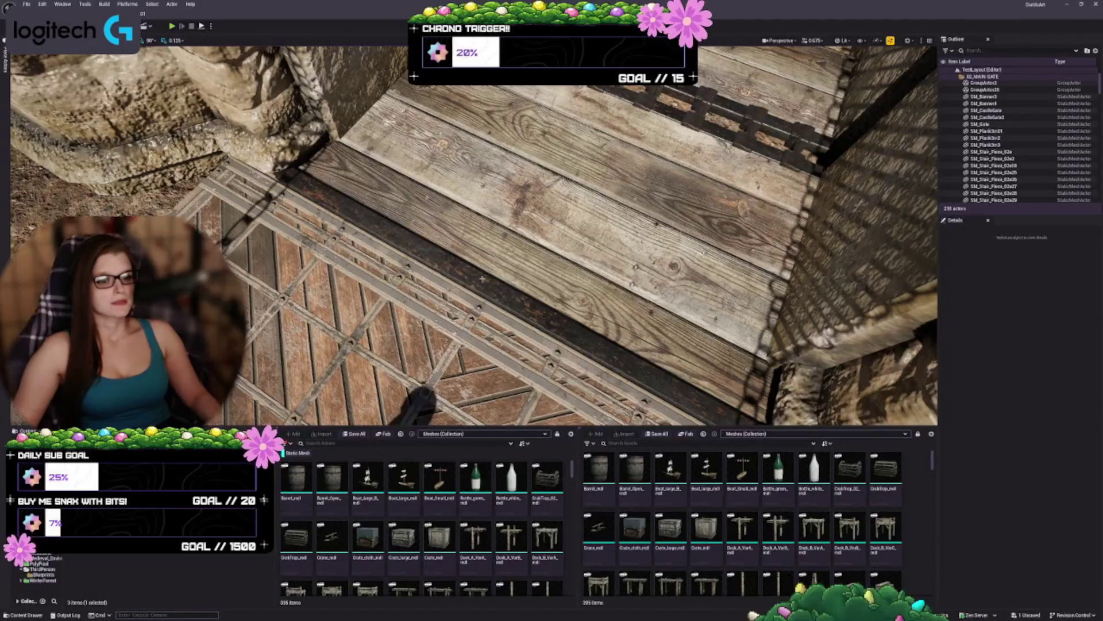
click(482, 279)
key(q)
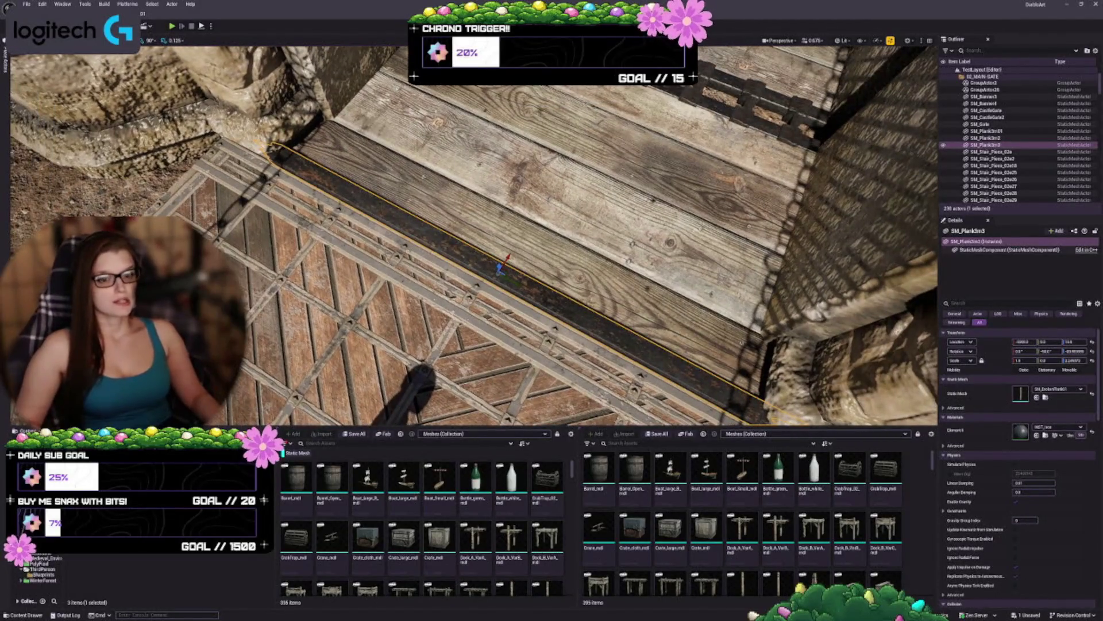
Step: Duplicate it as SM_Plank3m4 into the adjacent gap and narrow it along Y to fit
drag(502, 266, 537, 207)
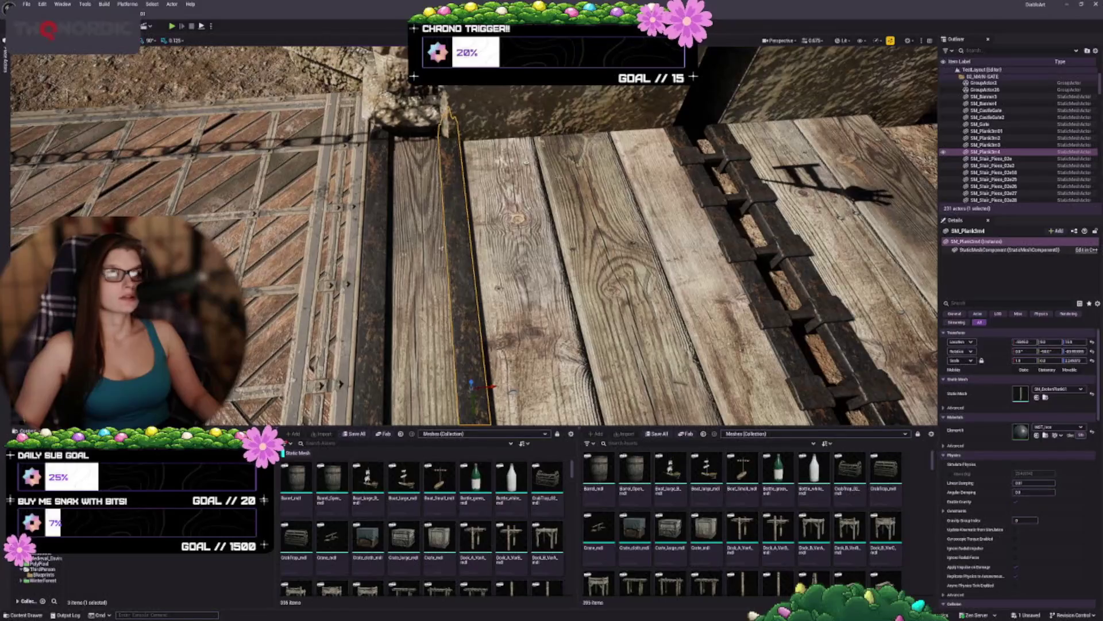
scroll(536, 307, down, 3)
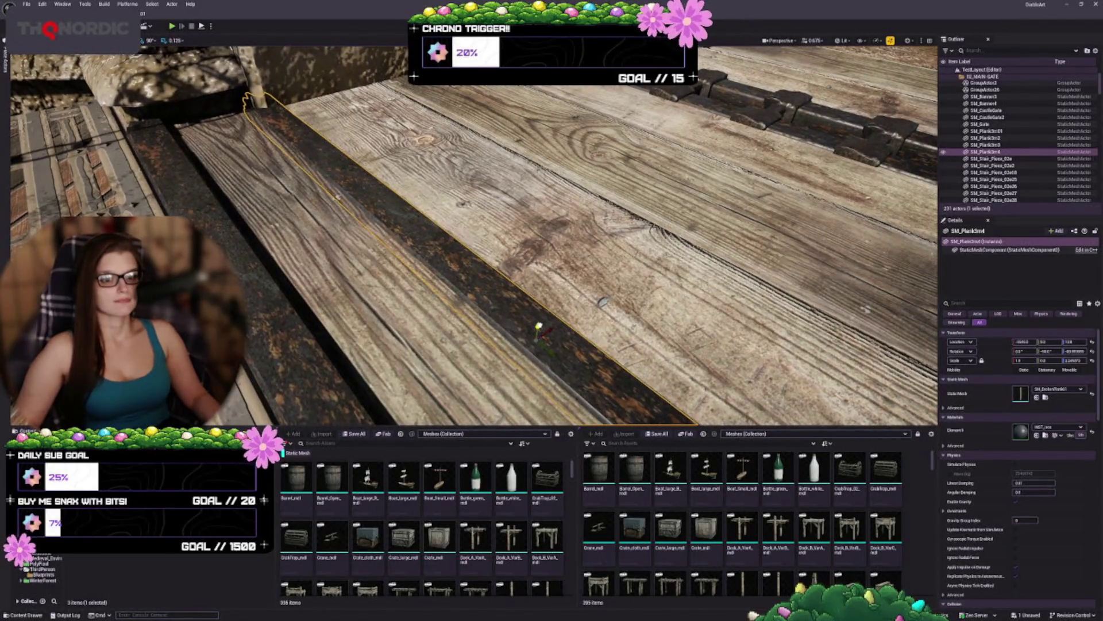
drag(538, 322, 411, 280)
drag(493, 258, 402, 224)
key(Escape)
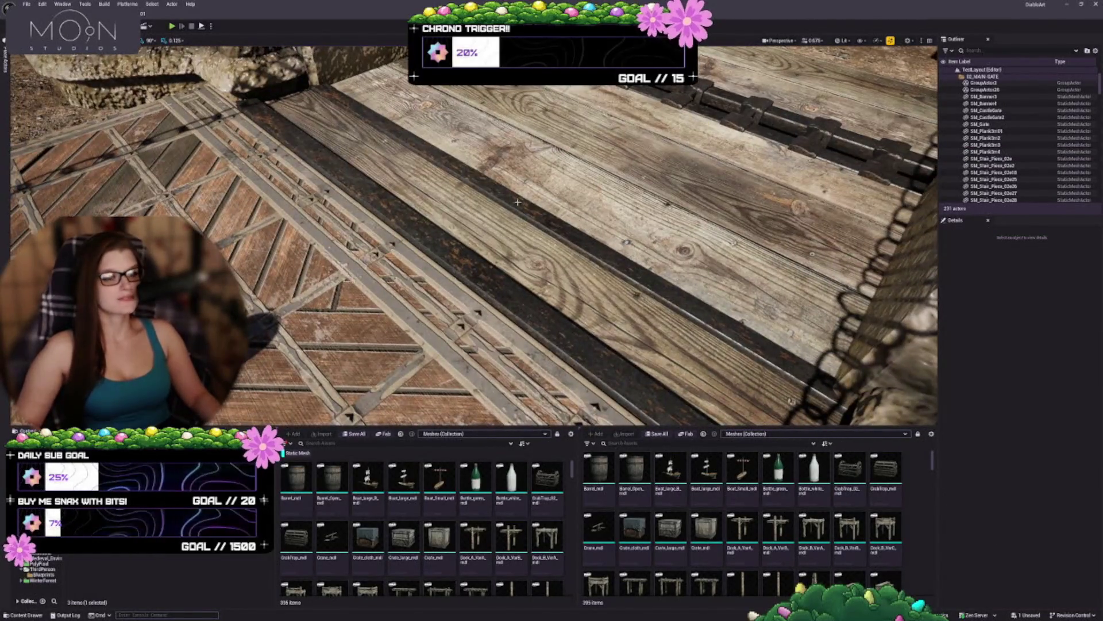
click(505, 198)
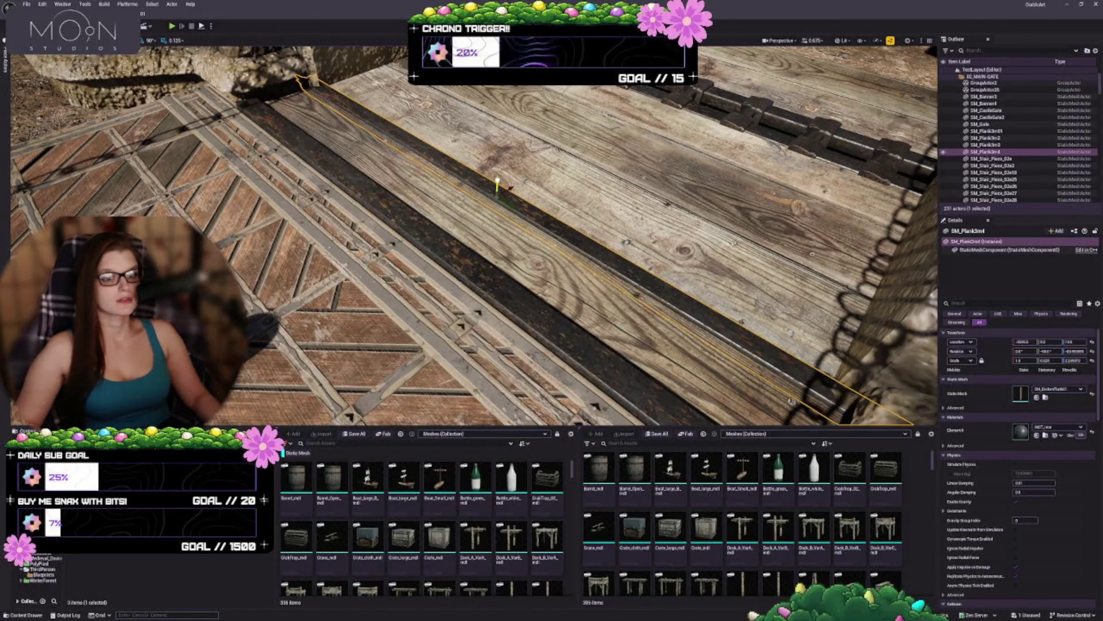
key(Escape)
drag(460, 230, 407, 216)
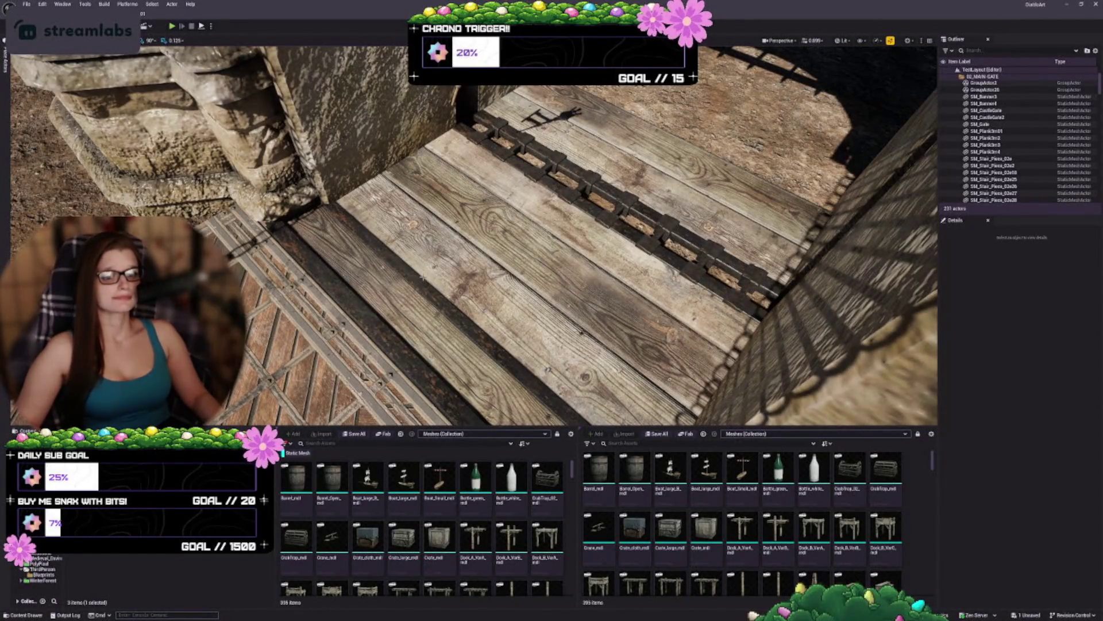
Step: Duplicate dark plank SM_Plank3m4 as SM_Plank3m5 into the next gap and rotate it into line
click(485, 294)
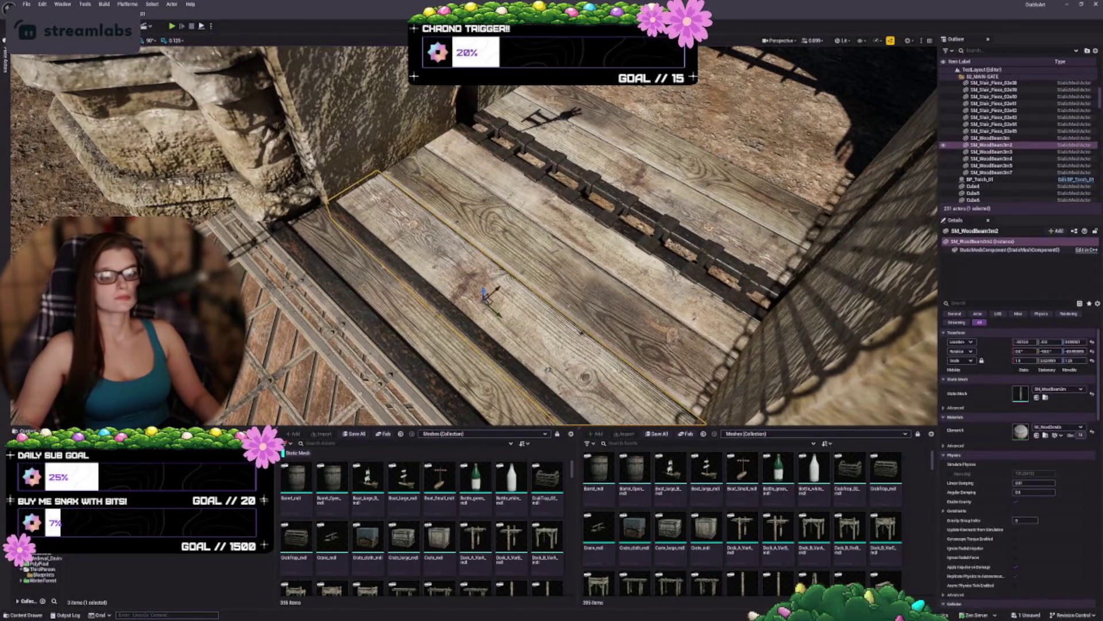
click(477, 311)
mouse_move(479, 310)
mouse_down()
mouse_move(539, 274)
mouse_move(524, 198)
mouse_move(506, 189)
mouse_up()
click(403, 259)
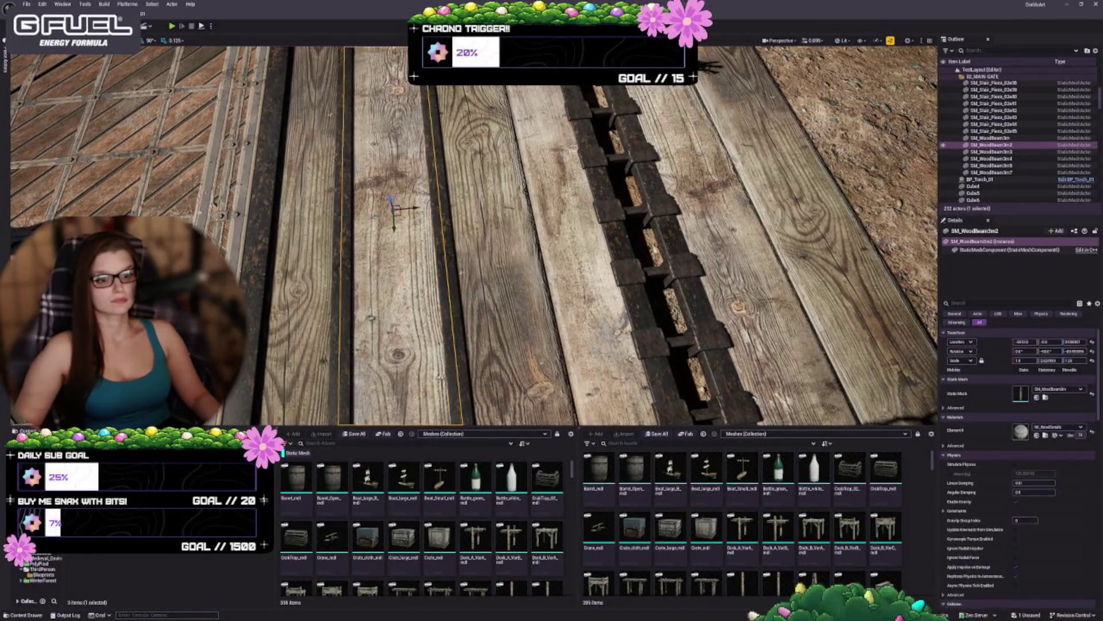
click(440, 198)
drag(440, 198, 431, 221)
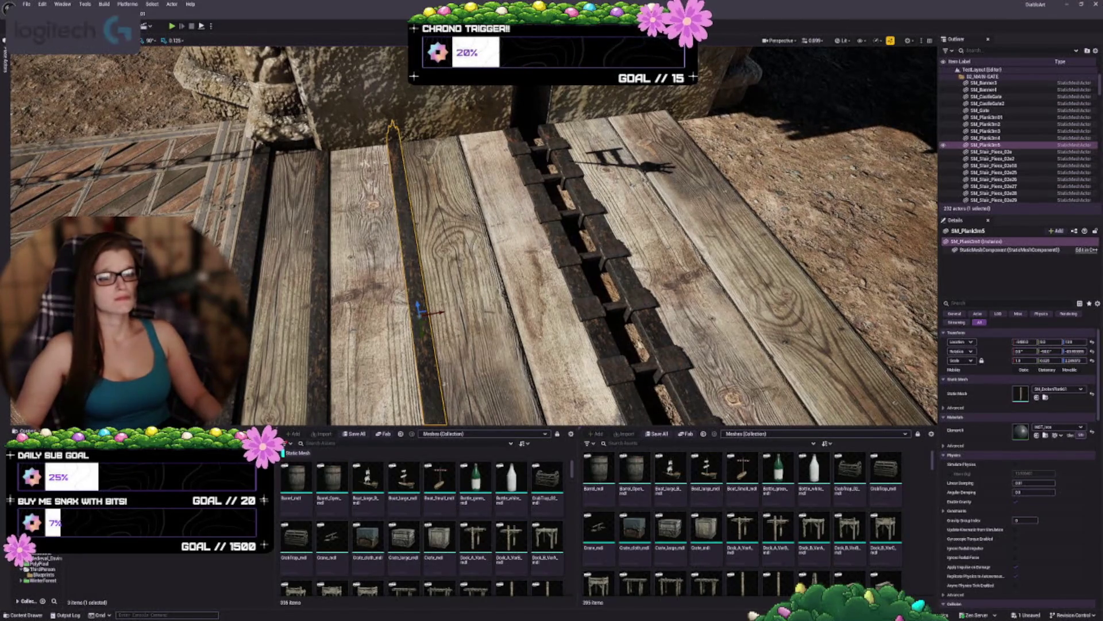
scroll(474, 235, up, 5)
key(e)
mouse_move(443, 214)
mouse_down()
mouse_move(426, 218)
mouse_move(468, 210)
mouse_move(435, 233)
mouse_move(437, 207)
mouse_move(425, 218)
mouse_move(405, 282)
mouse_move(452, 199)
mouse_move(408, 207)
mouse_up()
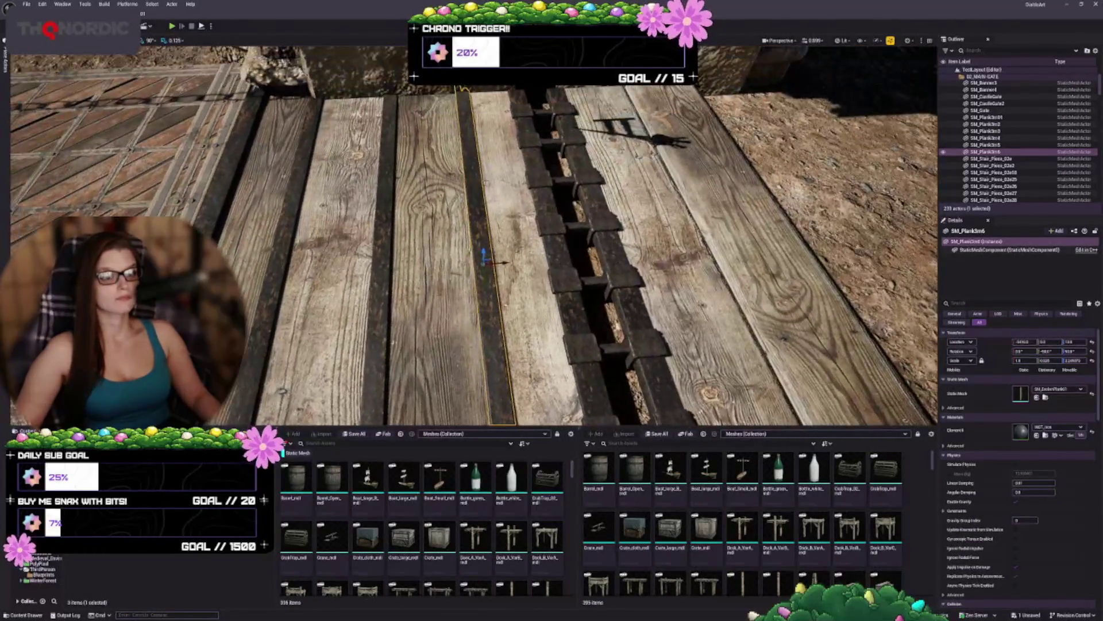
Step: Nudge the thin dark plank SM_Plank3m6 slightly left into its gap beside the others
click(434, 258)
click(486, 259)
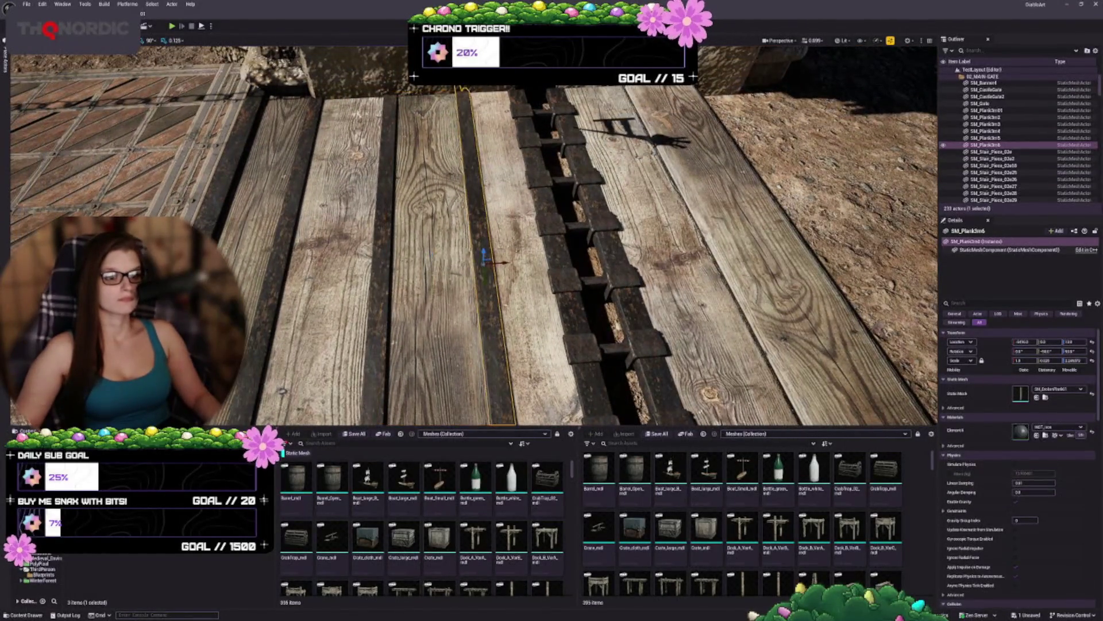
click(434, 259)
drag(433, 258, 423, 218)
click(454, 259)
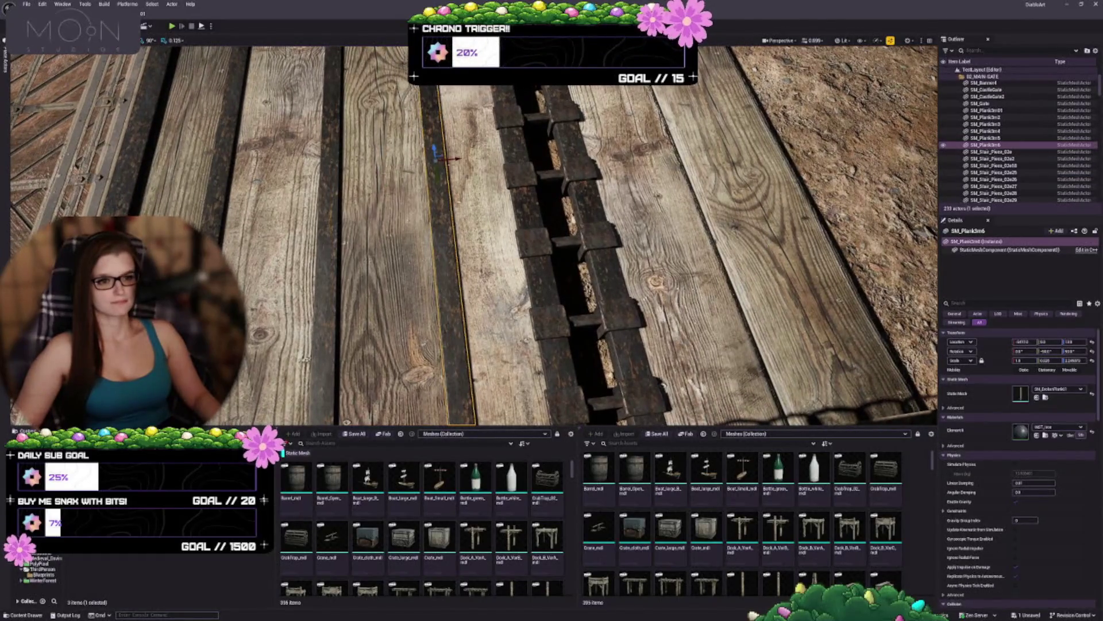
drag(454, 157, 453, 157)
key(ctrl+z)
drag(474, 235, 437, 219)
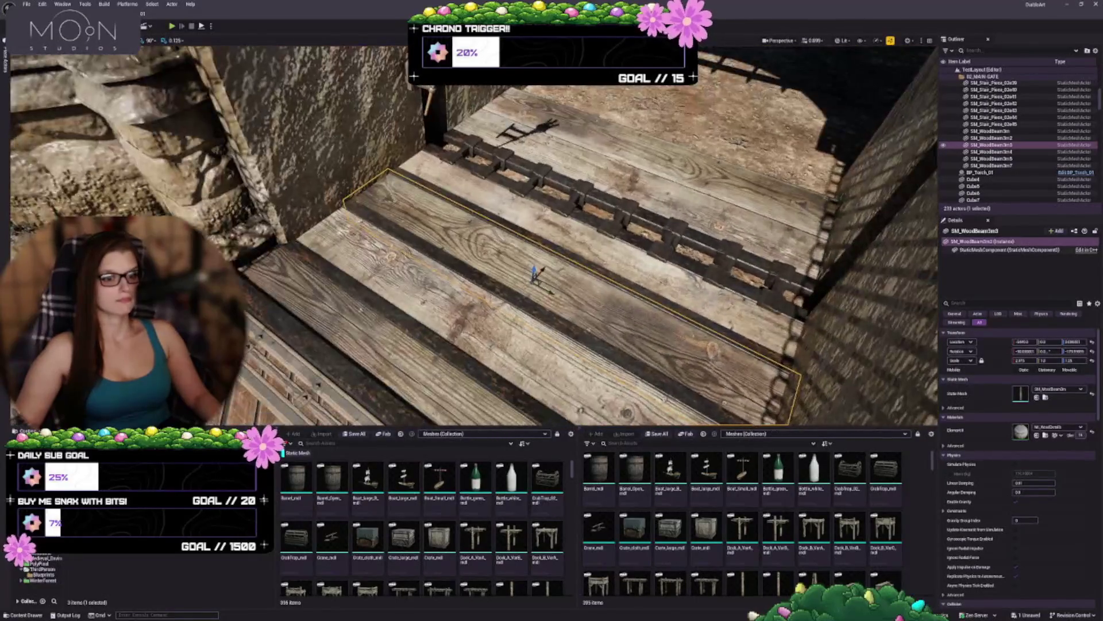
key(ctrl+y)
key(f)
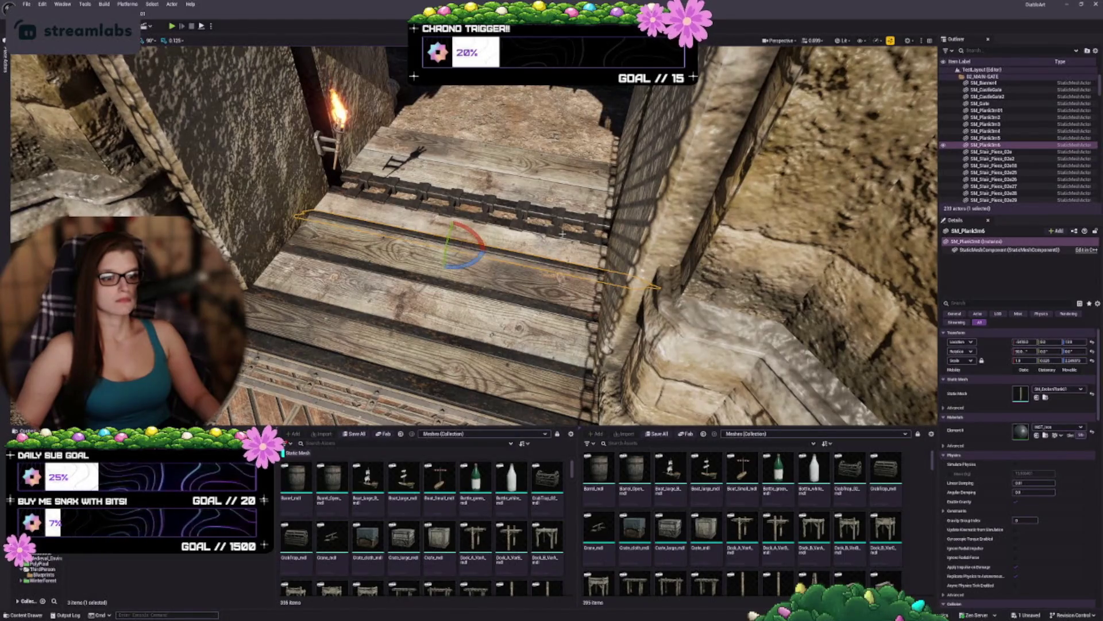
key(f)
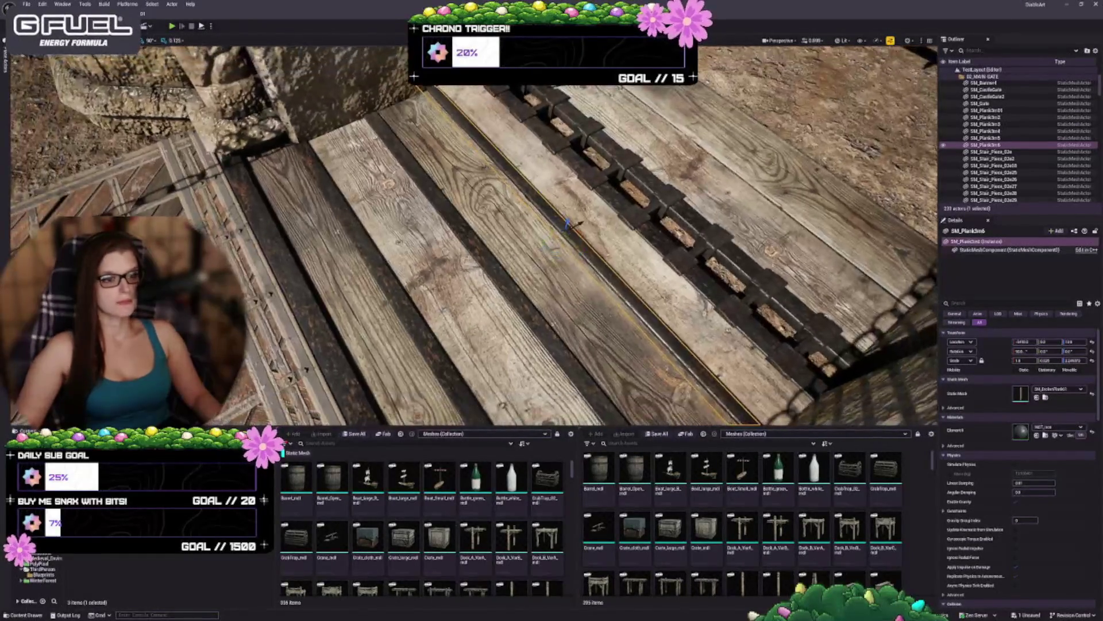
key(Escape)
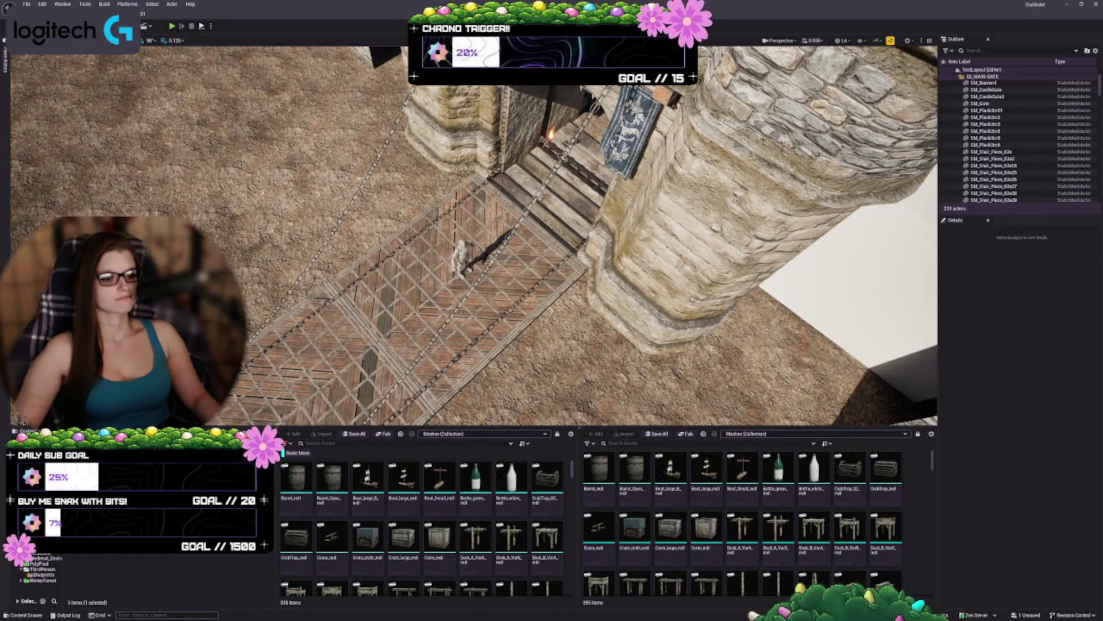
scroll(474, 236, up, 10)
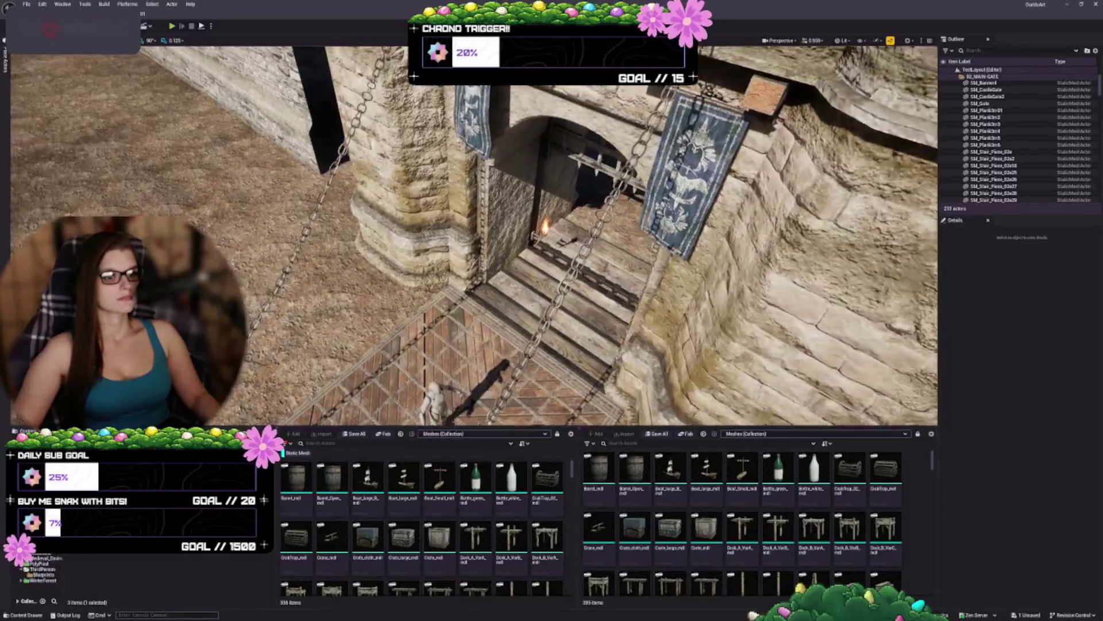
Step: Delete the plank SM_Plank3m5 from the gate walkway
scroll(475, 235, up, 1)
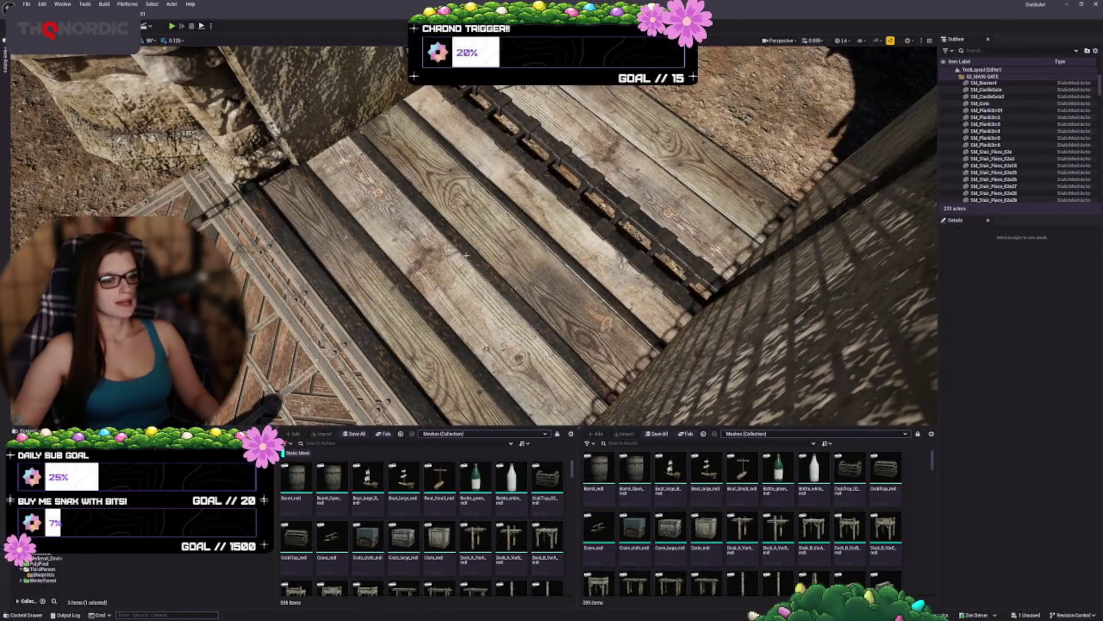
click(467, 254)
key(Delete)
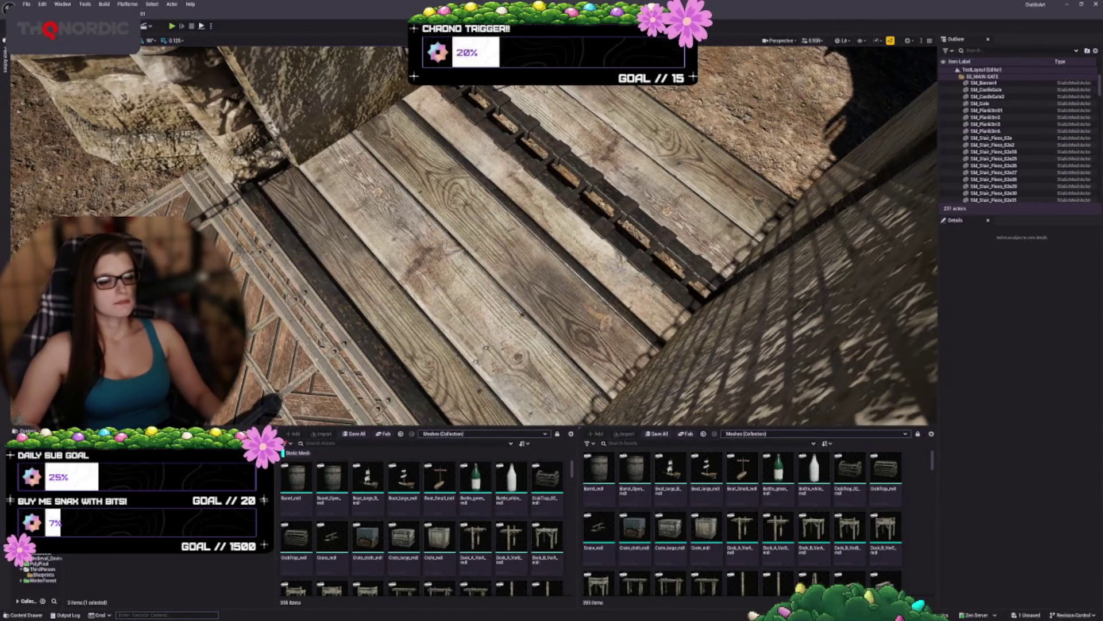
Step: Inspect plank SM_Plank3m6 and beam SM_WoodBeam3m from an angle along the walkway
scroll(474, 236, down, 5)
scroll(474, 236, up, 4)
scroll(474, 236, up, 1)
click(609, 179)
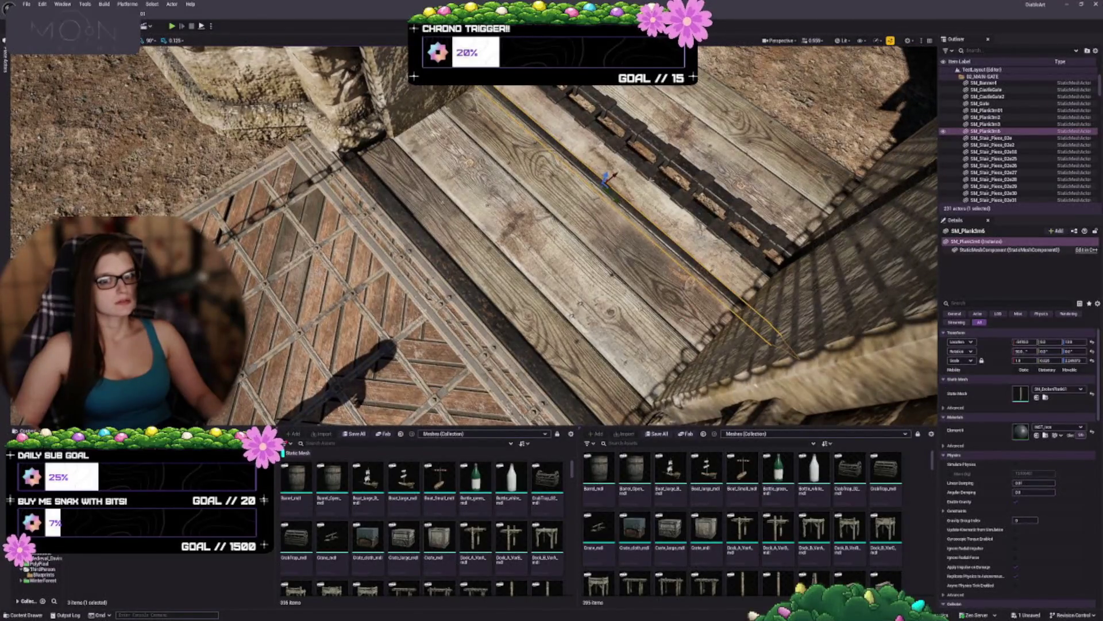
mouse_move(522, 238)
mouse_down()
mouse_move(428, 242)
mouse_move(422, 213)
mouse_move(488, 270)
mouse_move(488, 313)
mouse_up()
click(428, 210)
key(Escape)
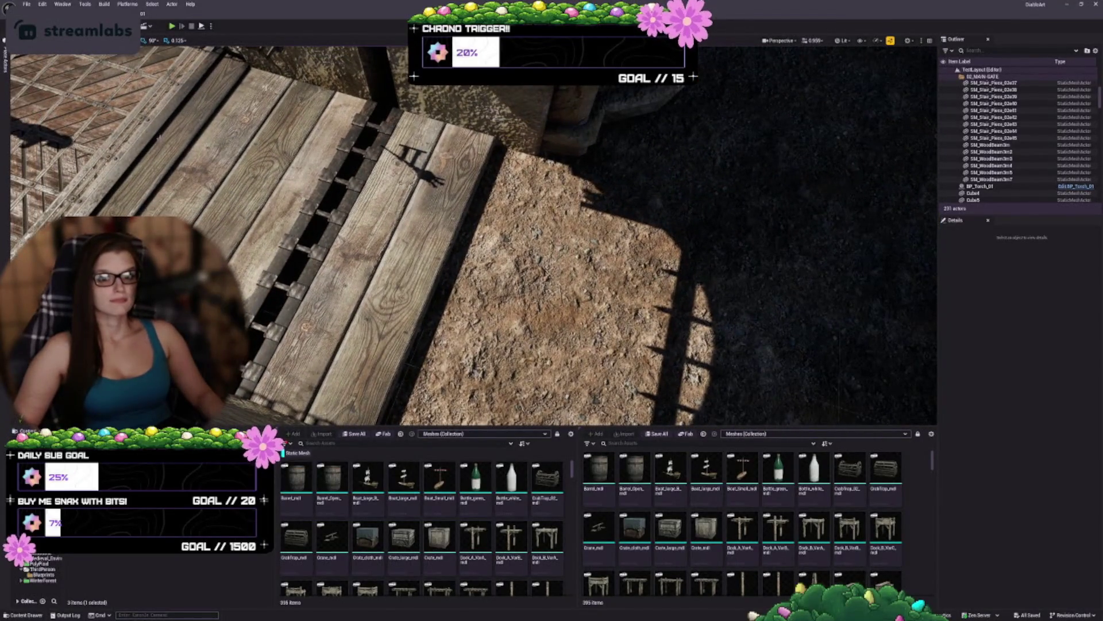
Step: Duplicate a walkway plank and slide the copy alongside the existing boards
click(150, 138)
mouse_move(138, 172)
mouse_down()
mouse_move(454, 312)
mouse_move(465, 261)
mouse_up()
click(466, 260)
click(489, 210)
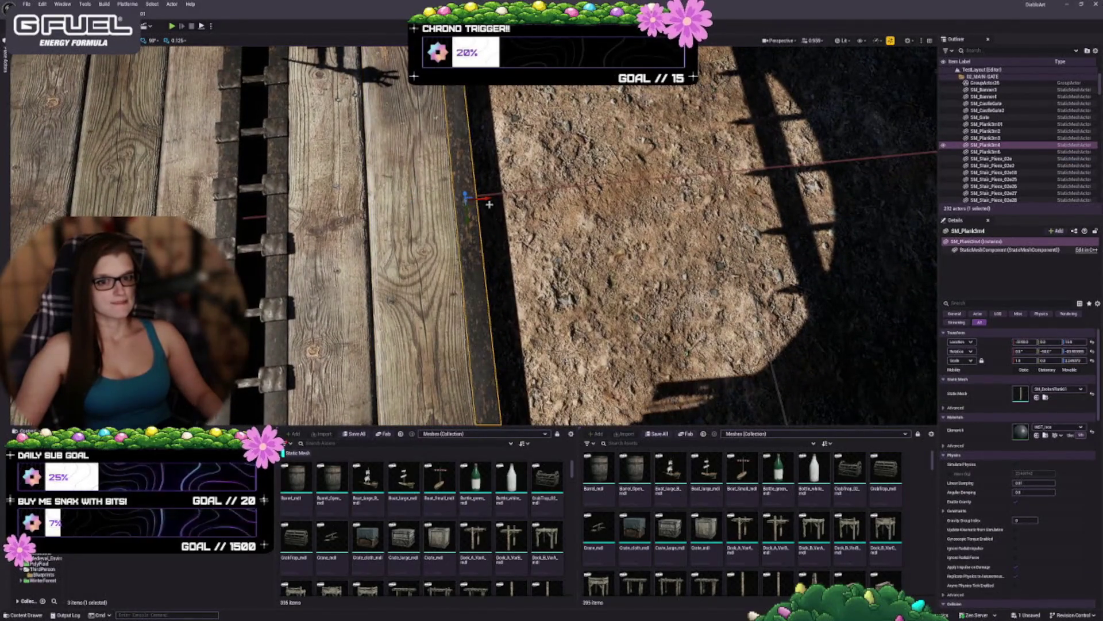
key(ctrl+z)
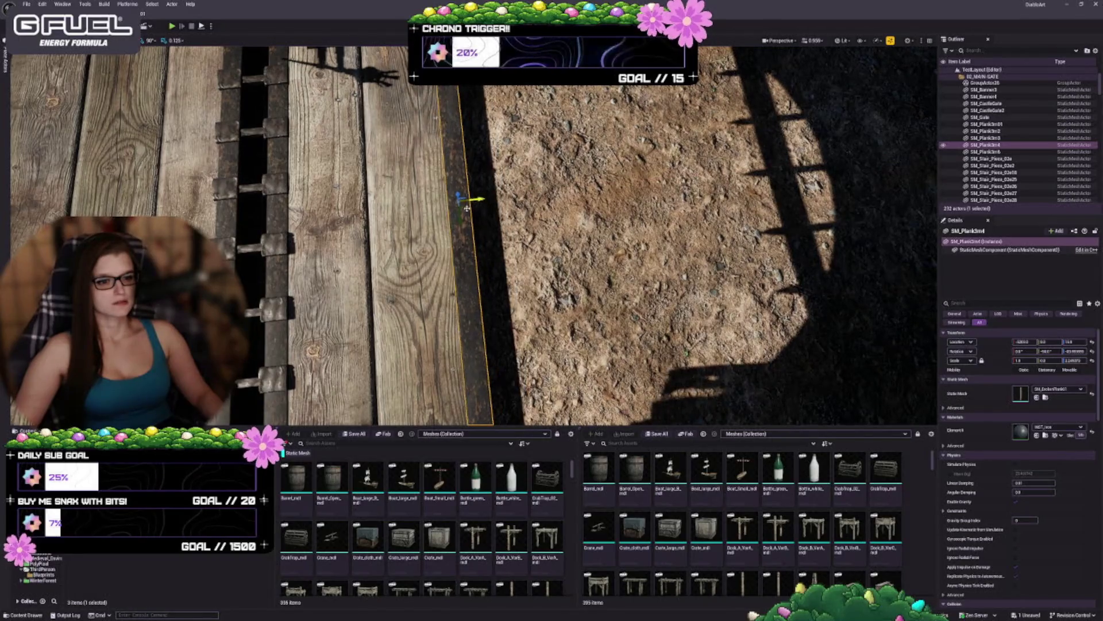
drag(414, 199, 568, 88)
key(ctrl+y)
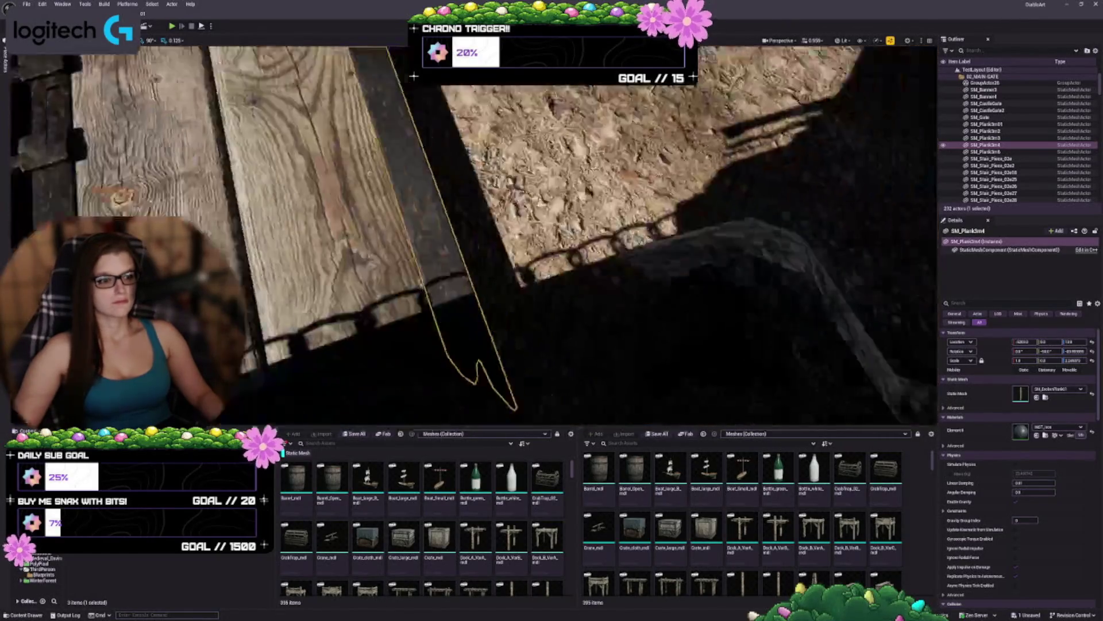
mouse_move(474, 235)
mouse_down()
mouse_move(517, 235)
mouse_move(477, 299)
mouse_move(454, 276)
mouse_move(500, 224)
mouse_move(550, 248)
mouse_up()
key(Escape)
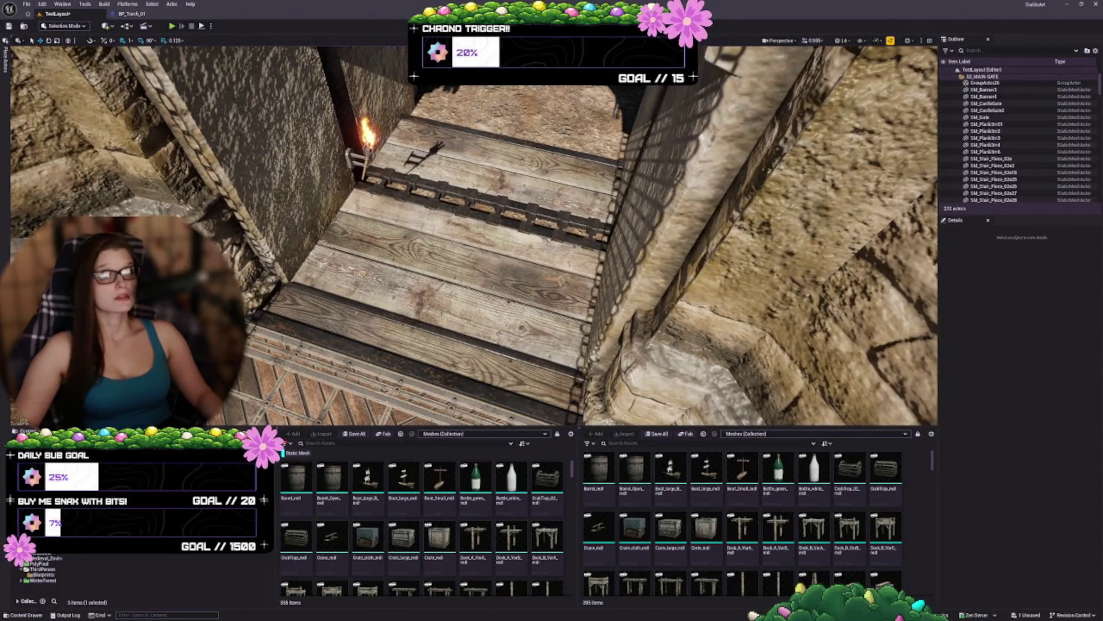
Step: Duplicate a plank turned 90° as SM_Plank3m7 and fit it against the stone wall's base
drag(550, 248, 550, 227)
click(471, 310)
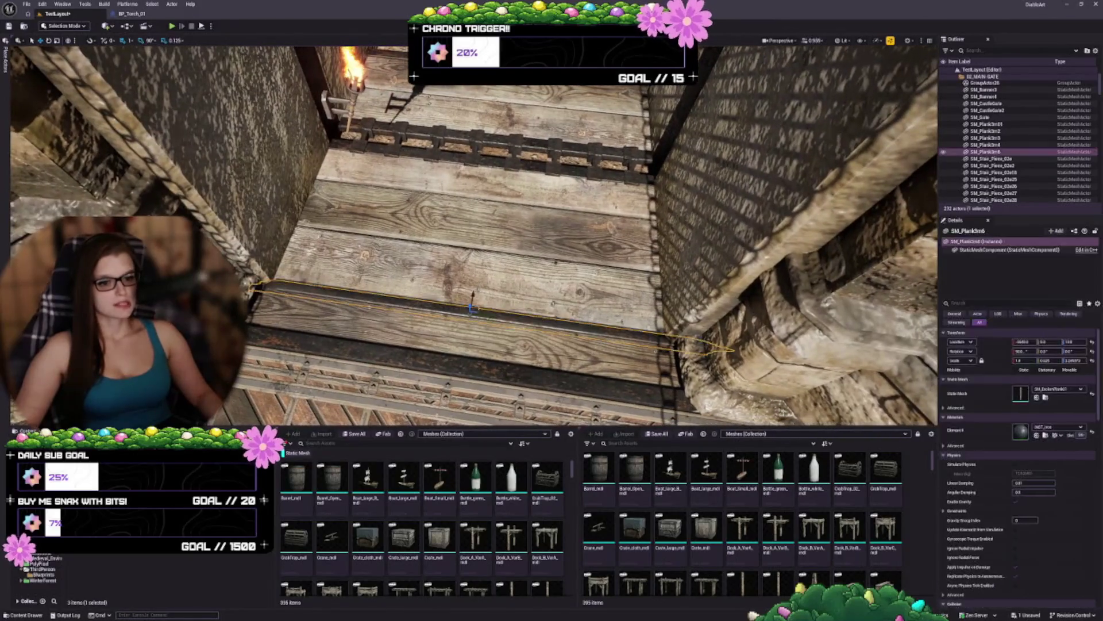
mouse_move(479, 343)
mouse_down()
mouse_move(471, 308)
mouse_move(402, 224)
mouse_move(355, 129)
mouse_move(356, 86)
mouse_up()
scroll(473, 237, up, 3)
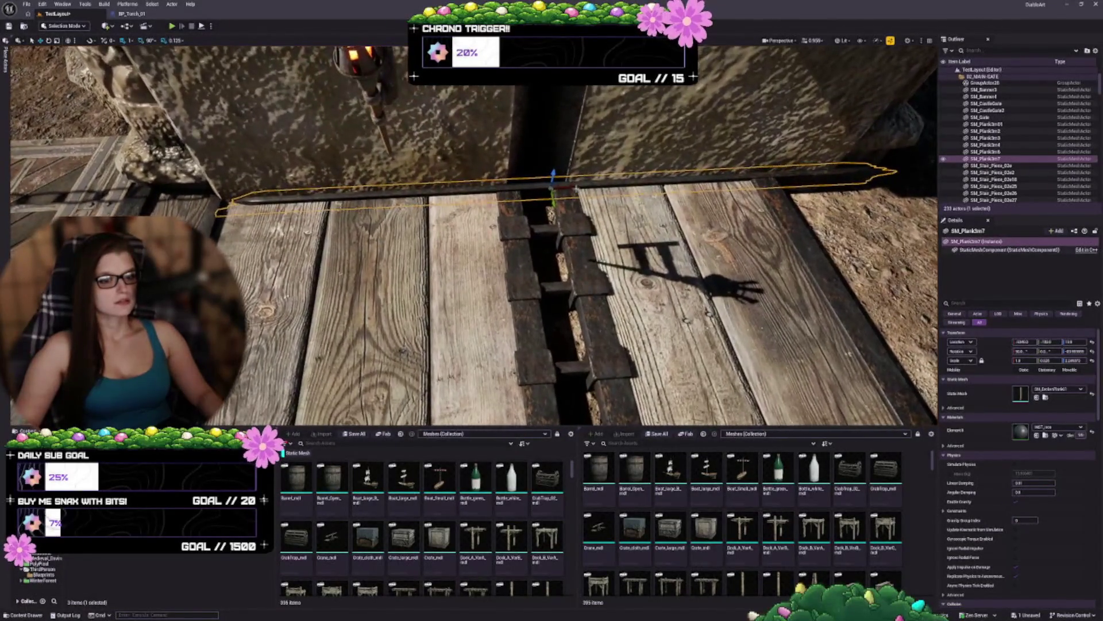
mouse_move(545, 201)
mouse_down()
mouse_move(555, 204)
mouse_move(546, 190)
mouse_move(497, 194)
mouse_up()
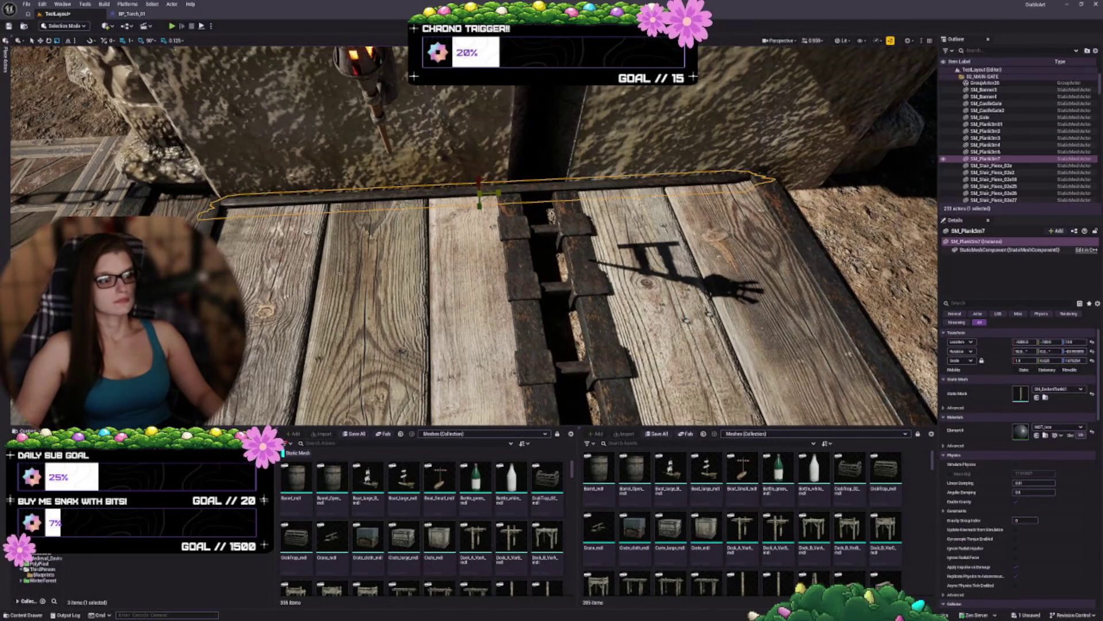
mouse_move(499, 195)
mouse_down()
mouse_move(402, 214)
mouse_move(393, 193)
mouse_move(407, 237)
mouse_move(397, 236)
mouse_up()
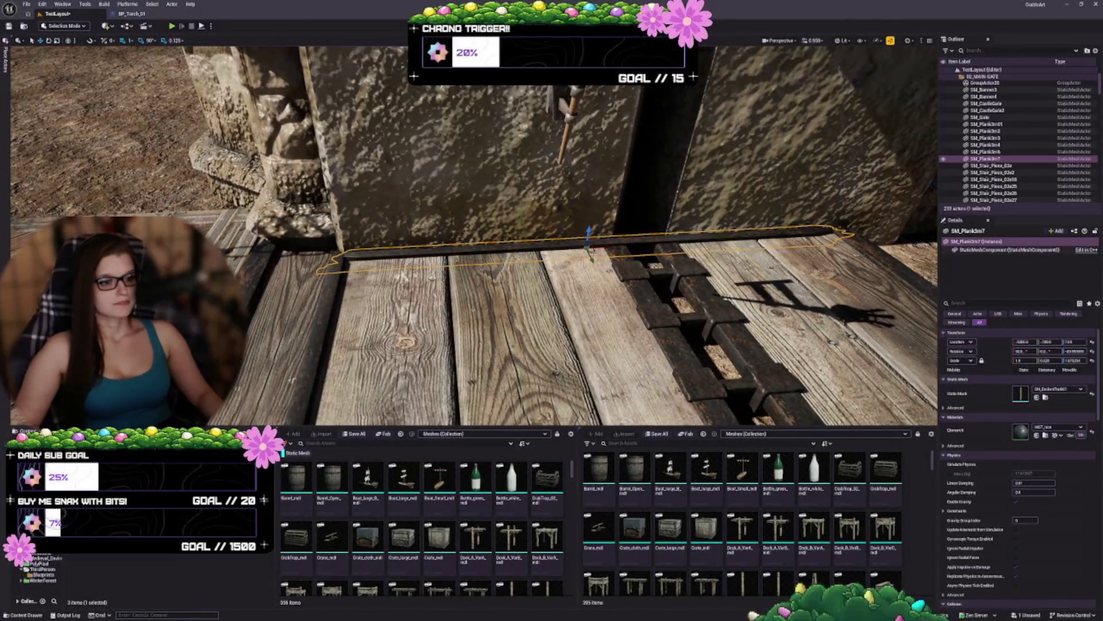
drag(607, 246, 489, 254)
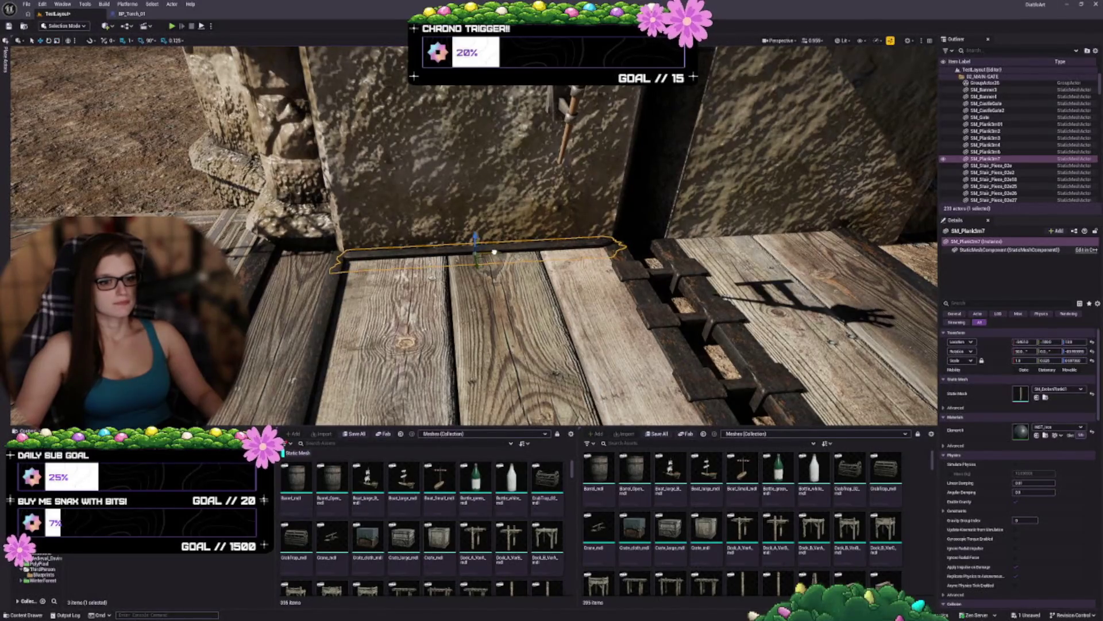
mouse_move(493, 252)
mouse_down()
mouse_move(615, 264)
mouse_move(631, 311)
mouse_move(575, 299)
mouse_up()
key(Escape)
click(575, 299)
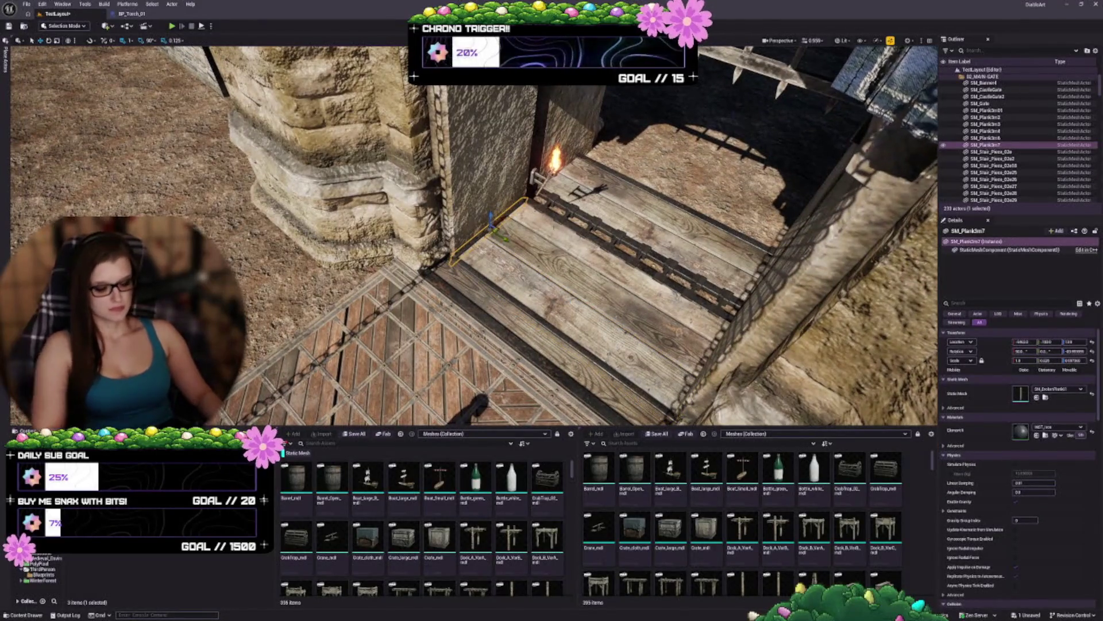
Step: Save the level and start selecting the walkway's wooden beam and planks
key(Escape)
key(ctrl+s)
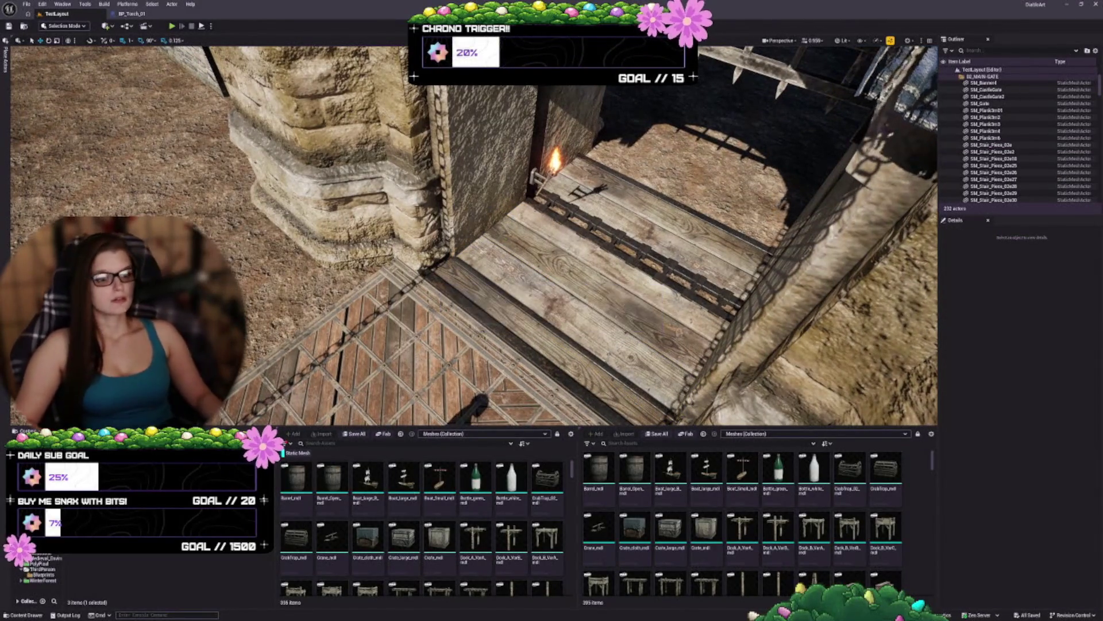
key(ctrl+z)
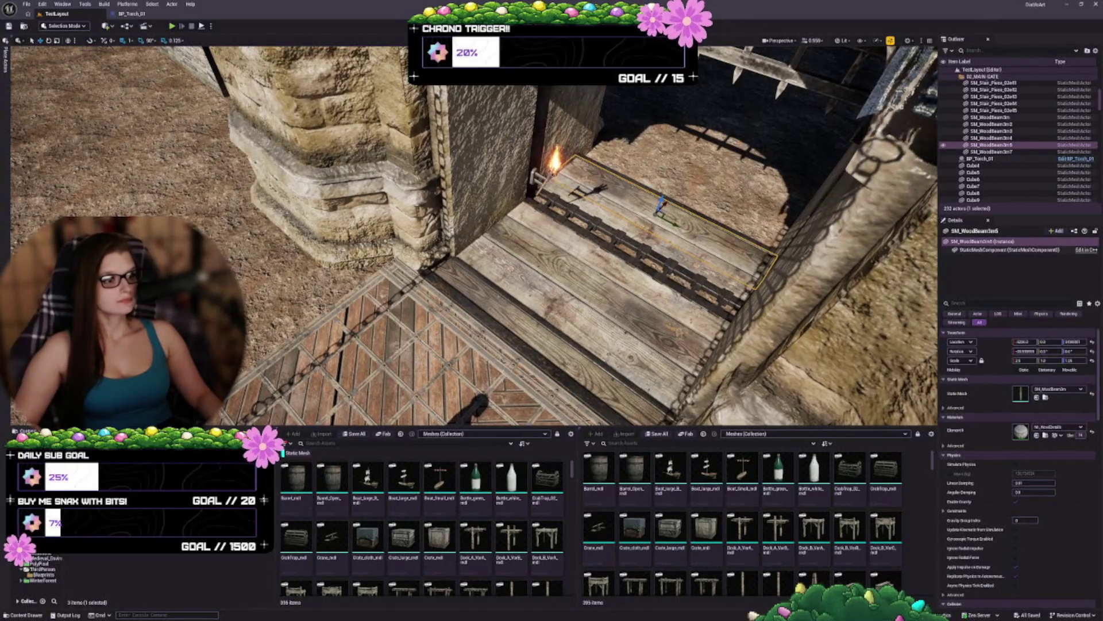
key(f)
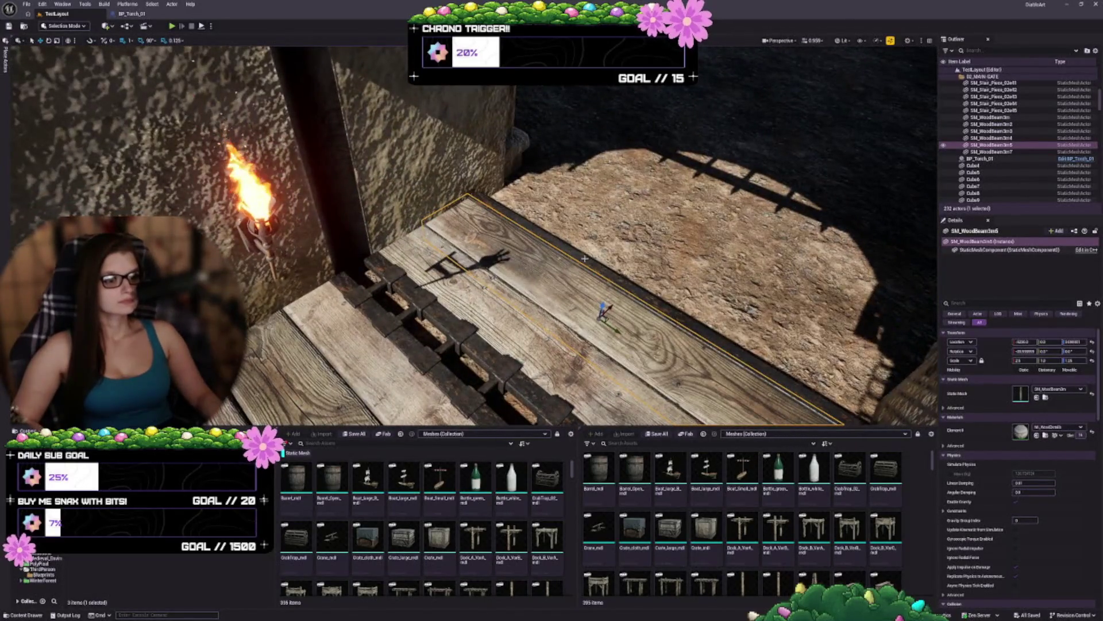
key(ctrl+z)
Step: Add the remaining walkway planks and beams and group them as GroupActor27
key(ctrl+z)
key(f)
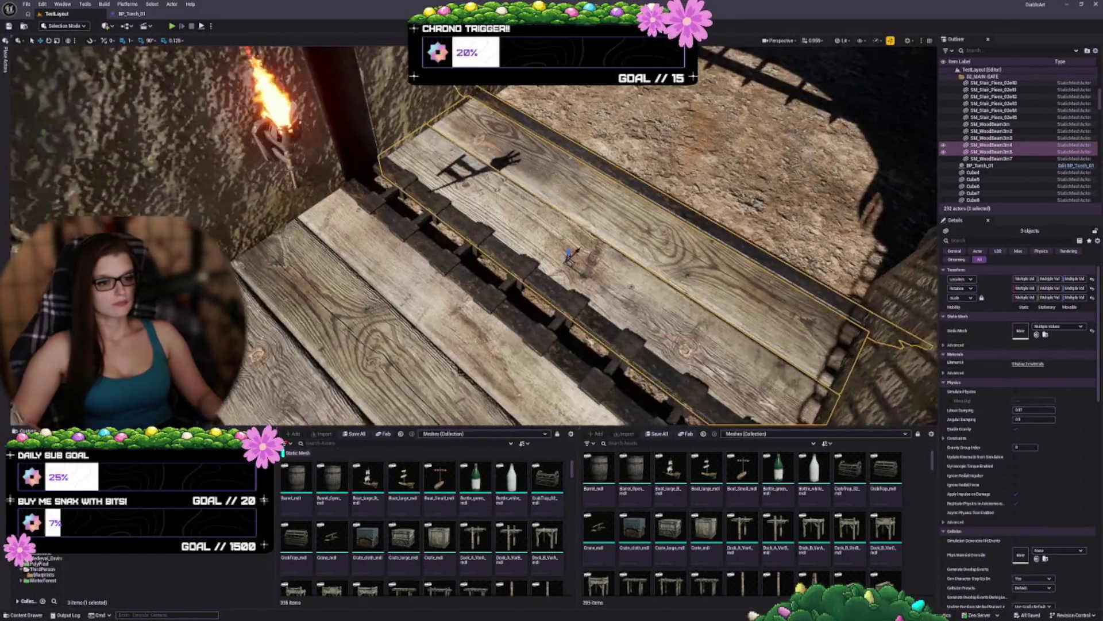
ctrl+click(529, 305)
key(ctrl+z)
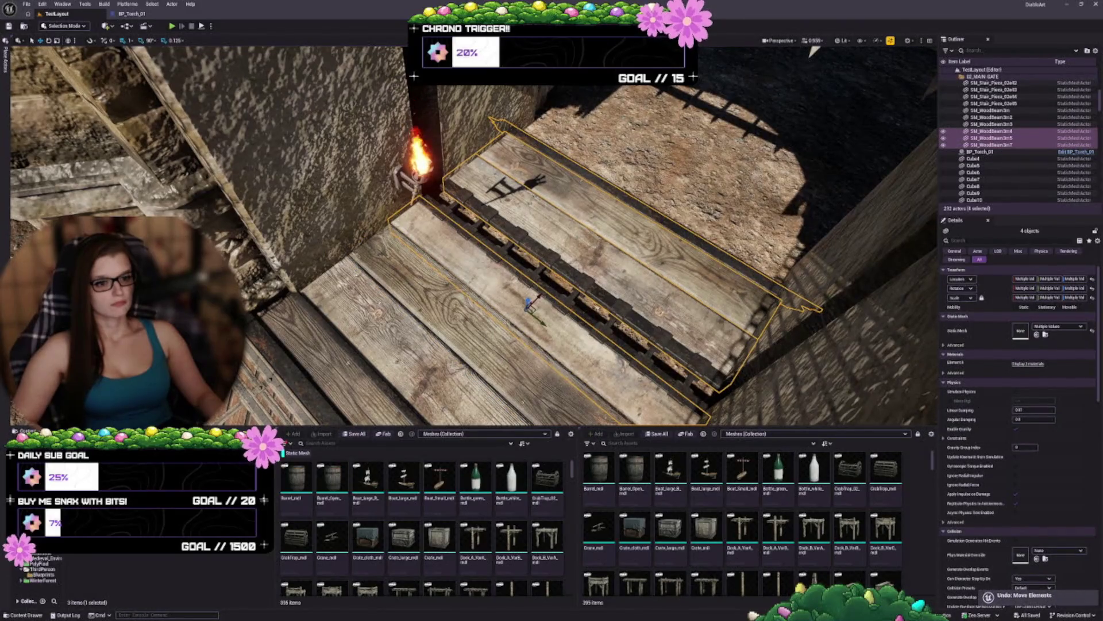
ctrl+click(460, 322)
ctrl+click(304, 326)
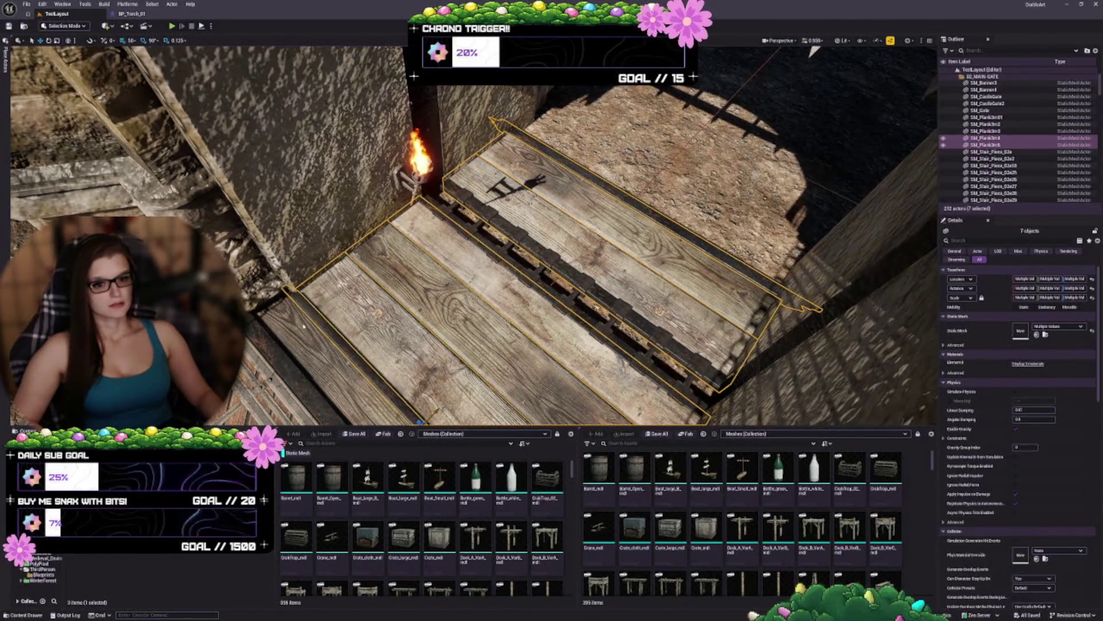
ctrl+click(276, 343)
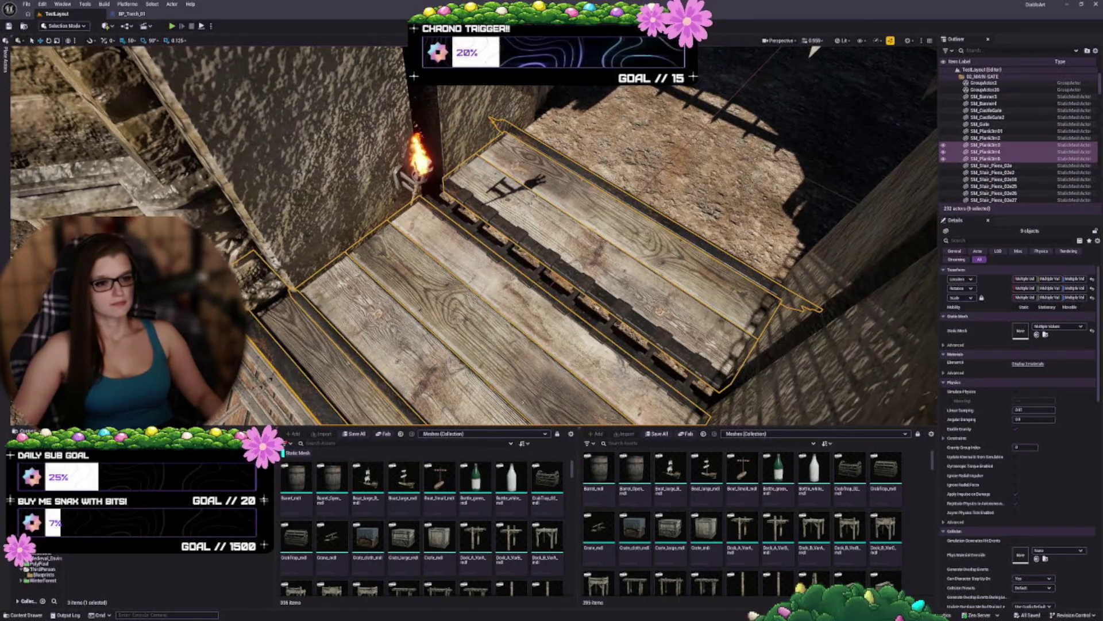
key(f)
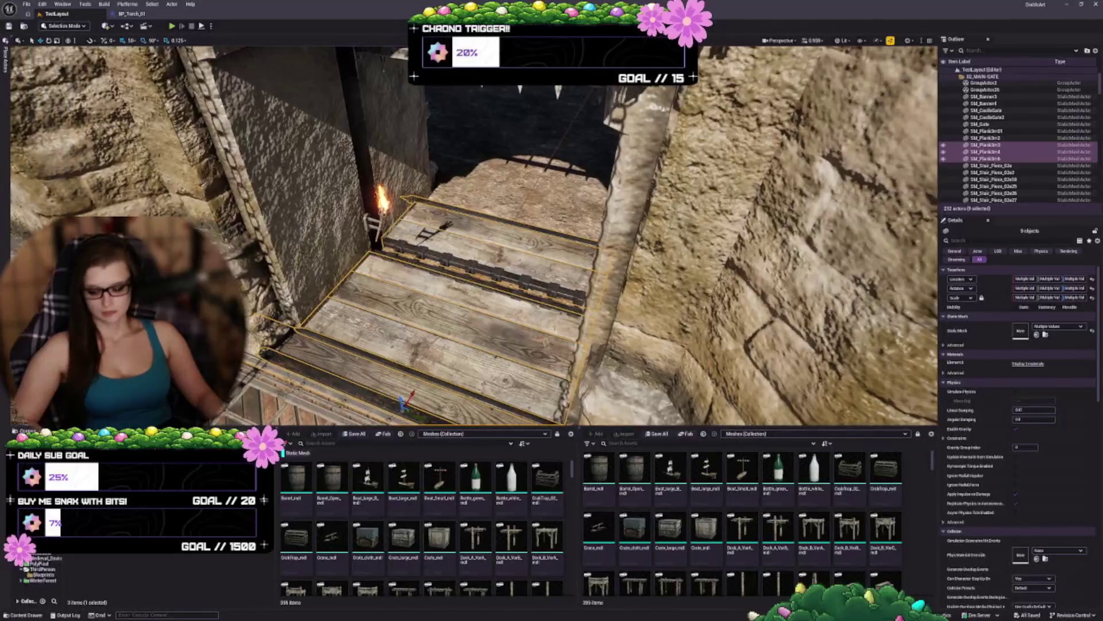
key(ctrl+g)
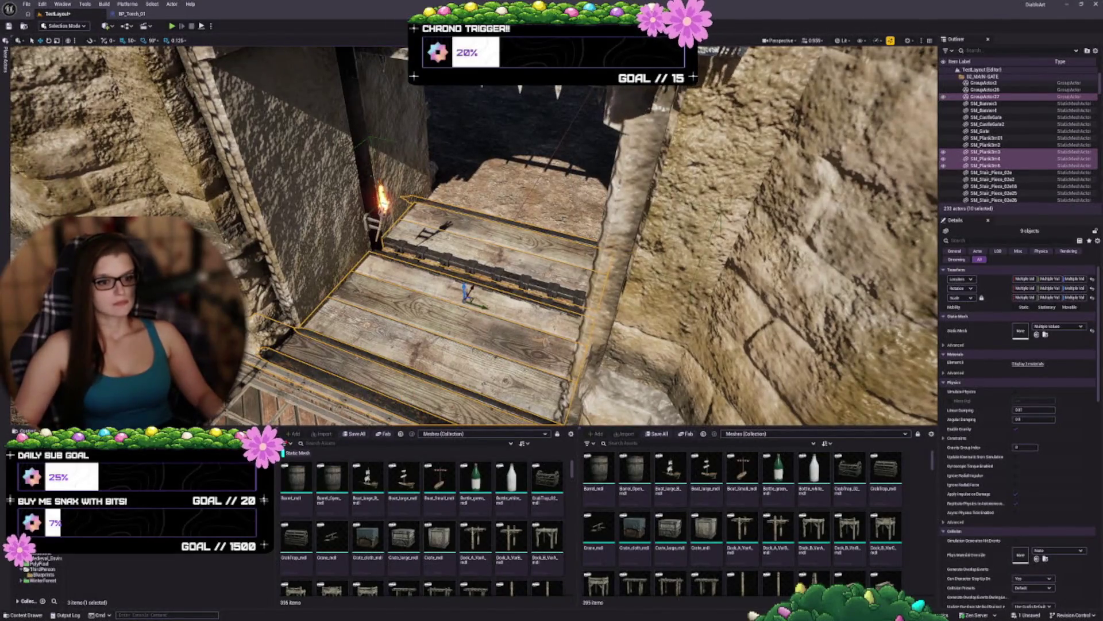
key(Escape)
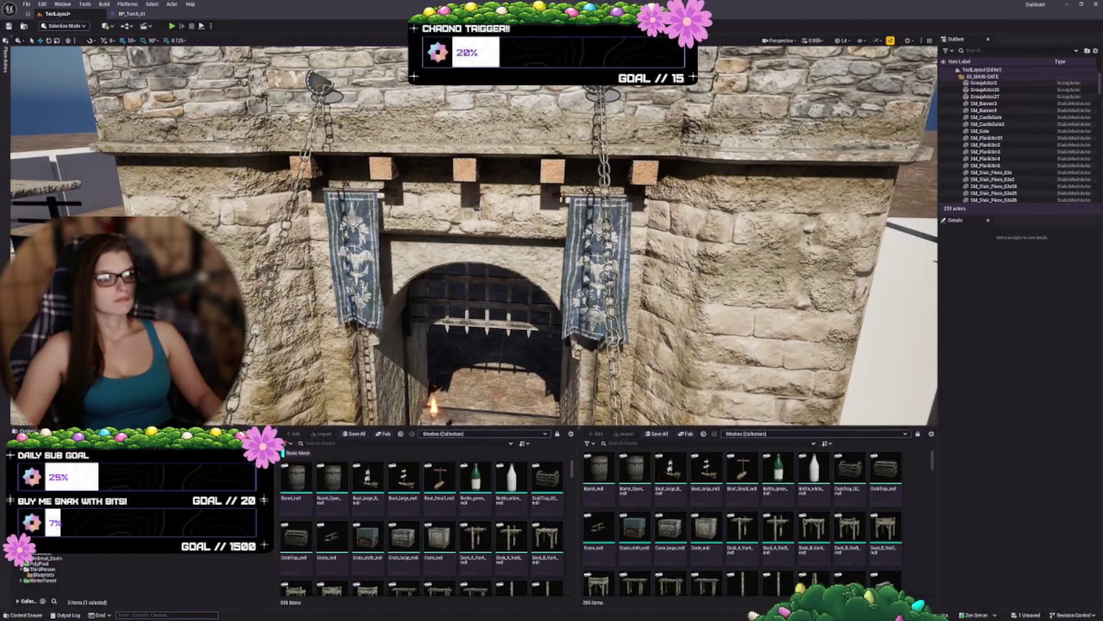
Step: Group the castle gate, both banners and the gate floor pieces into GroupActor28
click(462, 99)
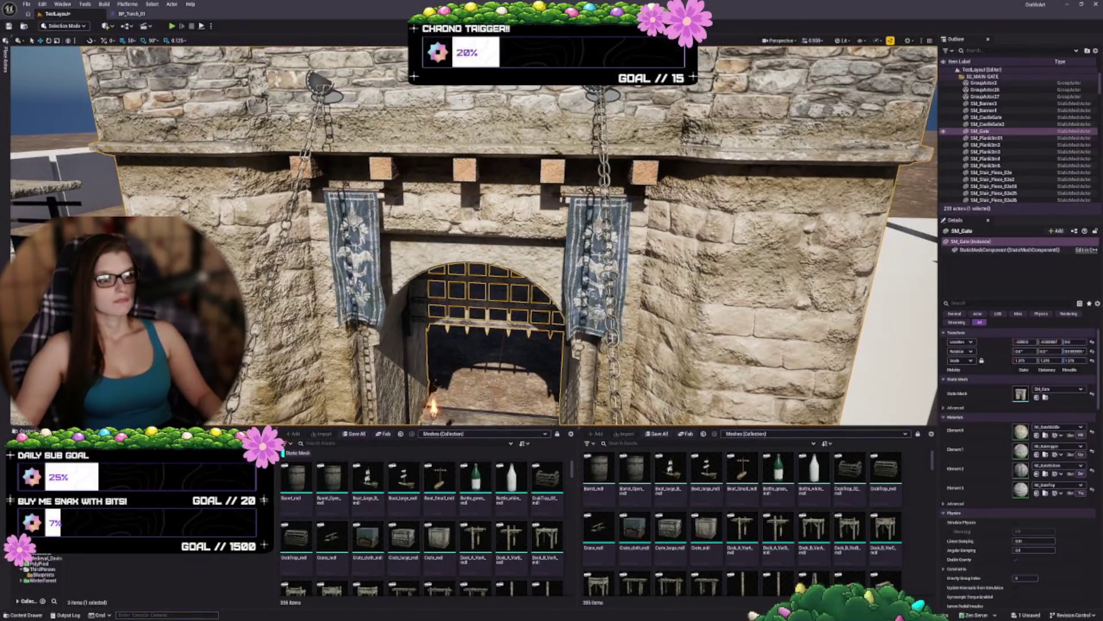
ctrl+click(352, 253)
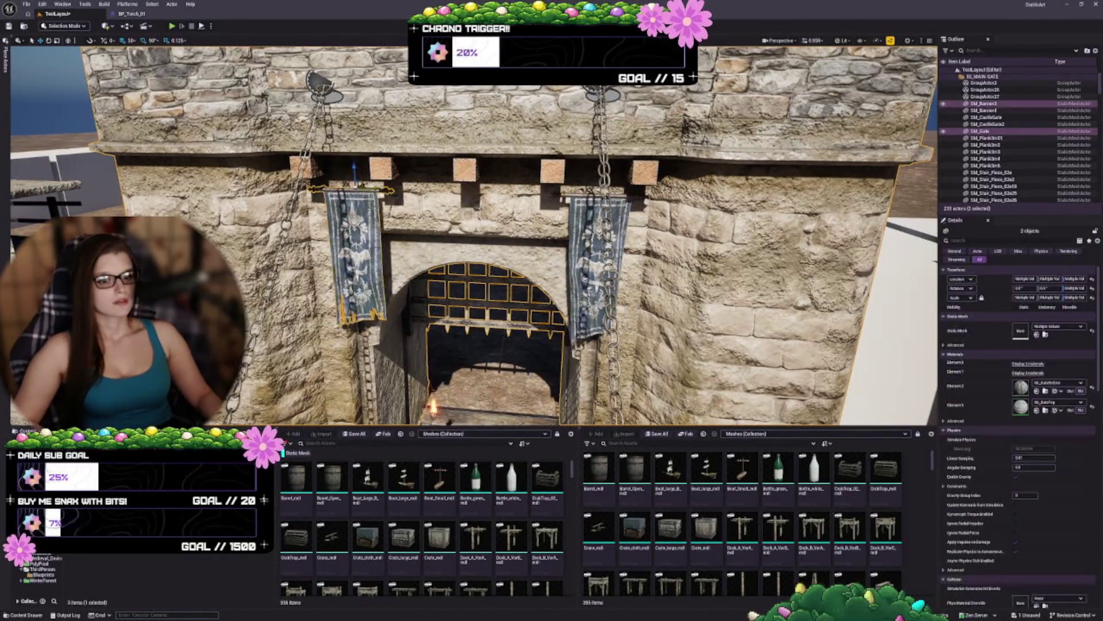
ctrl+click(597, 265)
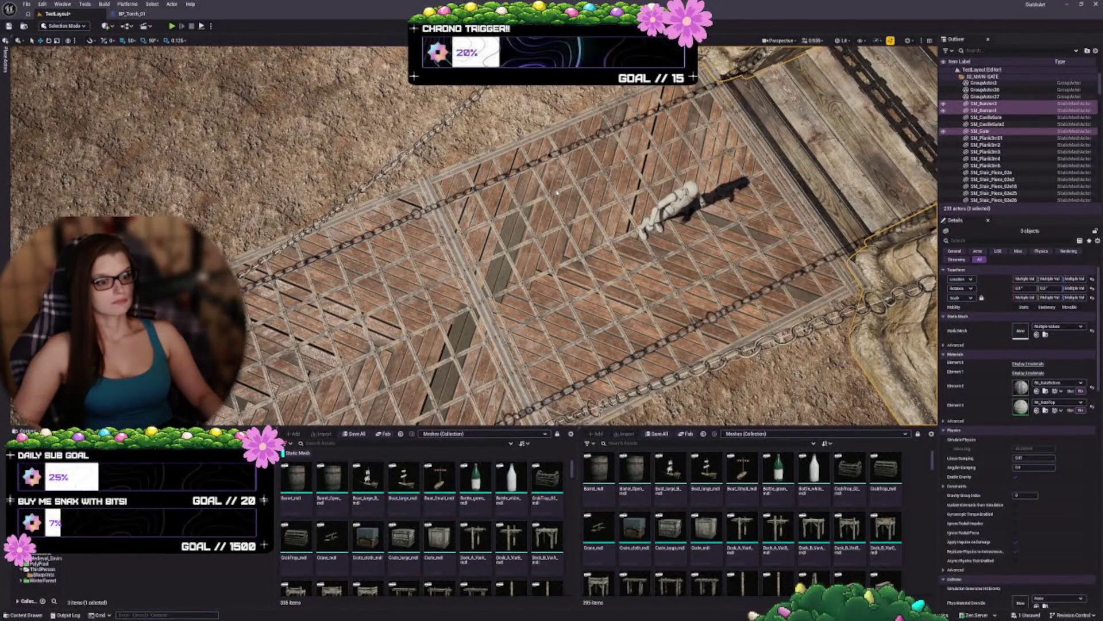
ctrl+click(557, 193)
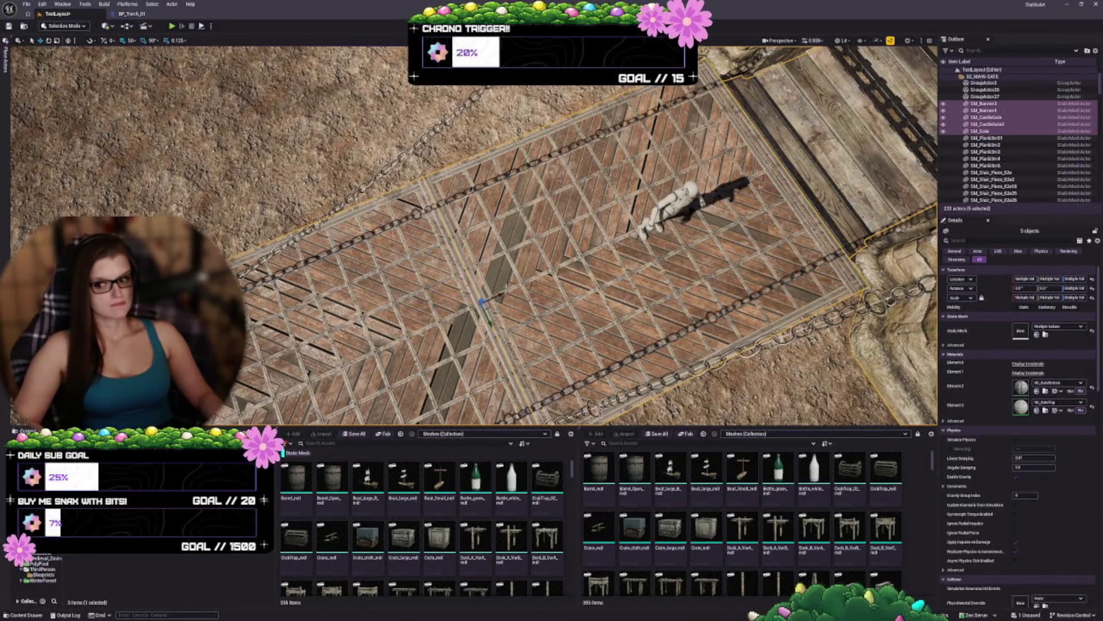
key(f)
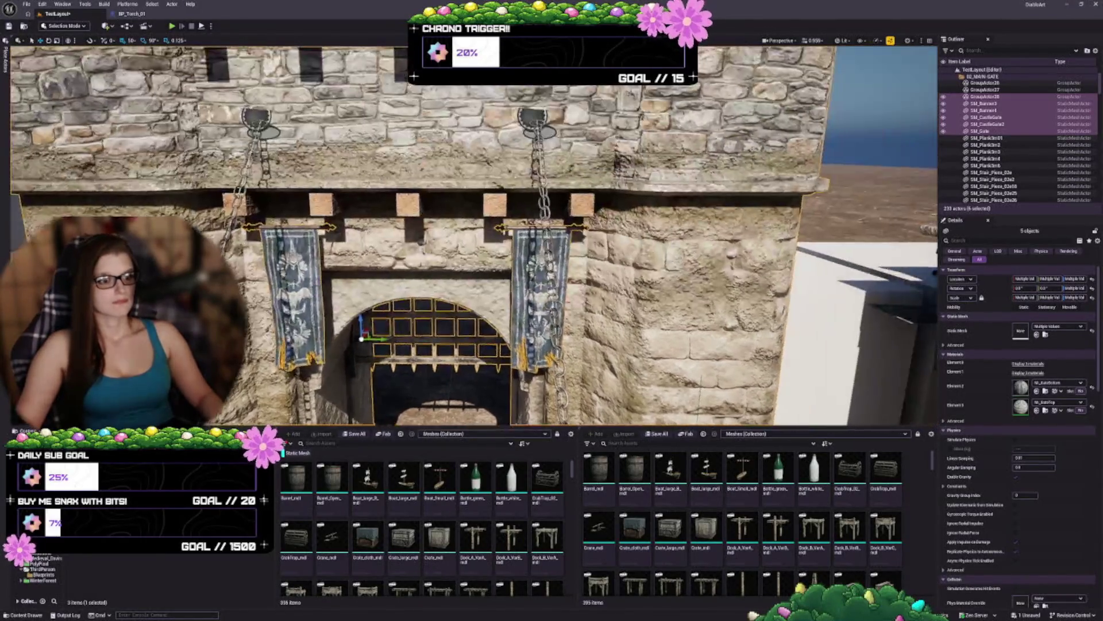
key(Escape)
key(w)
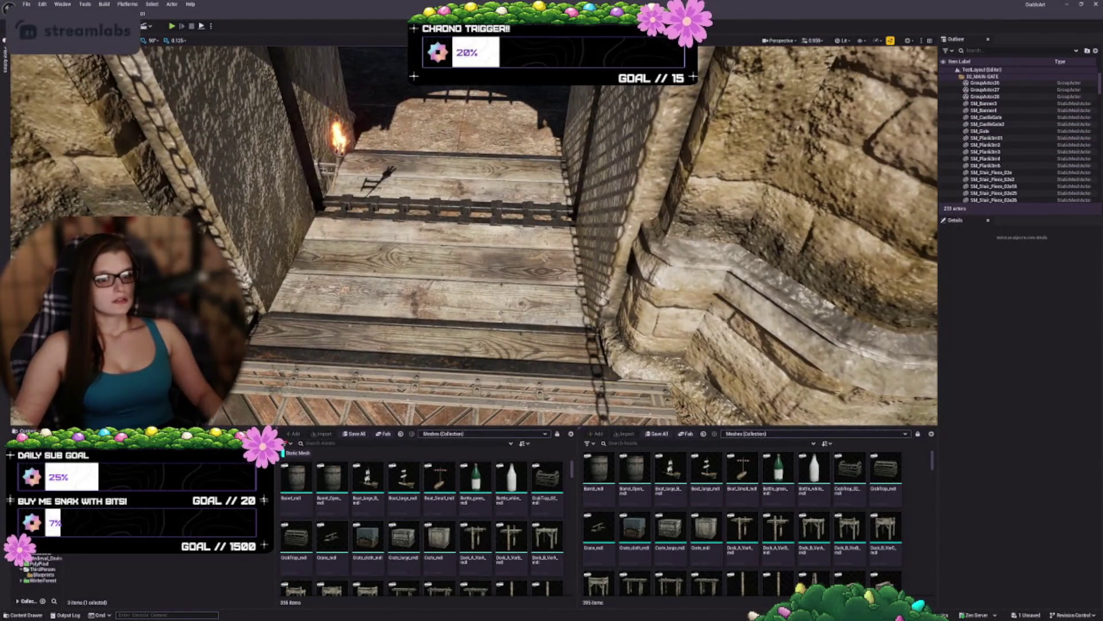
Step: Move wall torch BP_Torch_01 lower and left on the passage wall, then slightly higher
click(336, 135)
key(f)
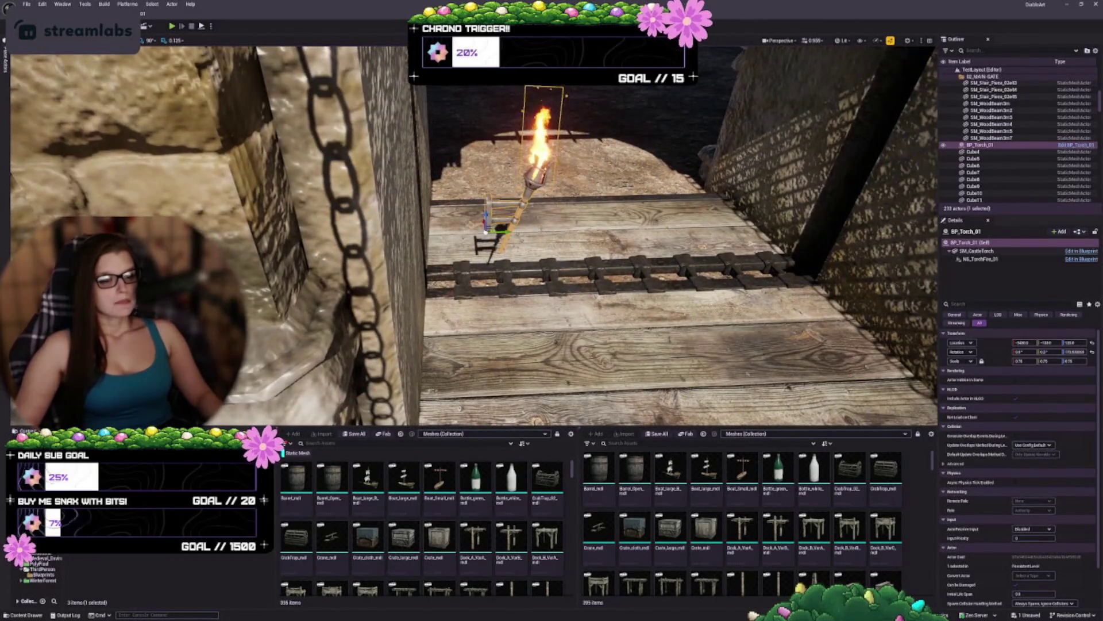
drag(471, 242, 471, 241)
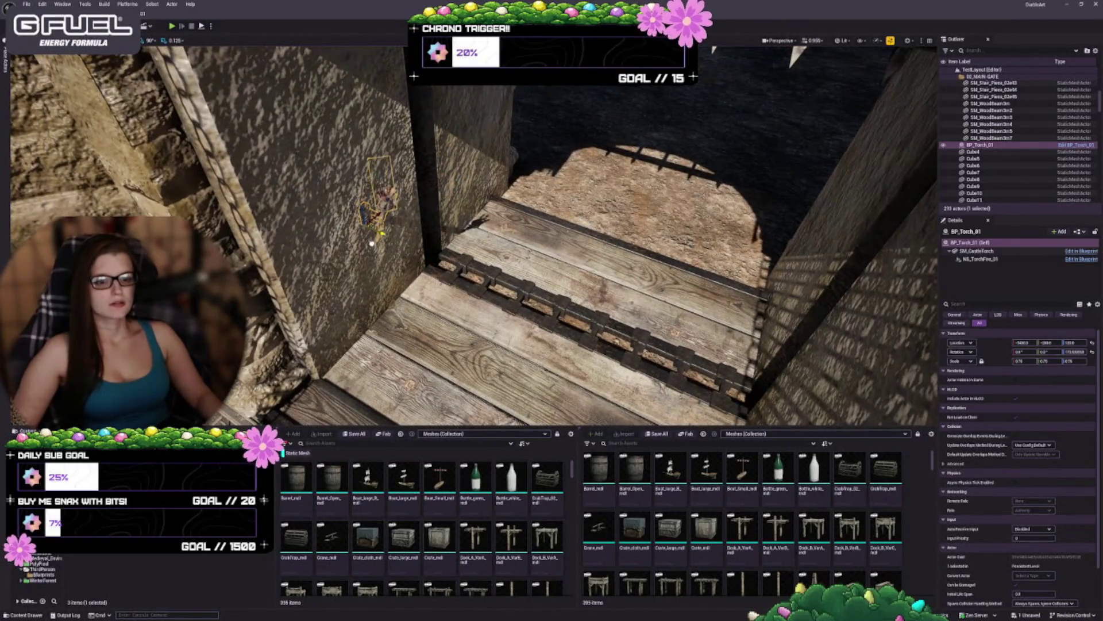
drag(471, 242, 471, 241)
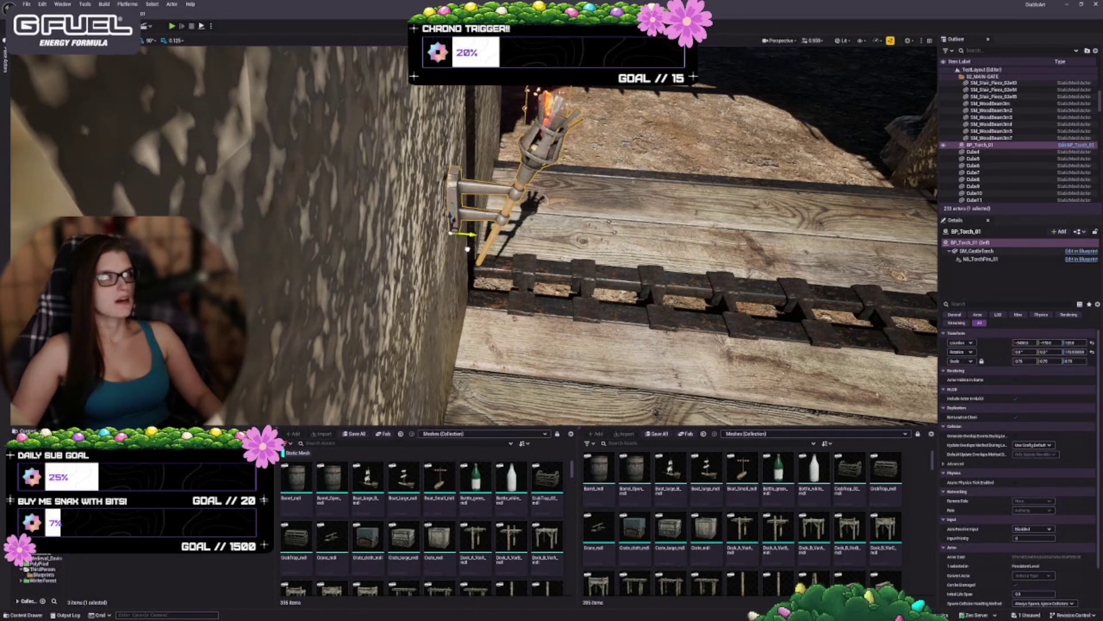
drag(471, 241, 471, 242)
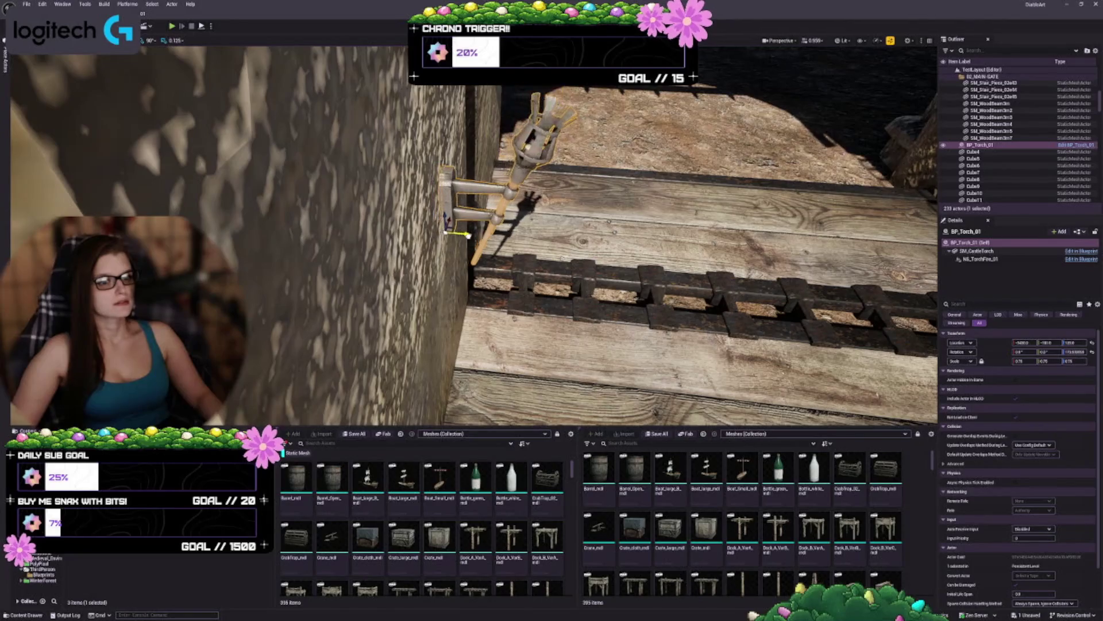
drag(471, 242, 356, 241)
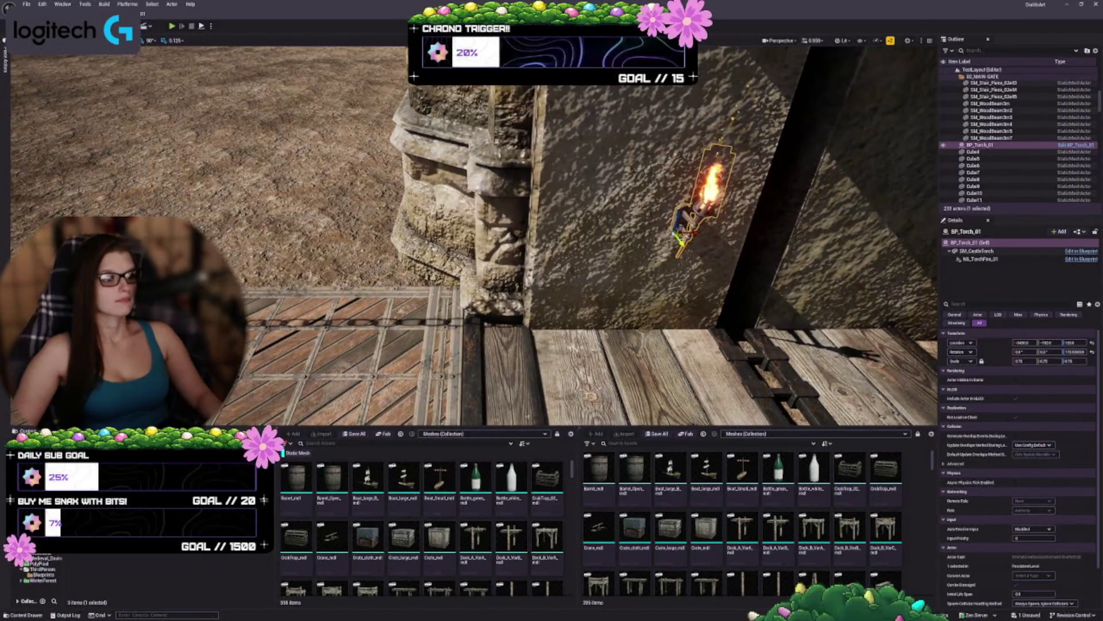
drag(704, 198, 589, 234)
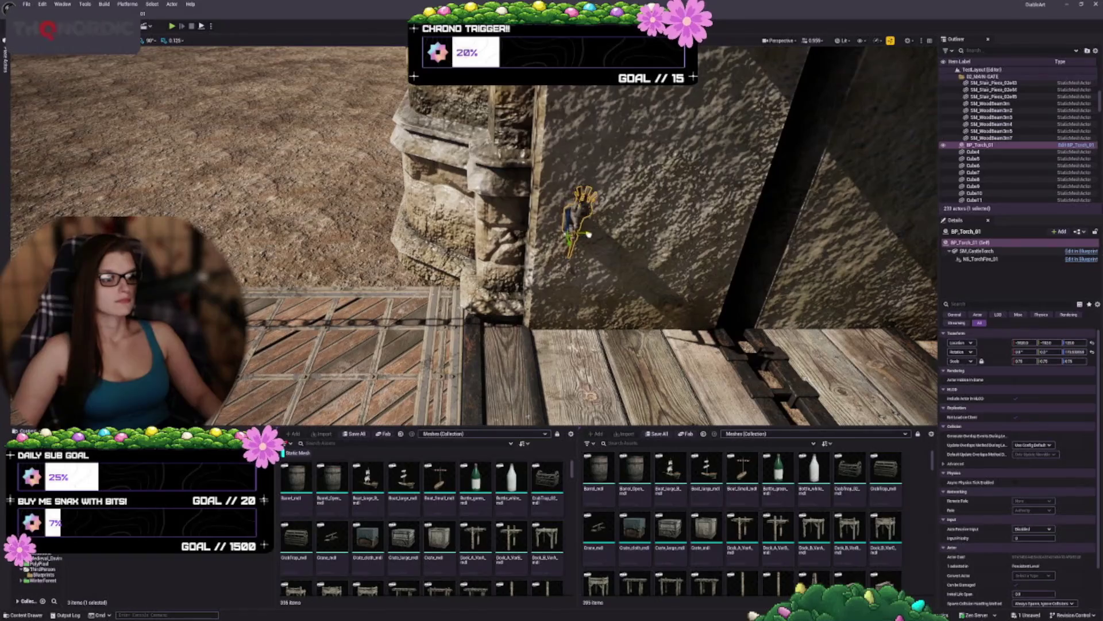
scroll(474, 235, up, 3)
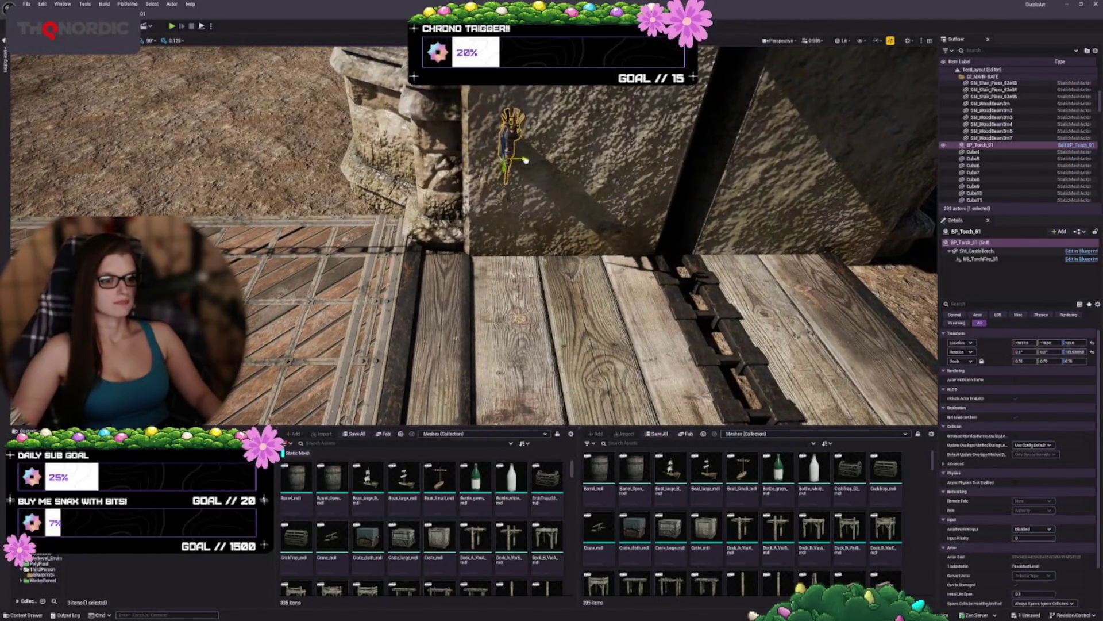
drag(525, 161, 573, 274)
drag(475, 235, 520, 282)
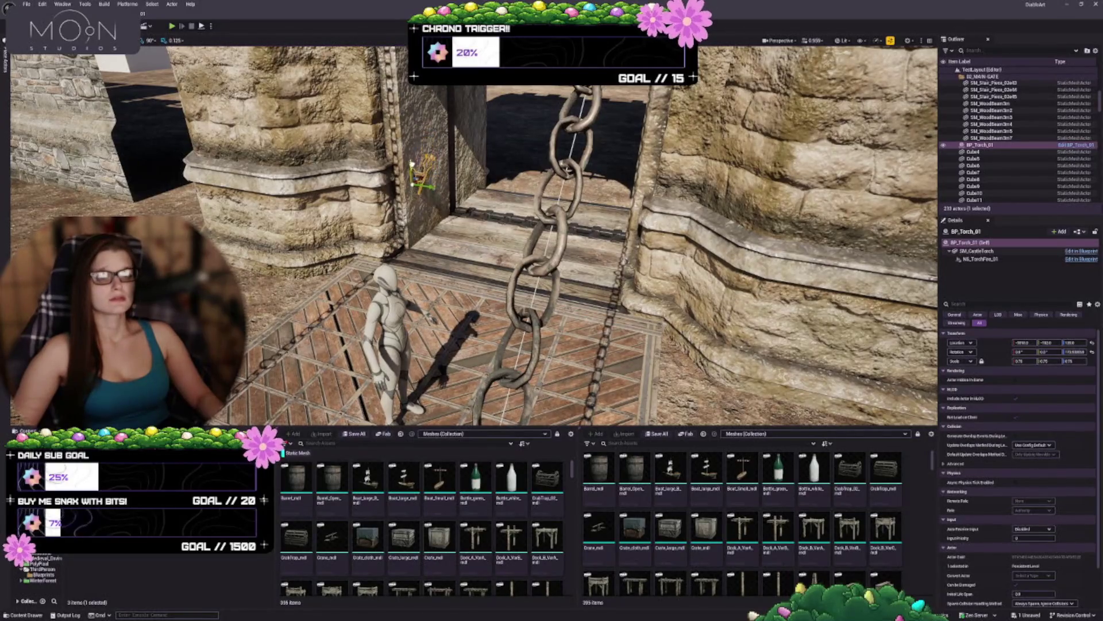
drag(415, 148, 418, 142)
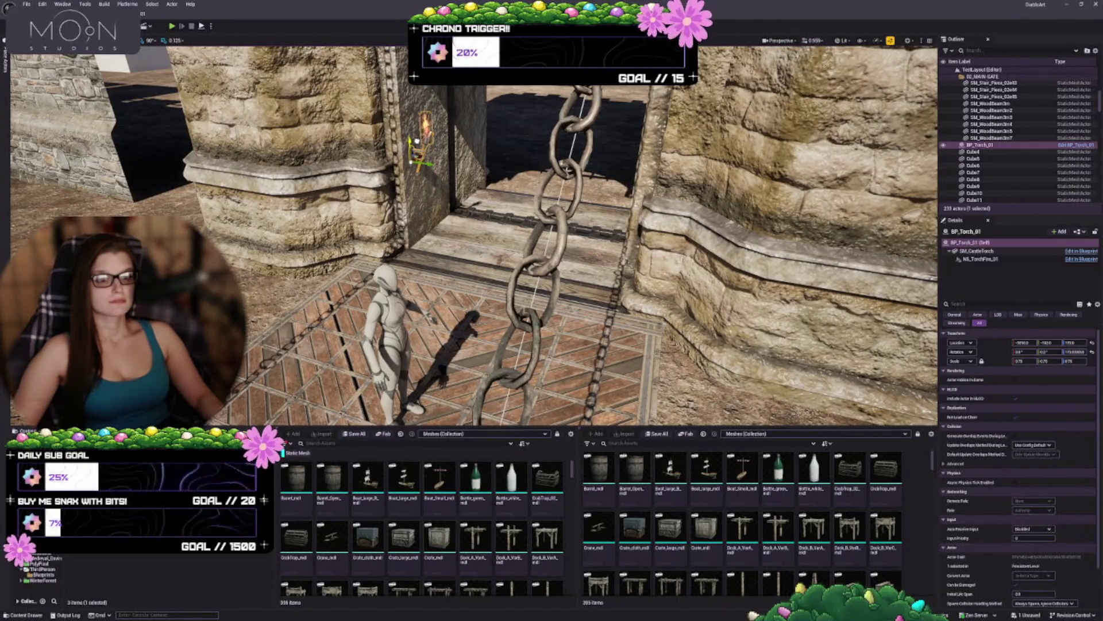
Step: Check the Quinn mannequin on the bridge, then reselect and frame the wall torch
mouse_move(474, 236)
mouse_down()
mouse_move(462, 196)
mouse_move(477, 277)
mouse_up()
click(467, 246)
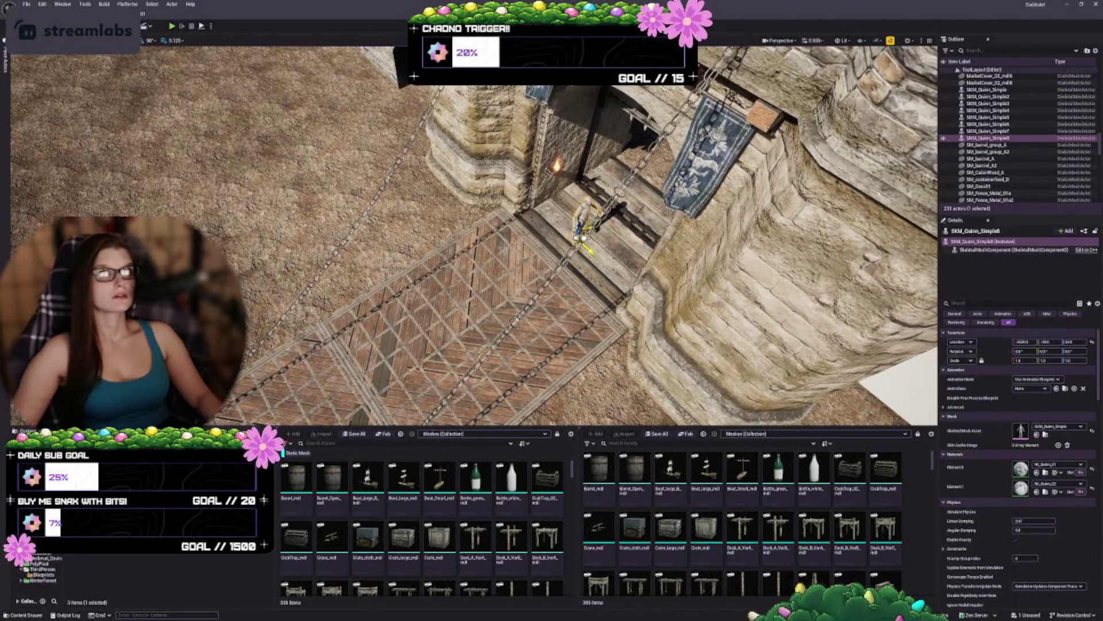
drag(477, 277, 479, 305)
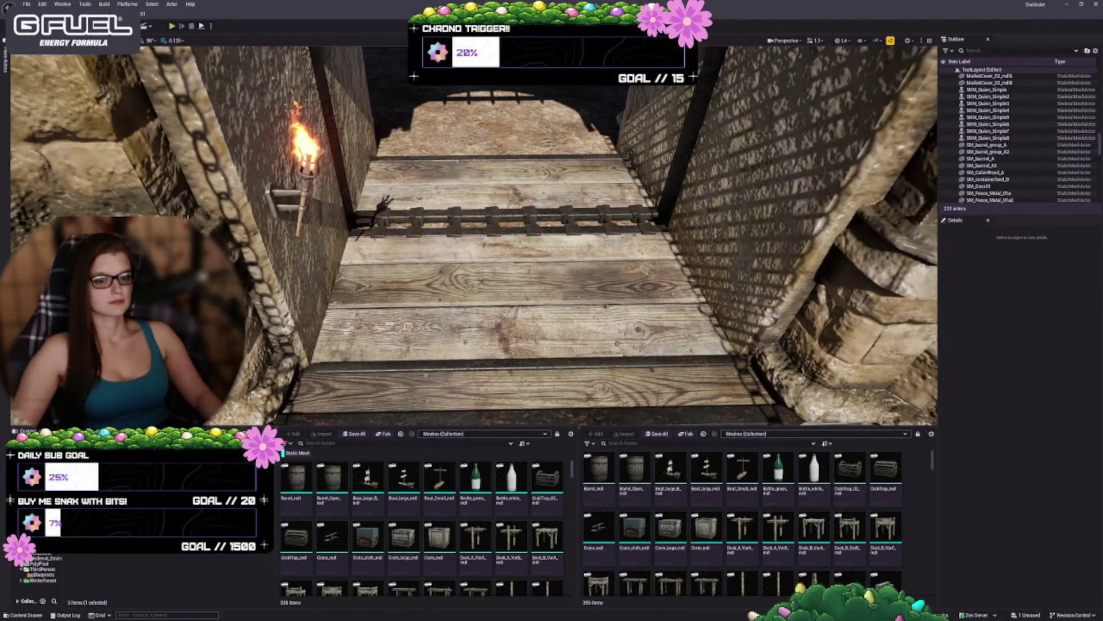
click(338, 206)
key(f)
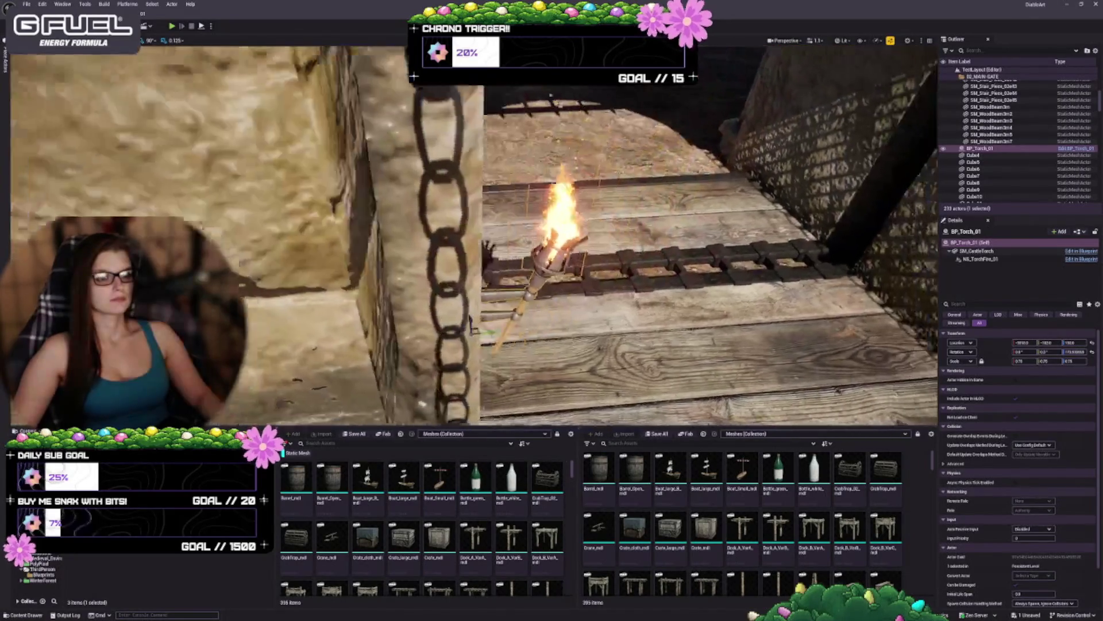
drag(428, 304, 428, 303)
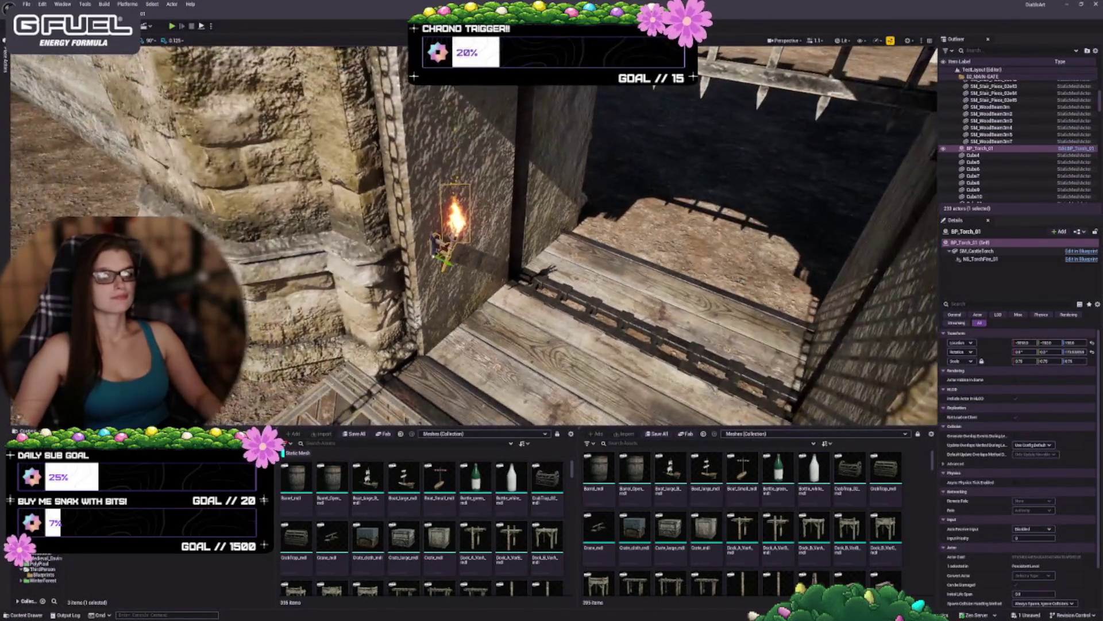
Step: Duplicate BP_Torch_01 onto the opposite gate passage wall and fine-tune its placement
key(Escape)
drag(428, 304, 428, 303)
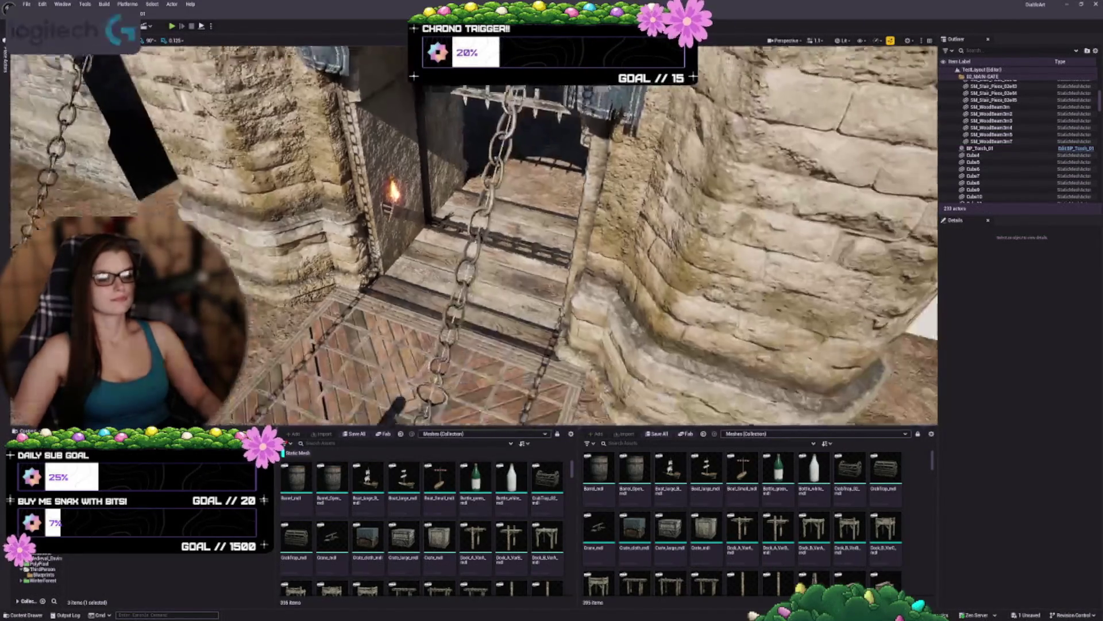
key(w)
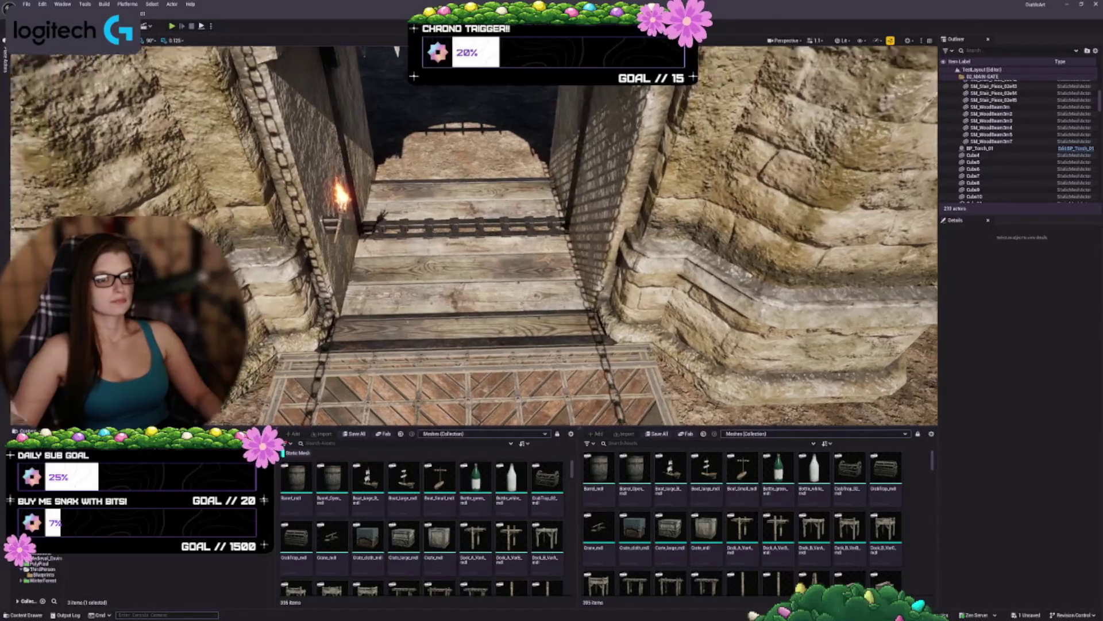
click(296, 198)
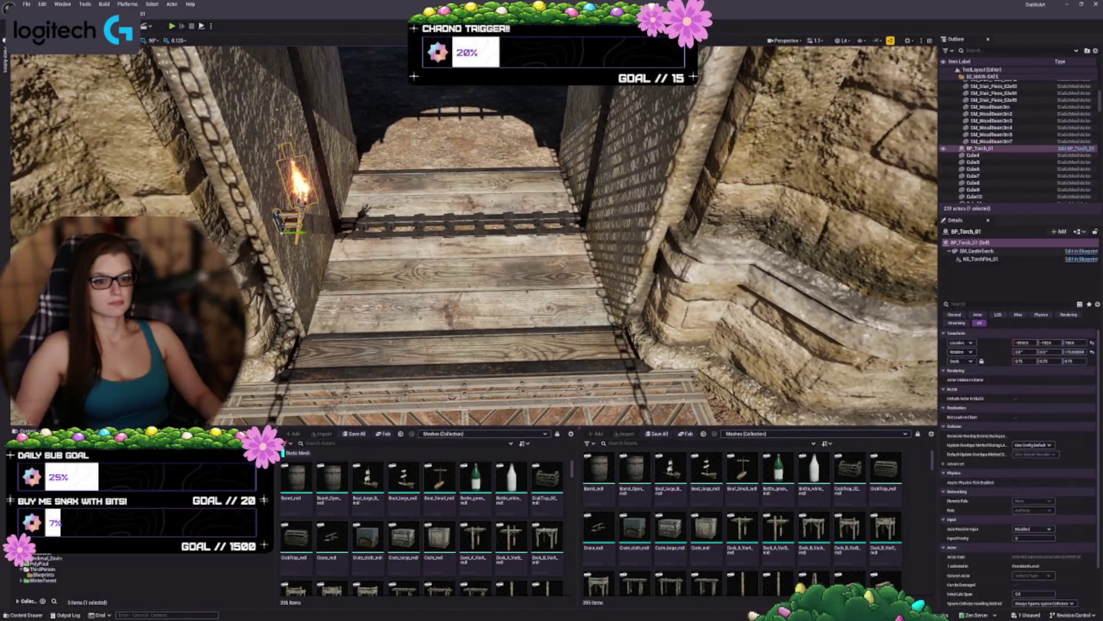
mouse_move(300, 233)
mouse_down()
mouse_move(539, 241)
mouse_move(520, 246)
mouse_move(653, 228)
mouse_up()
key(f)
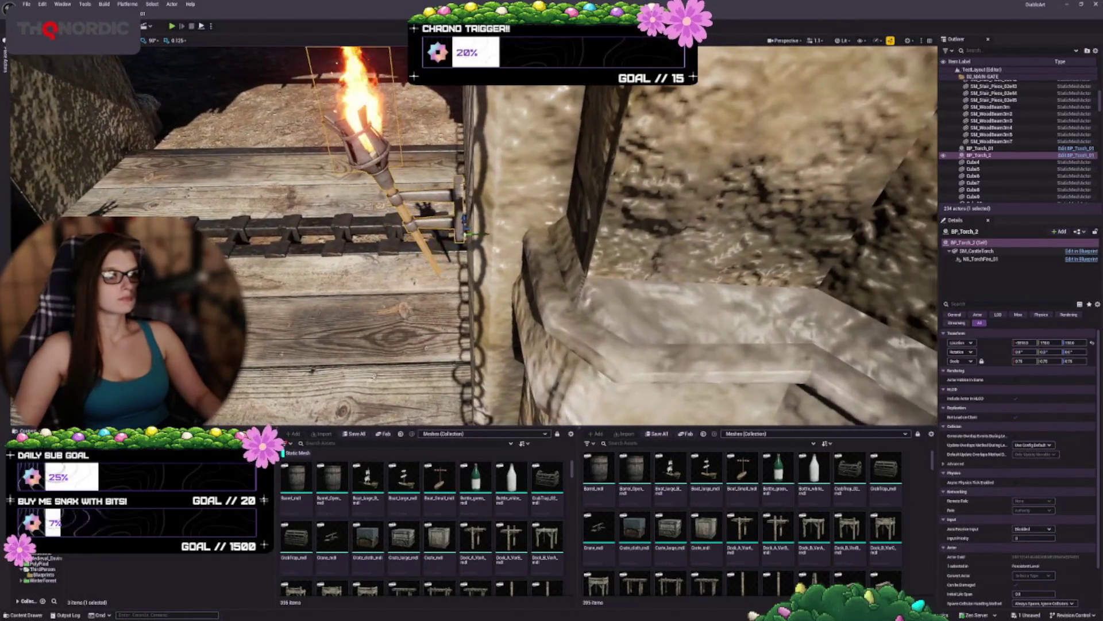
drag(491, 238, 439, 239)
mouse_move(470, 317)
mouse_down()
mouse_move(390, 313)
mouse_move(374, 292)
mouse_up()
Step: Save all changes and switch to the front view of the castle gate
key(ctrl+s)
key(Escape)
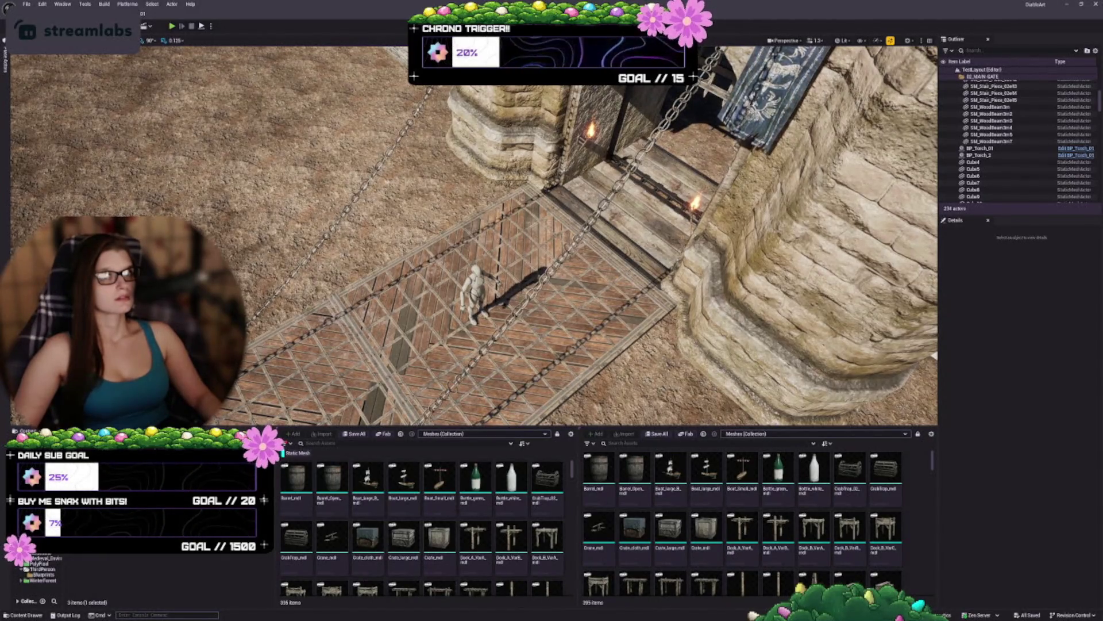
key(1)
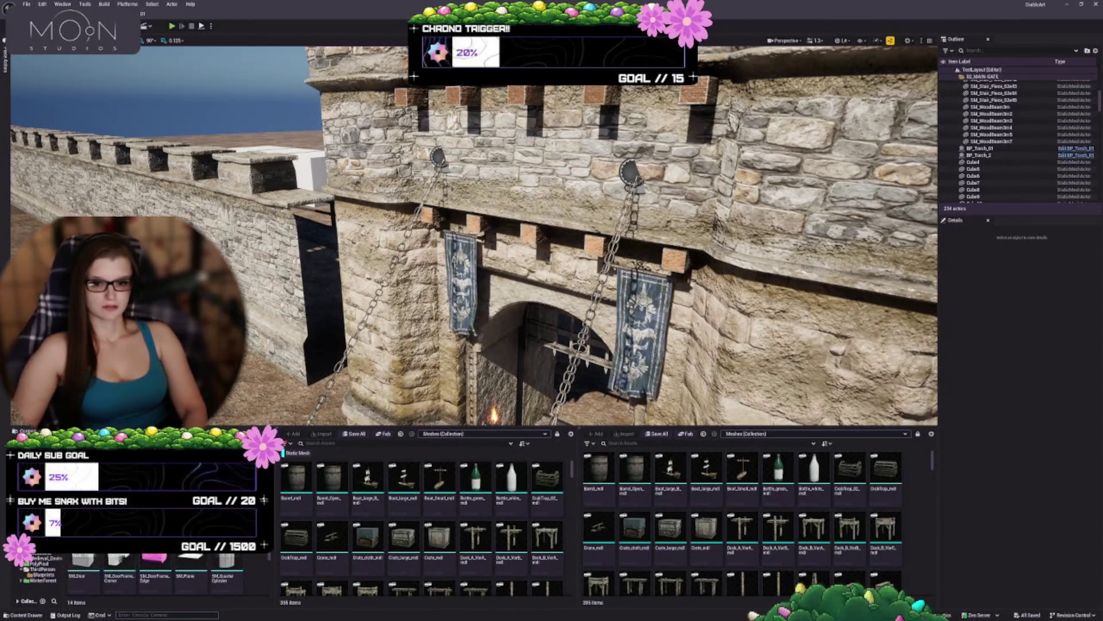
Step: Show the larger 1,160-item asset folder and scroll its meshes to Pully_mdl
scroll(260, 587, down, 2)
scroll(167, 569, up, 2)
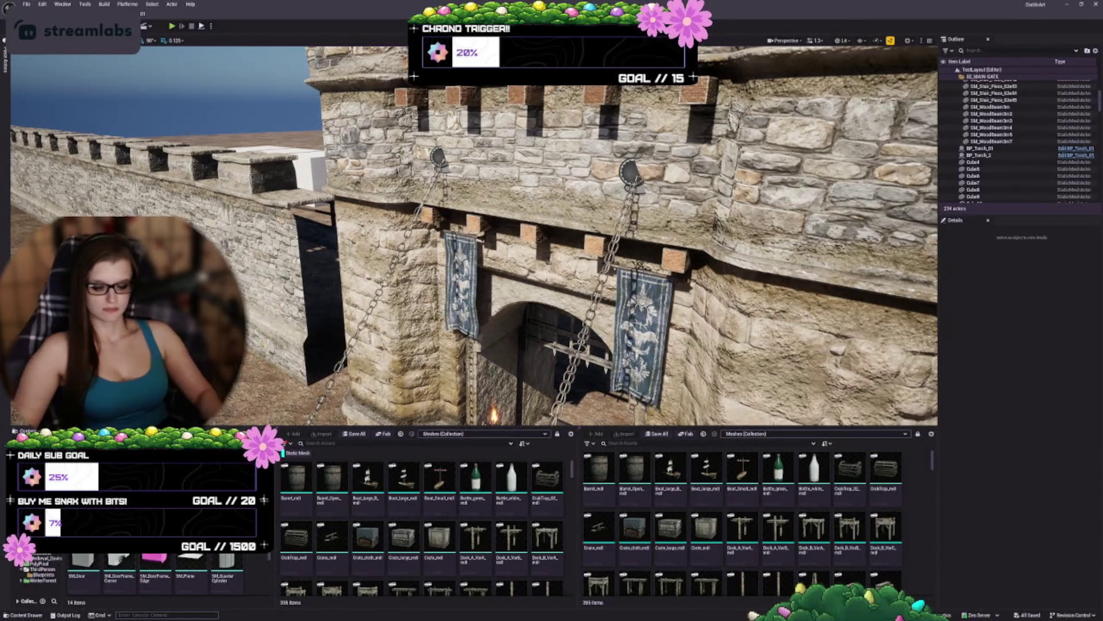
click(43, 558)
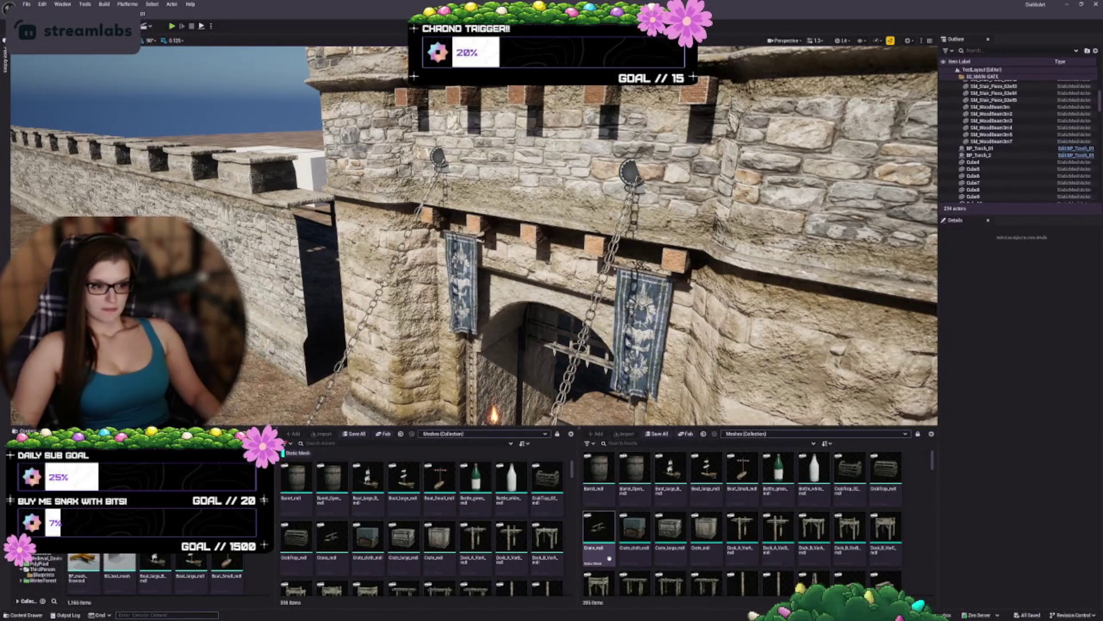
scroll(661, 528, down, 3)
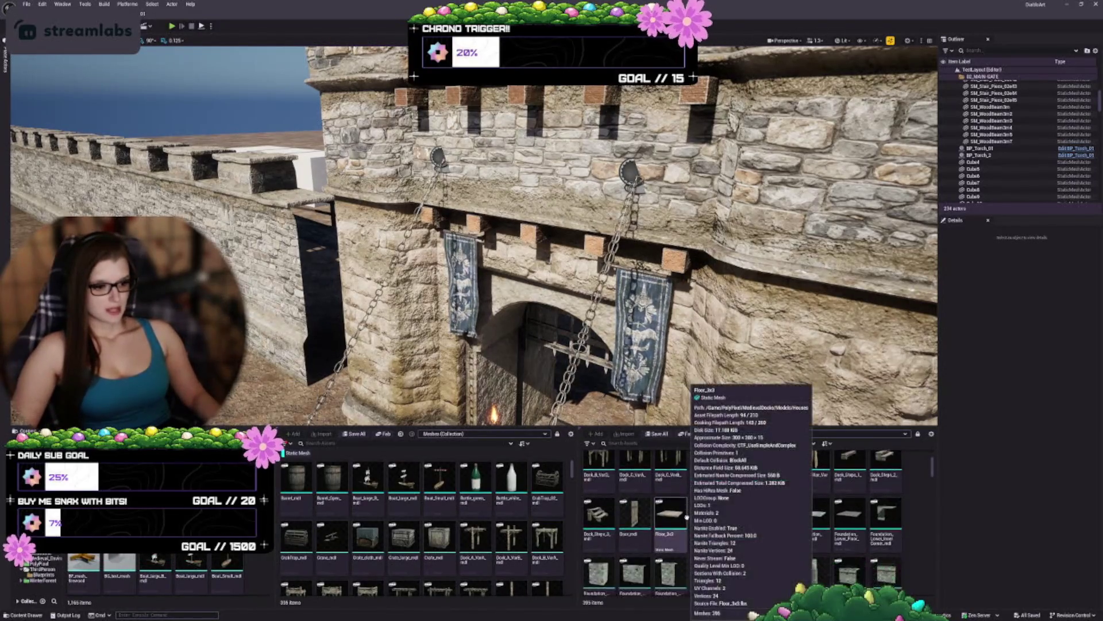
scroll(687, 516, down, 5)
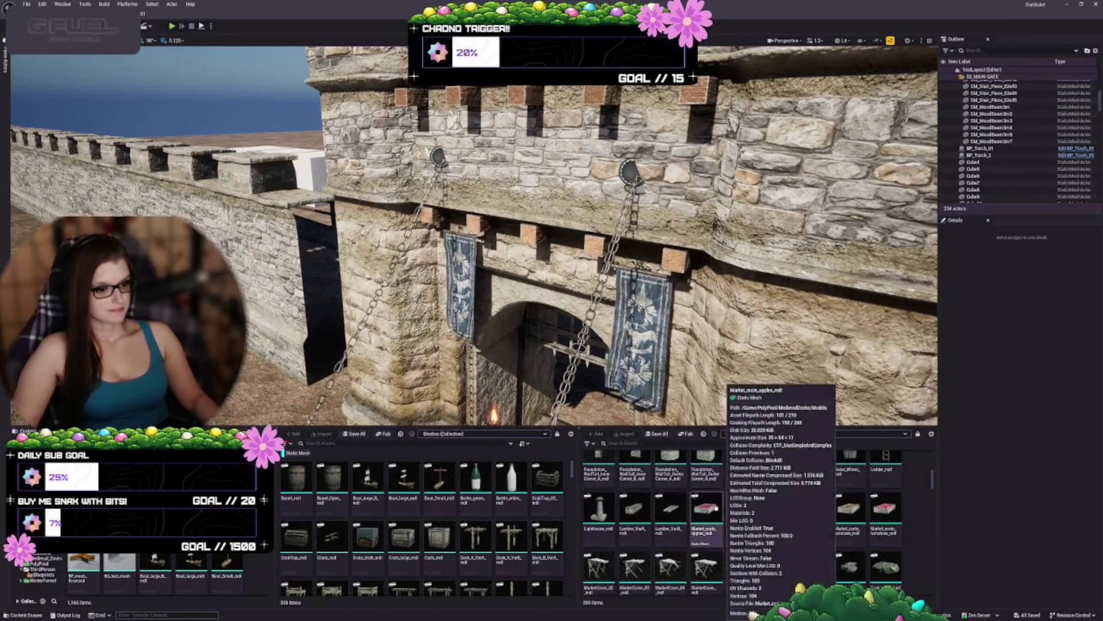
scroll(716, 505, down, 2)
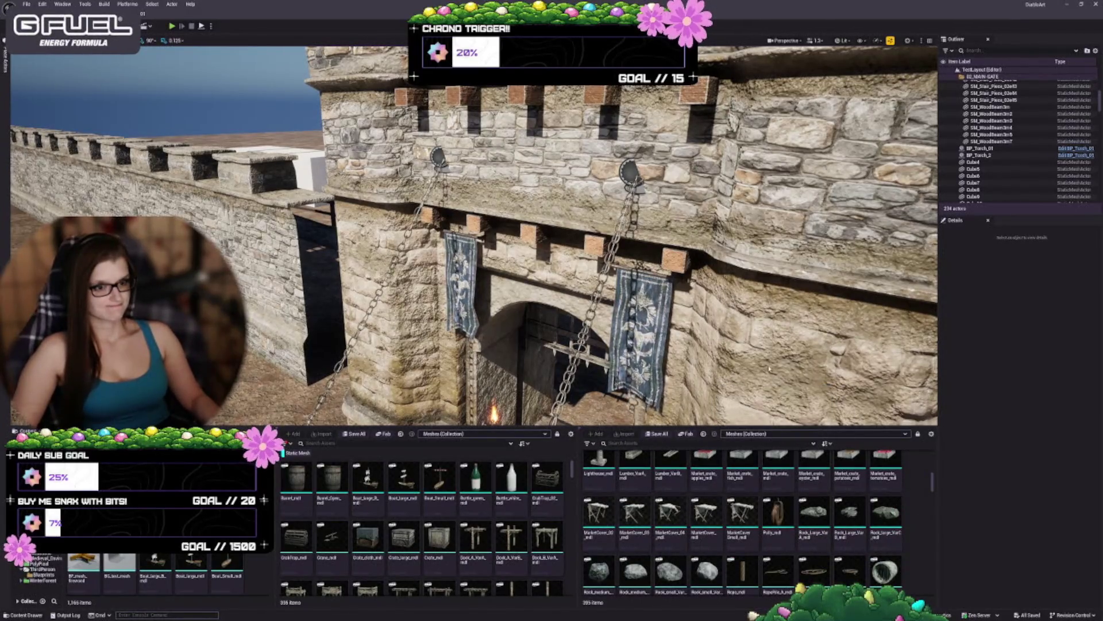
scroll(768, 368, up, 10)
scroll(632, 390, up, 6)
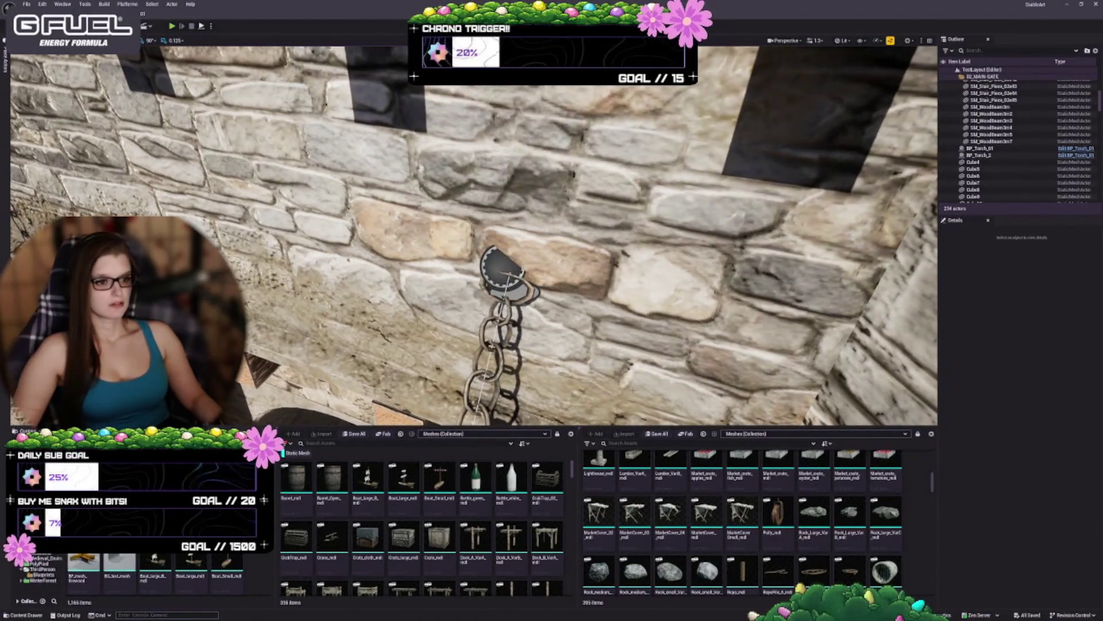
mouse_move(790, 499)
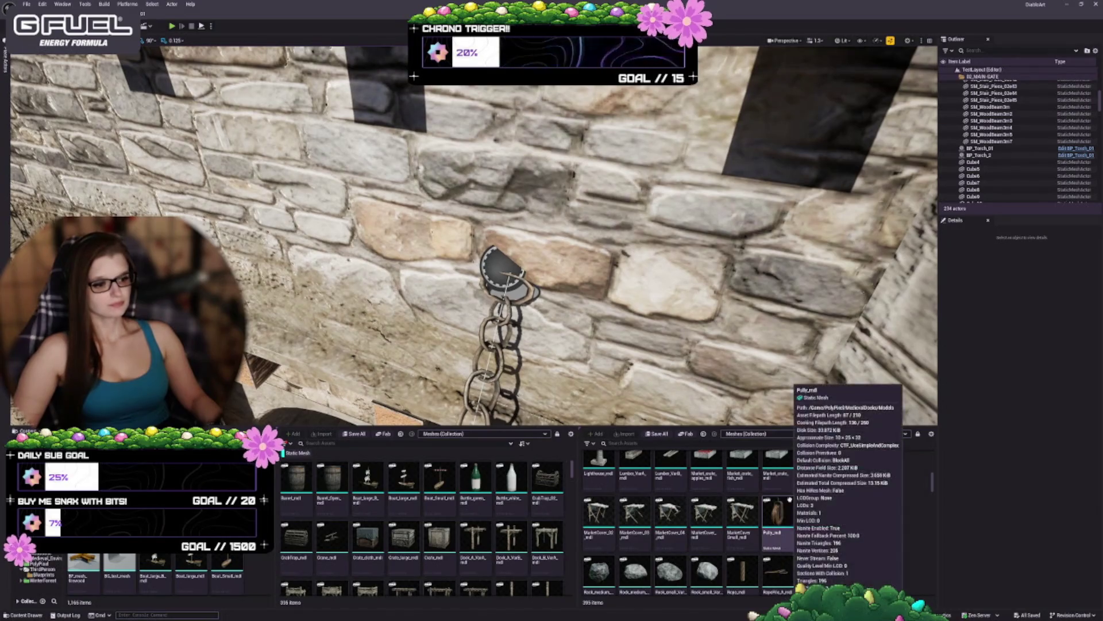
mouse_move(787, 502)
mouse_down()
mouse_move(566, 259)
mouse_move(513, 251)
mouse_move(515, 269)
mouse_up()
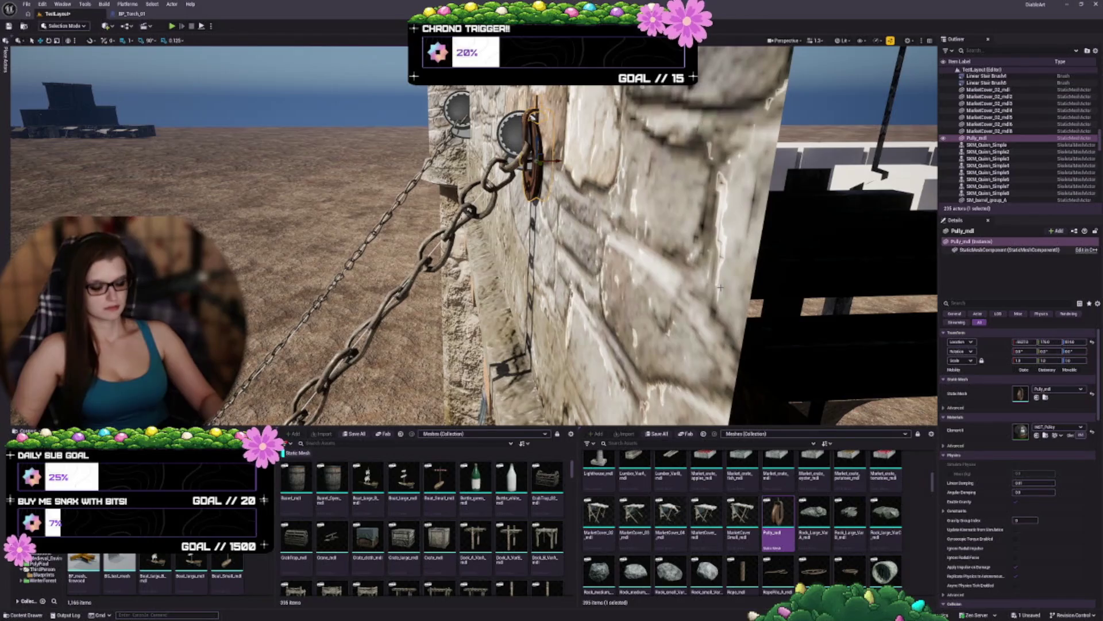
key(Delete)
scroll(797, 532, down, 3)
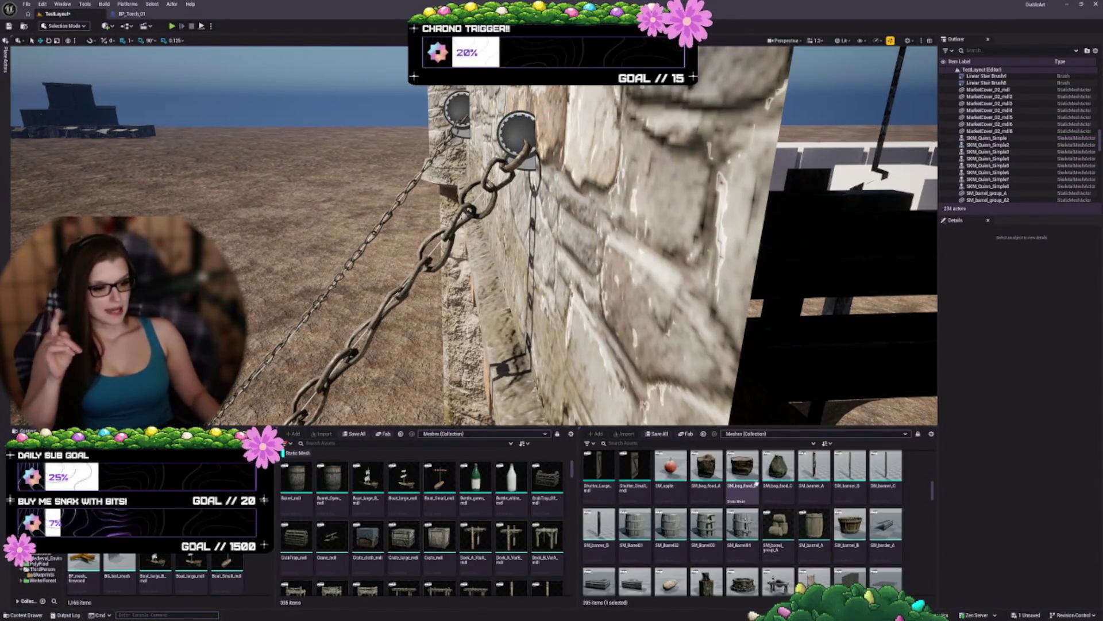
Step: Scroll past the logs, rocks, towers and wood assets to the Wall_Stone and Wall_Wood meshes
scroll(765, 500, down, 3)
scroll(764, 495, down, 4)
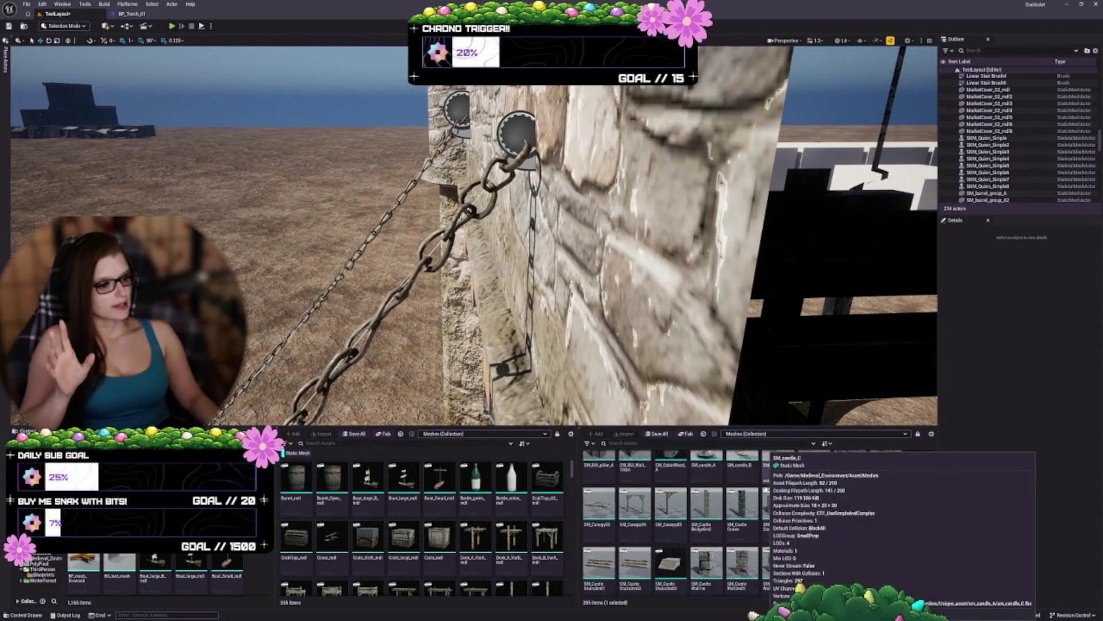
scroll(782, 488, down, 6)
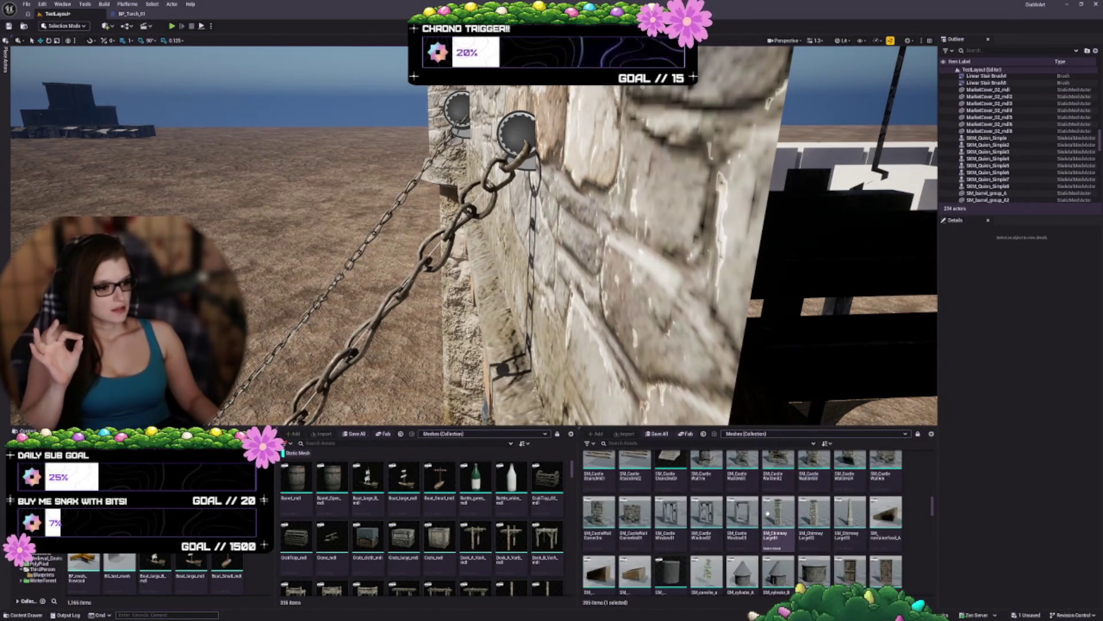
scroll(772, 502, down, 2)
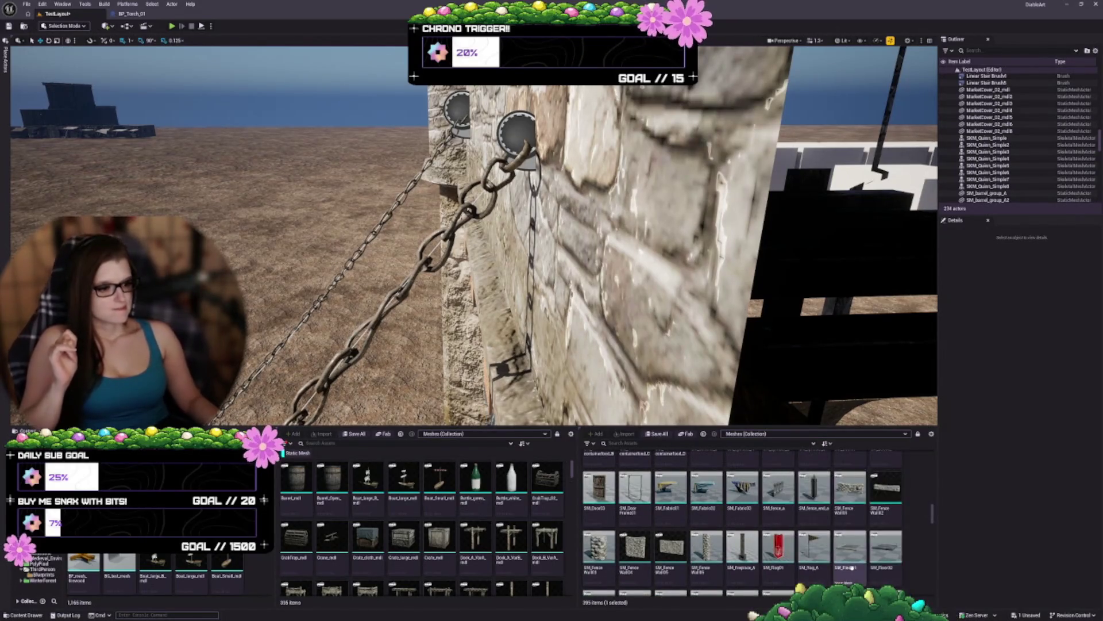
scroll(788, 517, down, 1)
scroll(788, 517, down, 5)
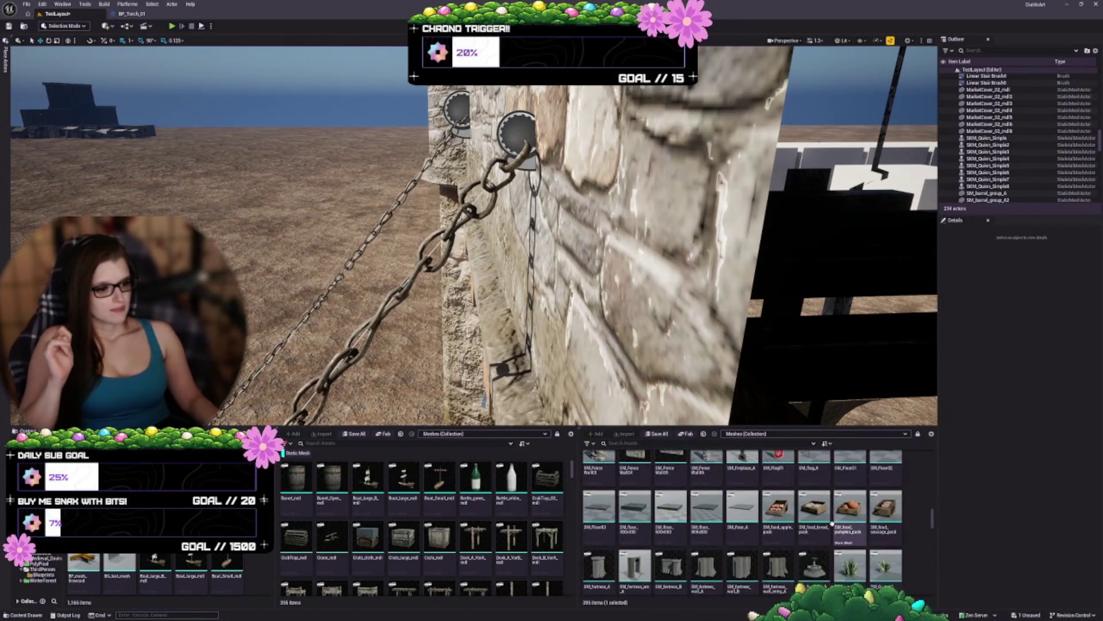
scroll(911, 508, down, 5)
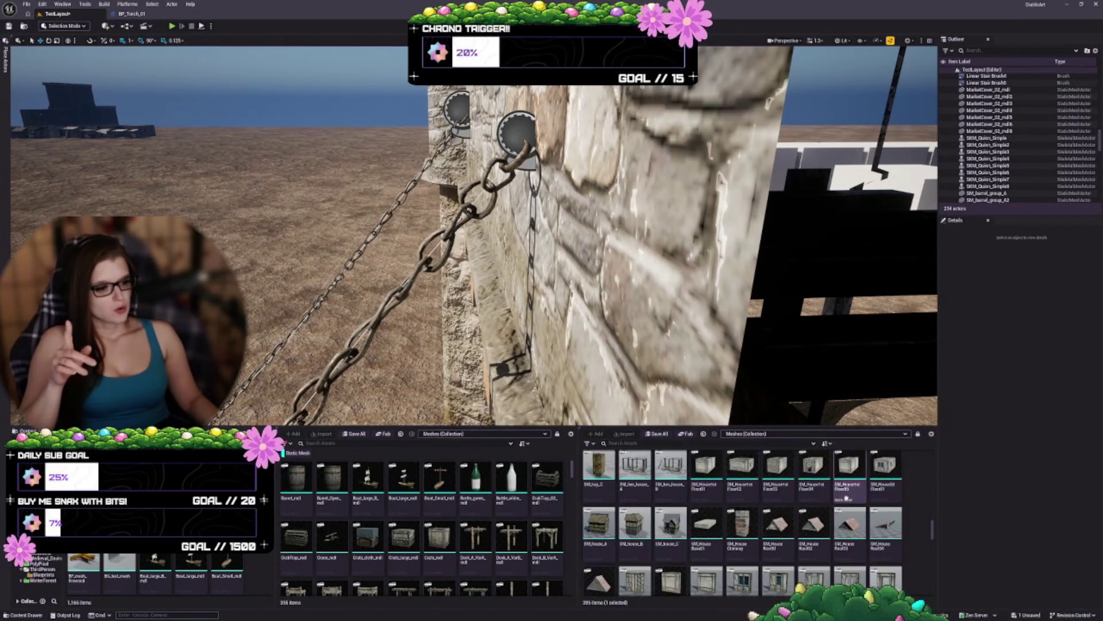
scroll(927, 503, down, 3)
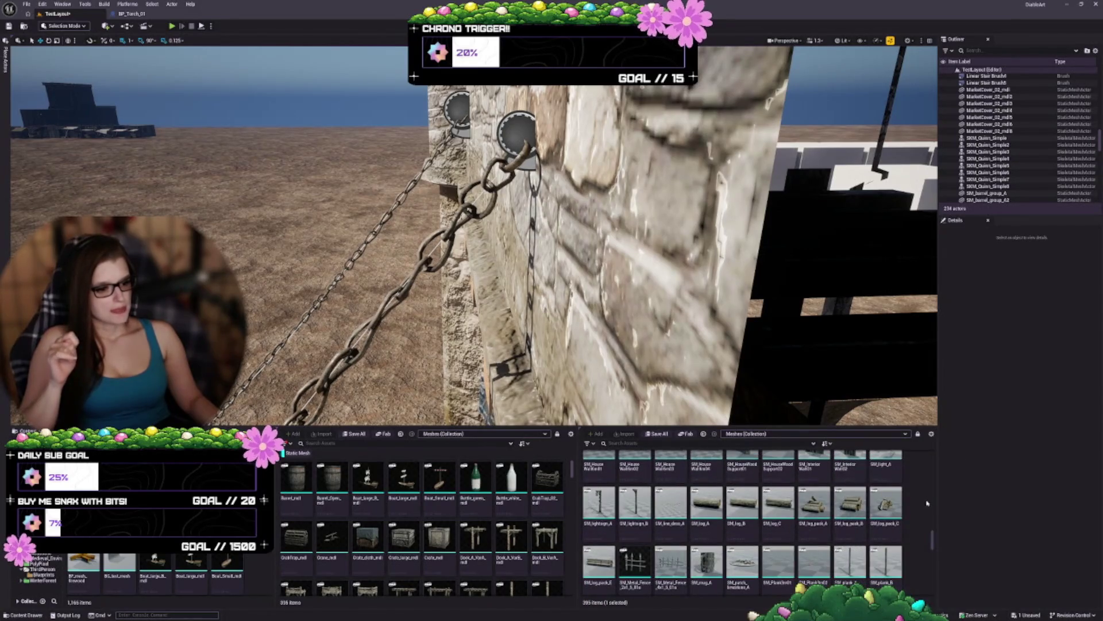
scroll(830, 498, down, 2)
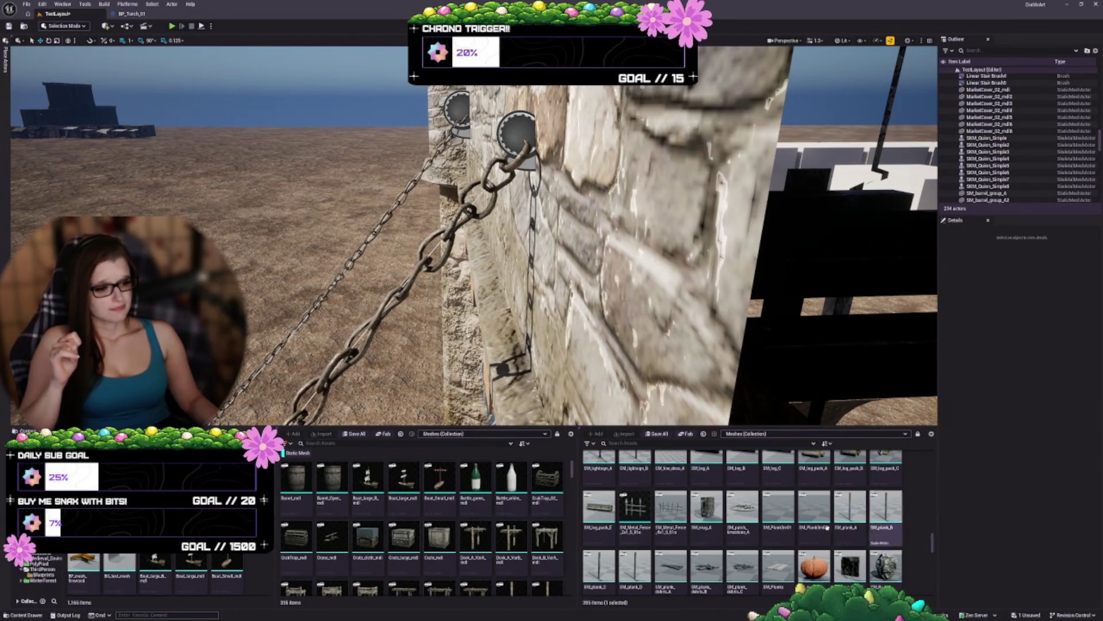
scroll(826, 527, down, 2)
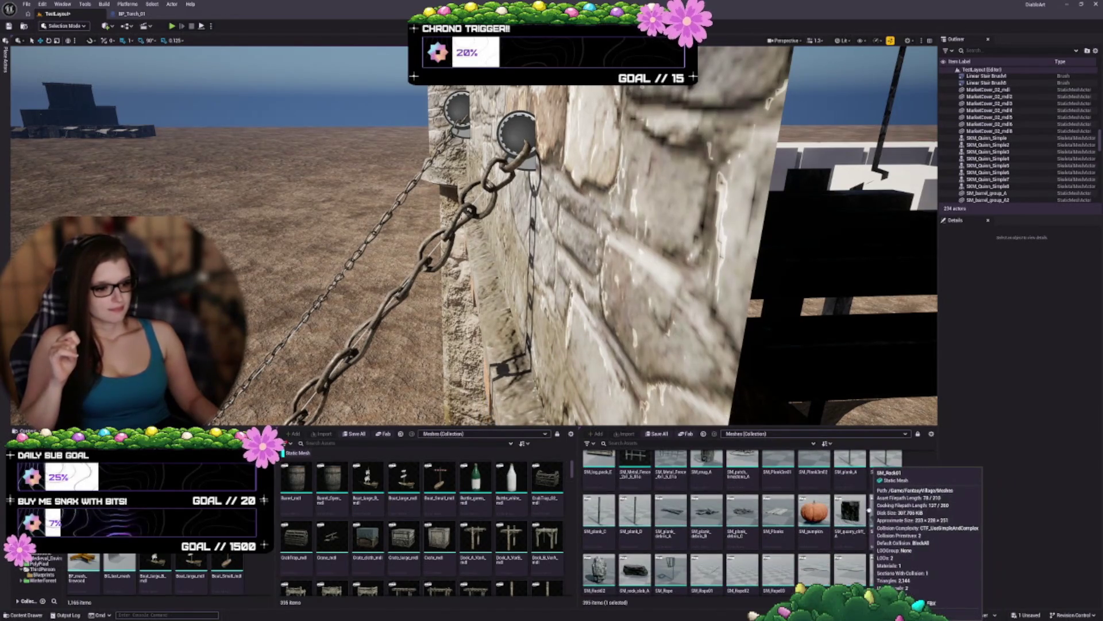
scroll(920, 520, down, 2)
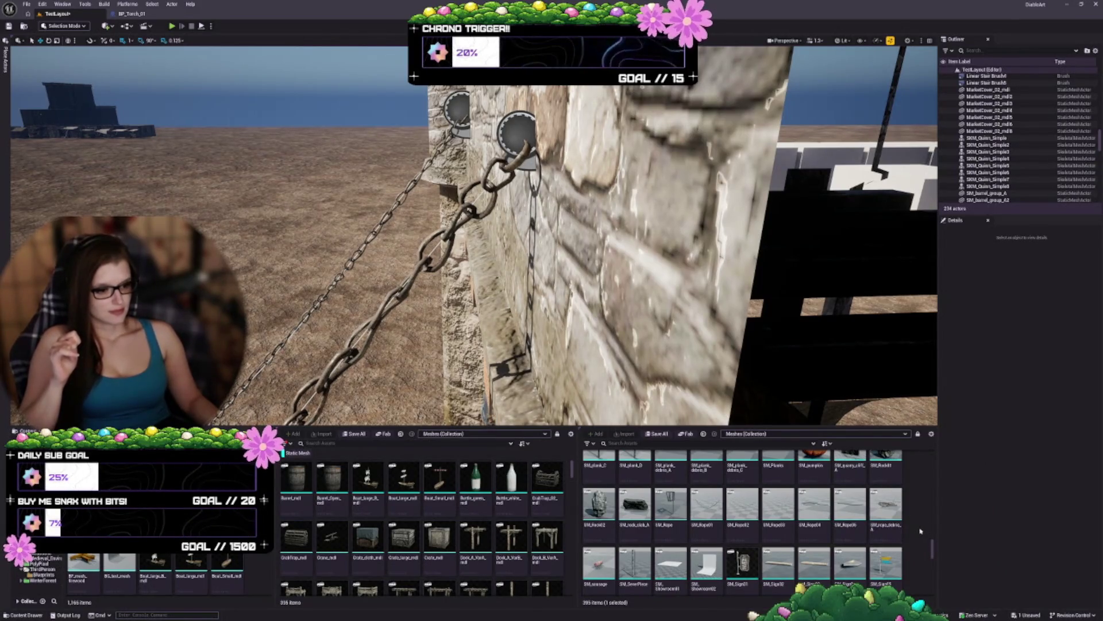
scroll(920, 535, down, 3)
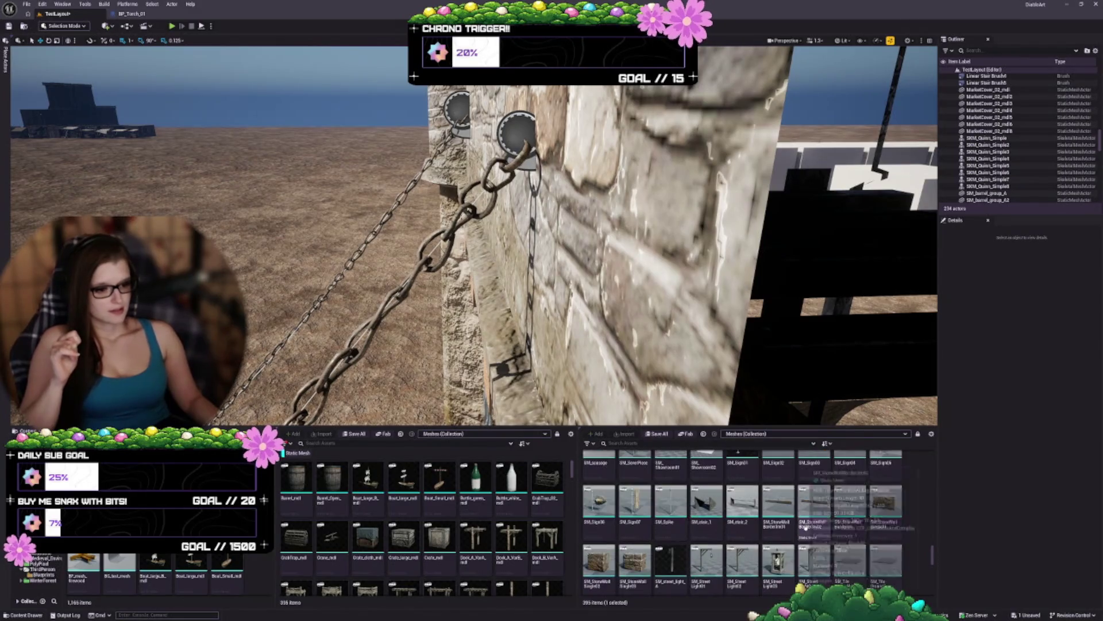
scroll(827, 506, down, 5)
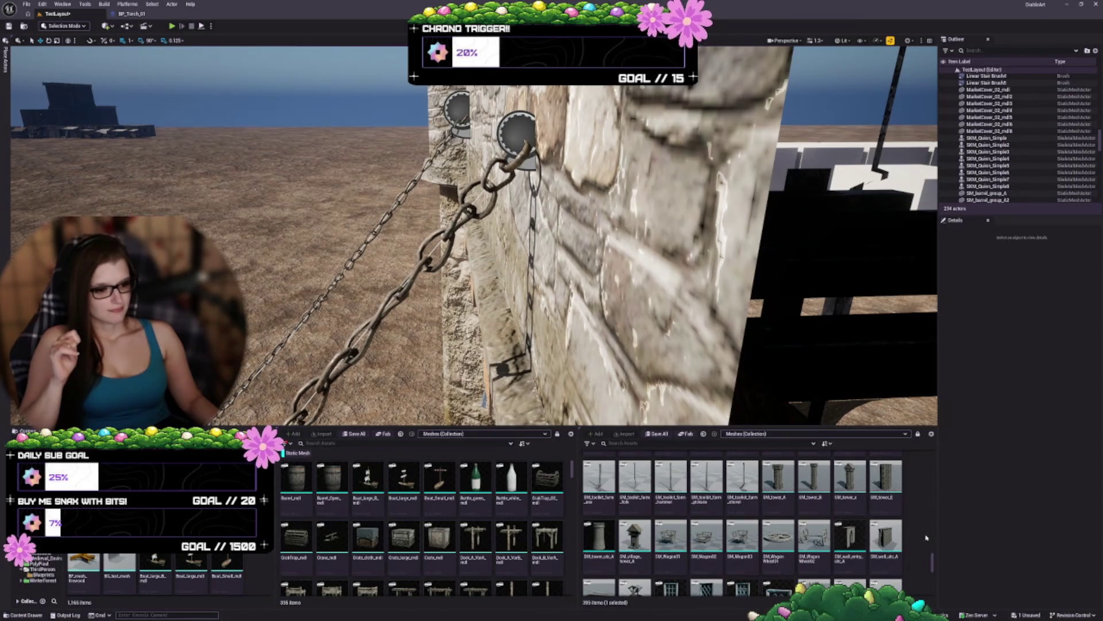
scroll(920, 523, down, 2)
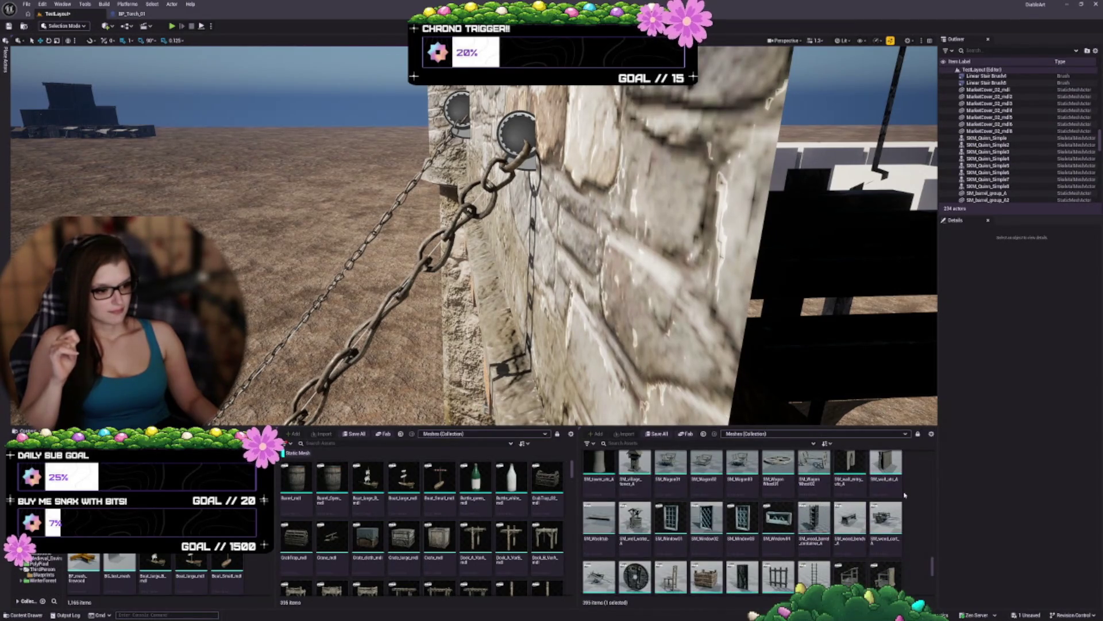
scroll(905, 495, down, 2)
scroll(879, 493, down, 4)
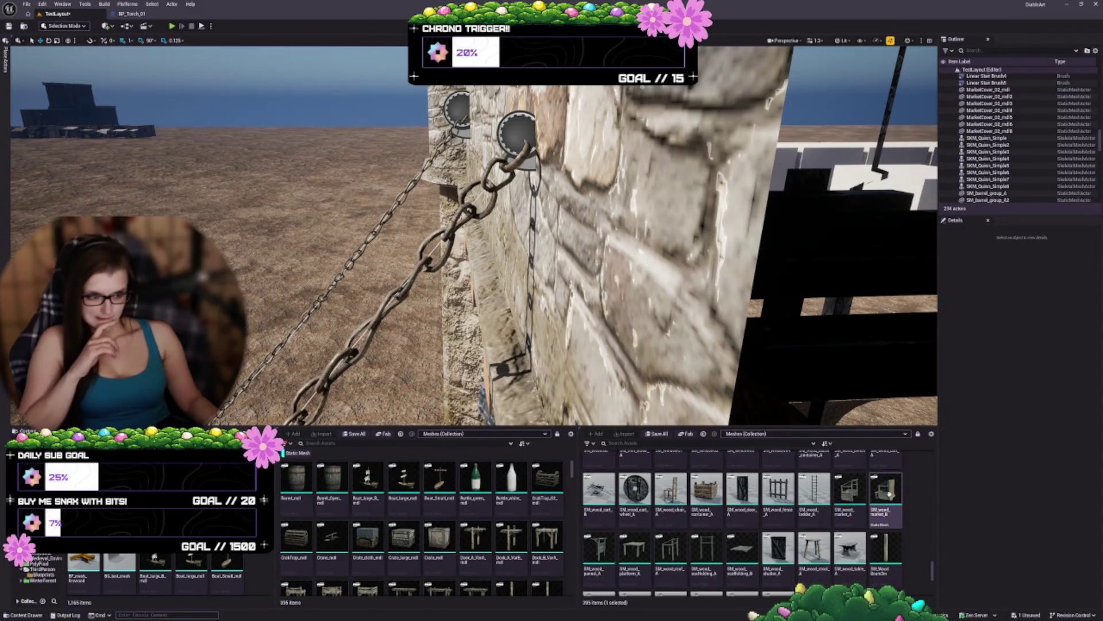
scroll(868, 495, down, 5)
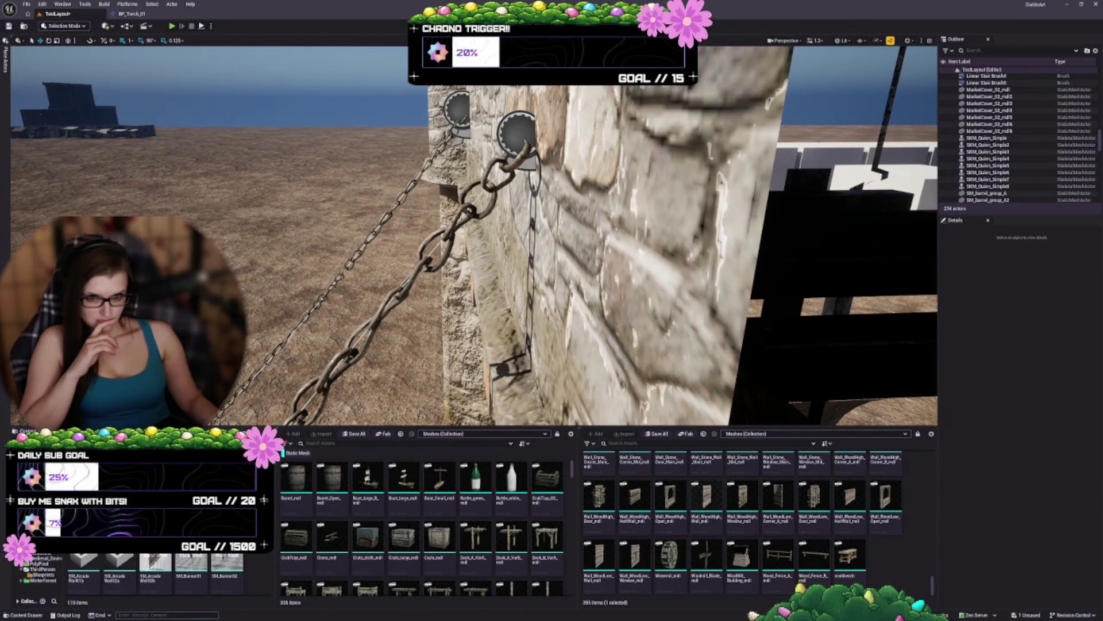
Step: Widen the left props browser and scroll it down to the SM_Statue, SM_Stairs and SM_Torch rows
drag(278, 496, 384, 499)
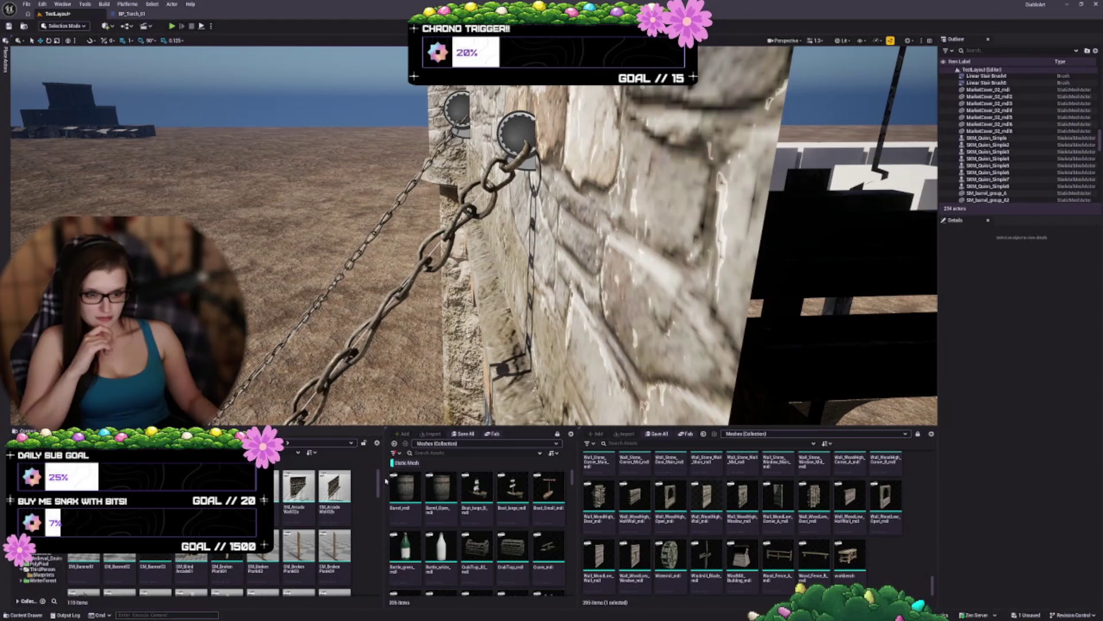
drag(380, 469, 386, 498)
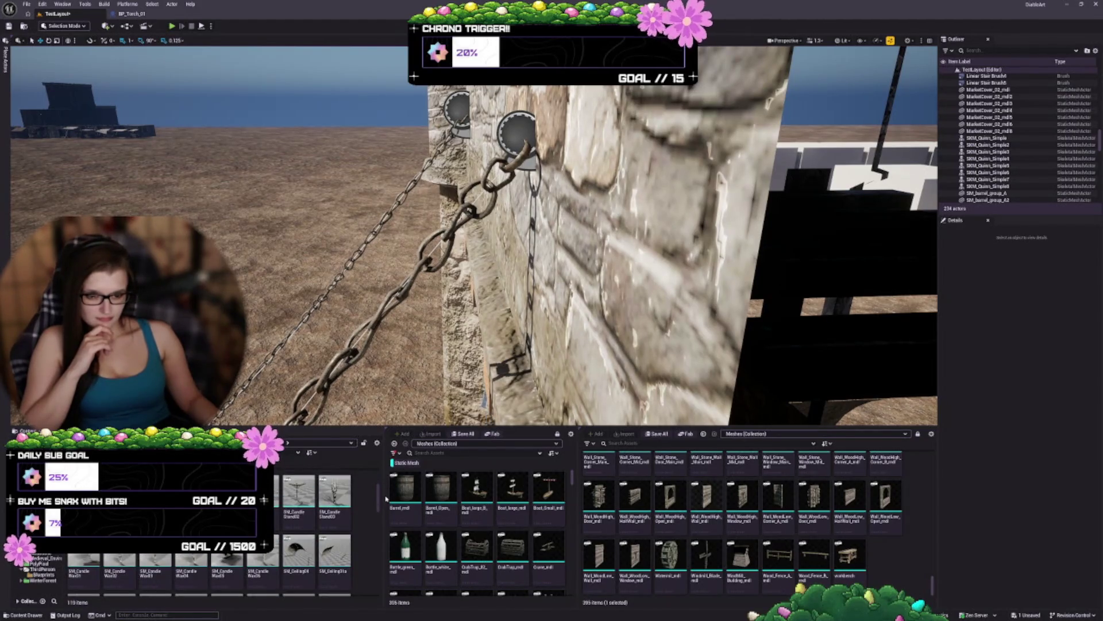
drag(386, 499, 387, 519)
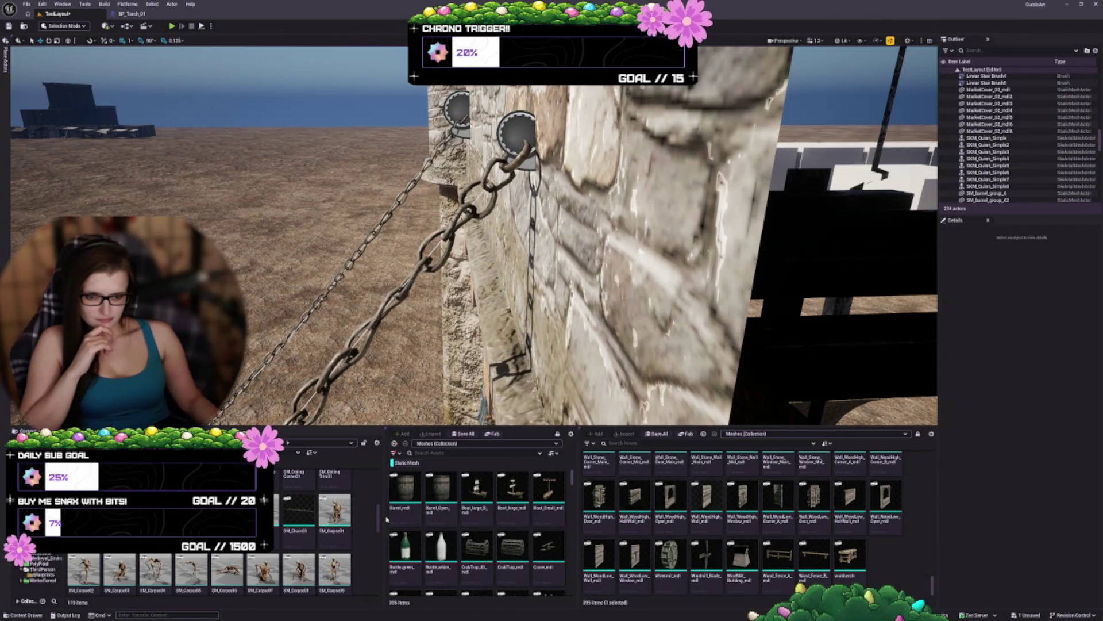
drag(386, 519, 383, 539)
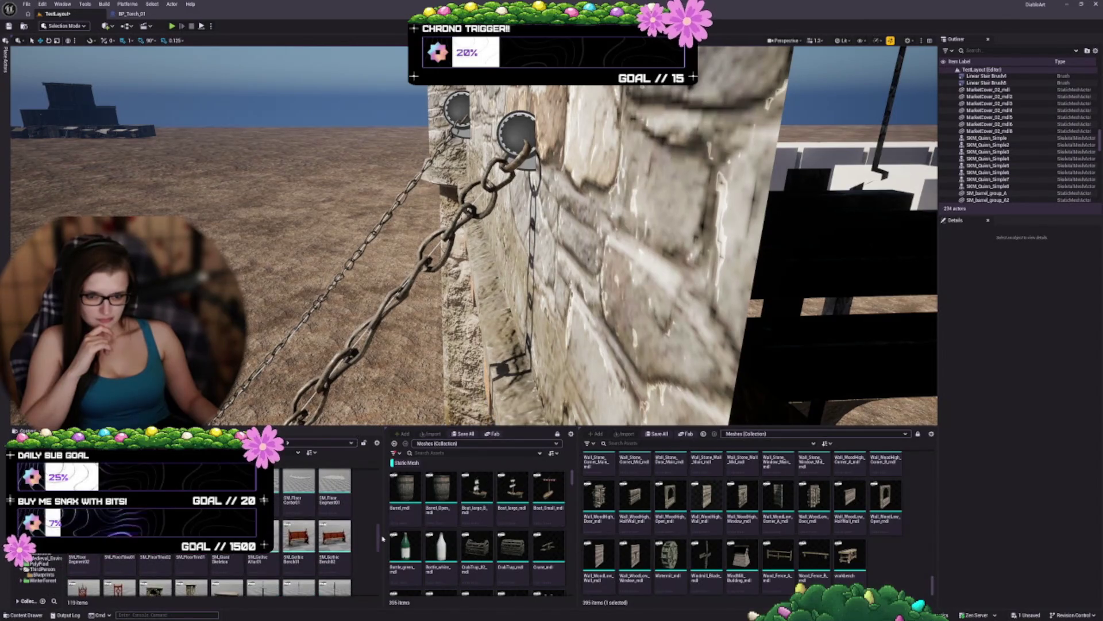
drag(383, 538, 379, 569)
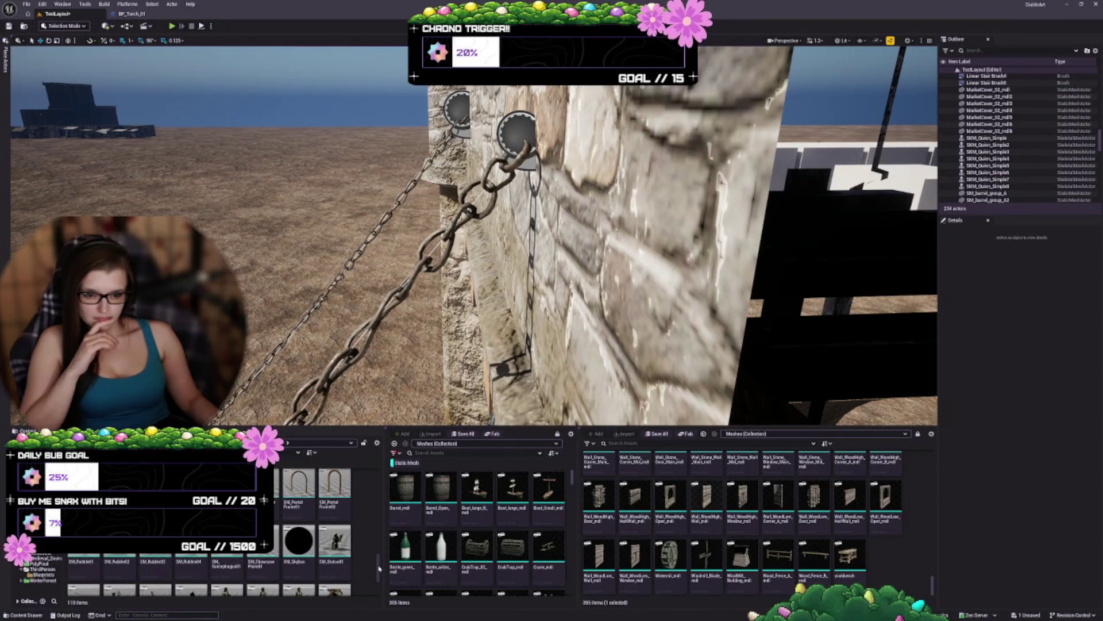
drag(378, 567, 378, 582)
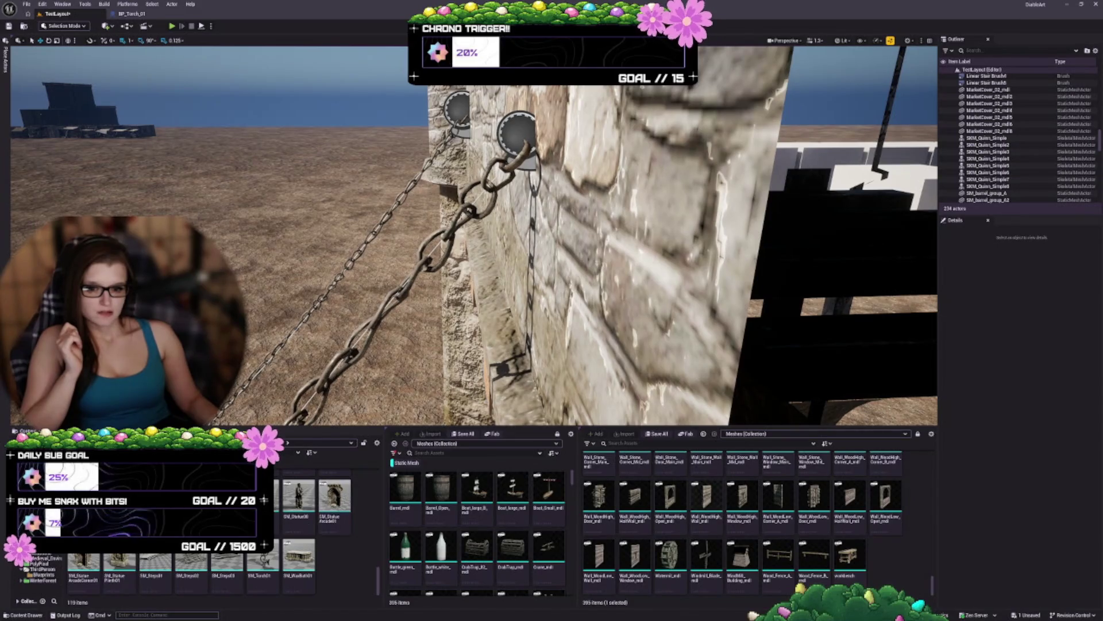
scroll(230, 569, up, 1)
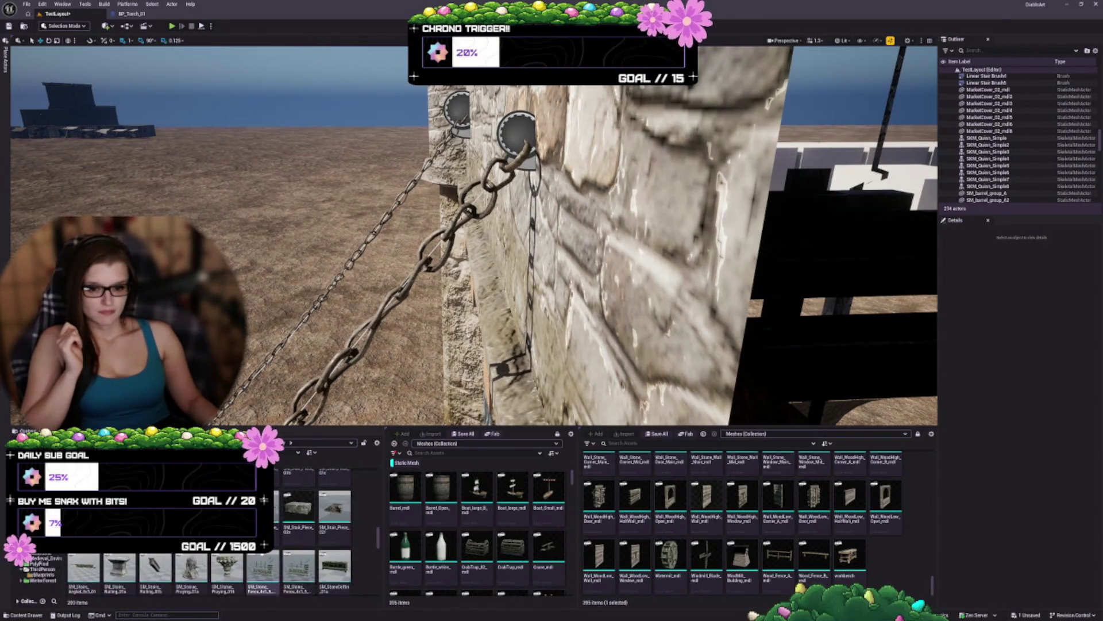
Step: Scroll the left Content Browser up through the CastleLarge House assets
scroll(290, 552, up, 1)
scroll(310, 554, up, 2)
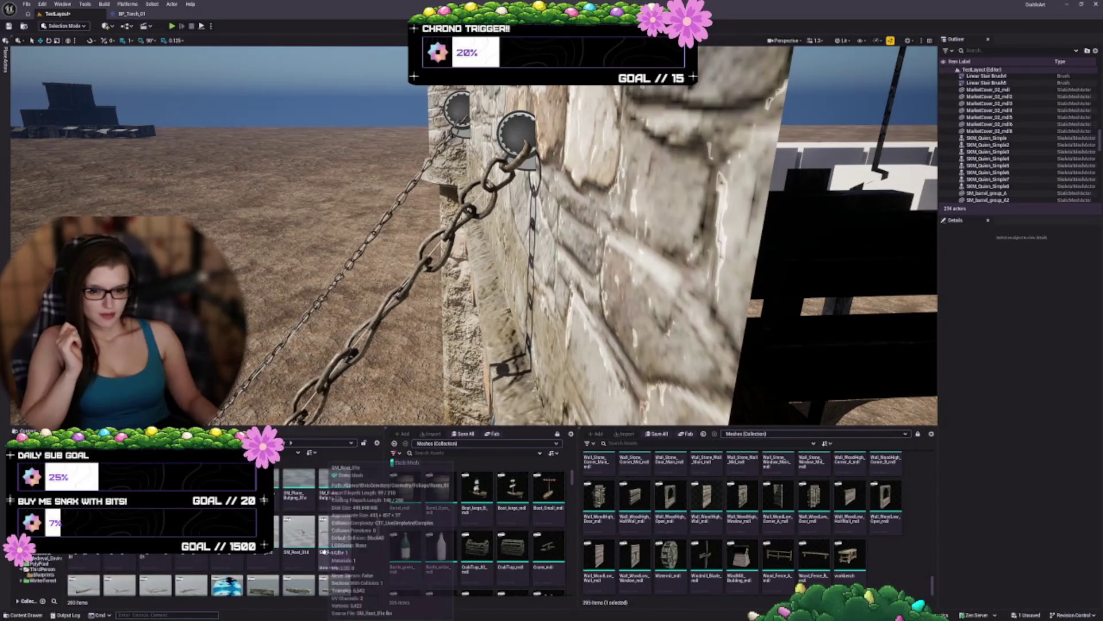
scroll(345, 537, up, 2)
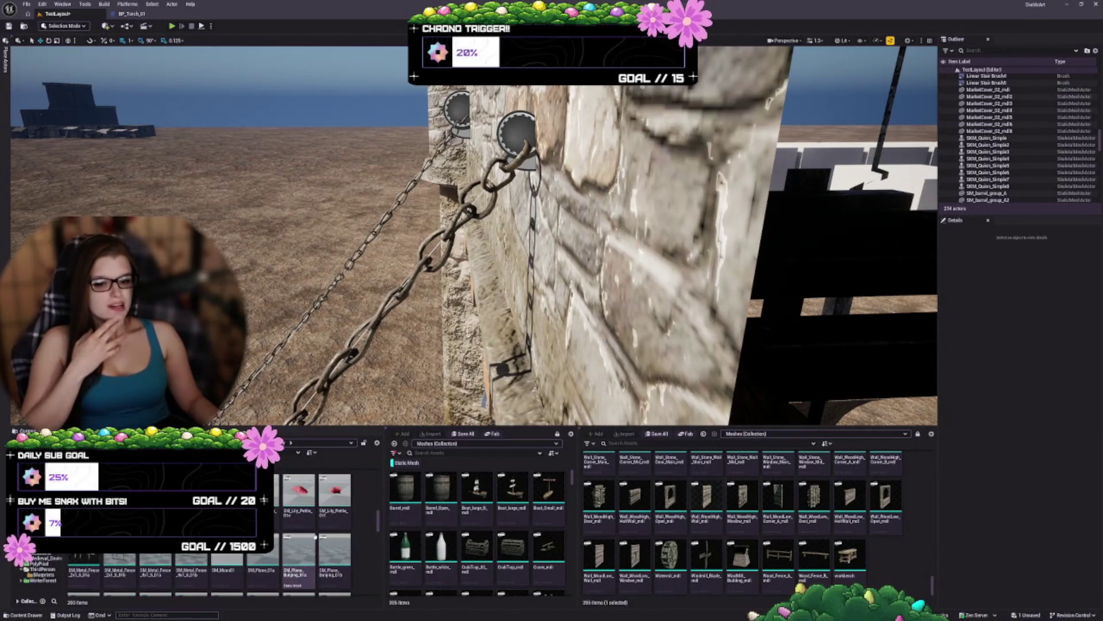
scroll(345, 549, up, 2)
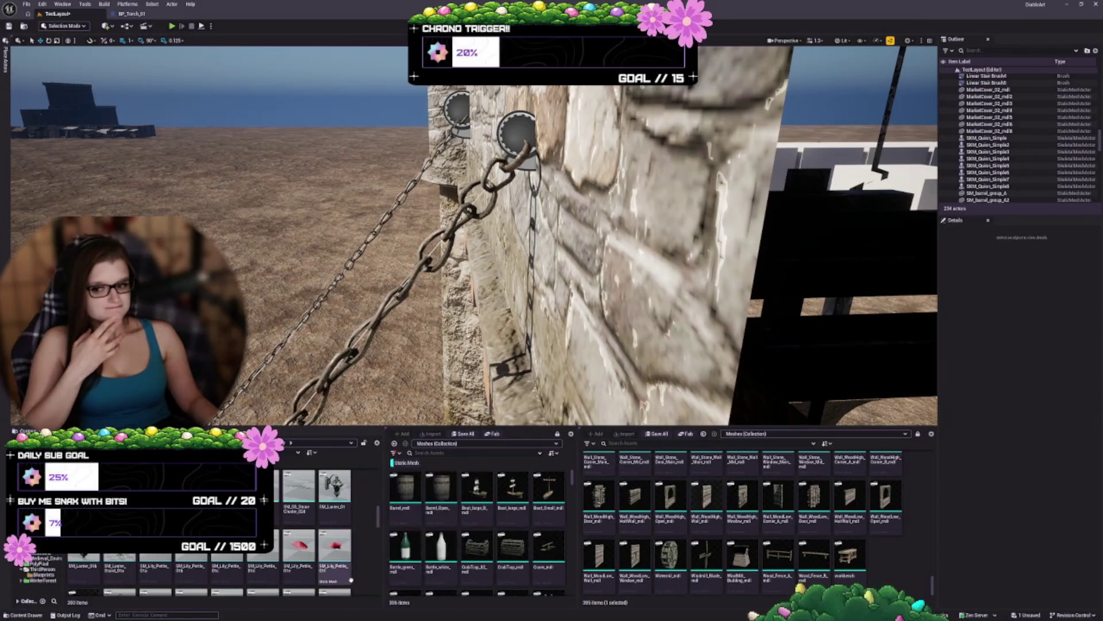
mouse_move(351, 580)
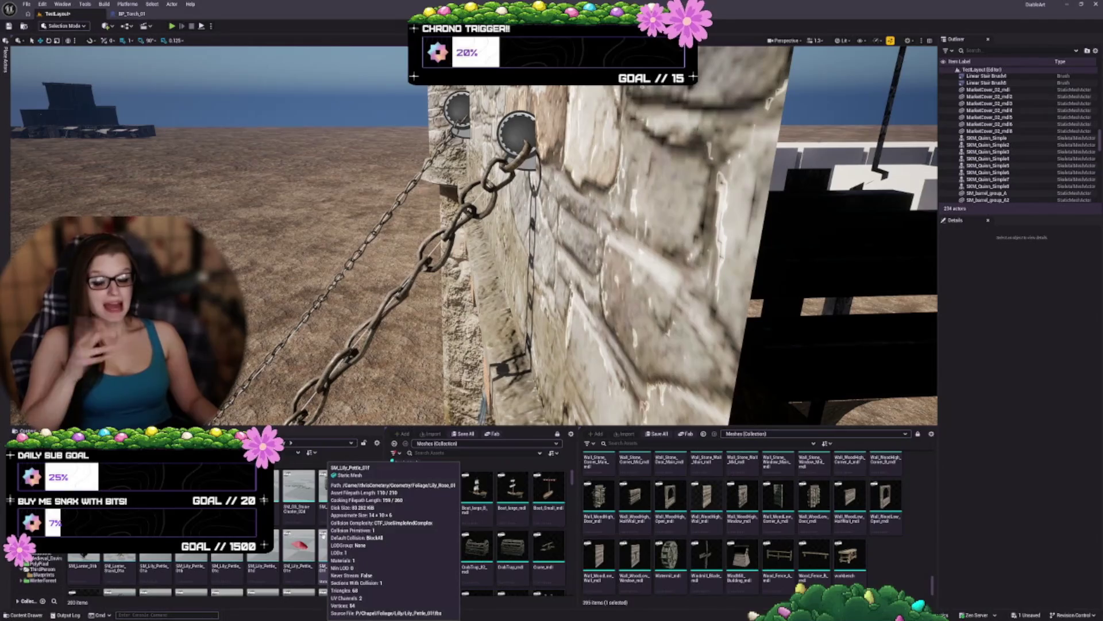
scroll(341, 524, up, 1)
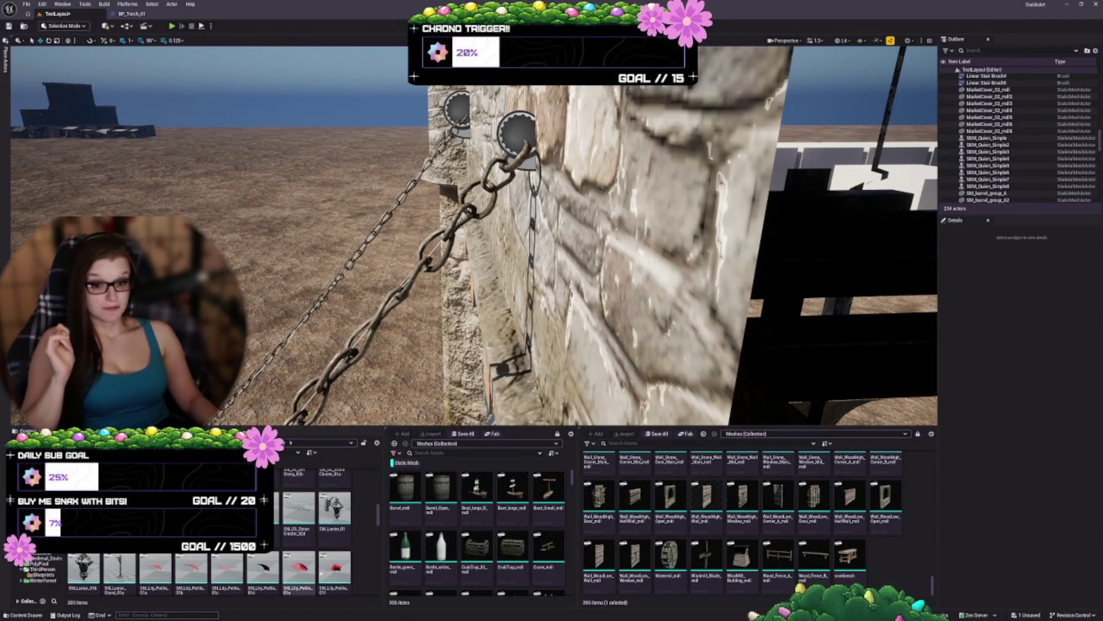
scroll(314, 526, up, 2)
scroll(293, 513, up, 2)
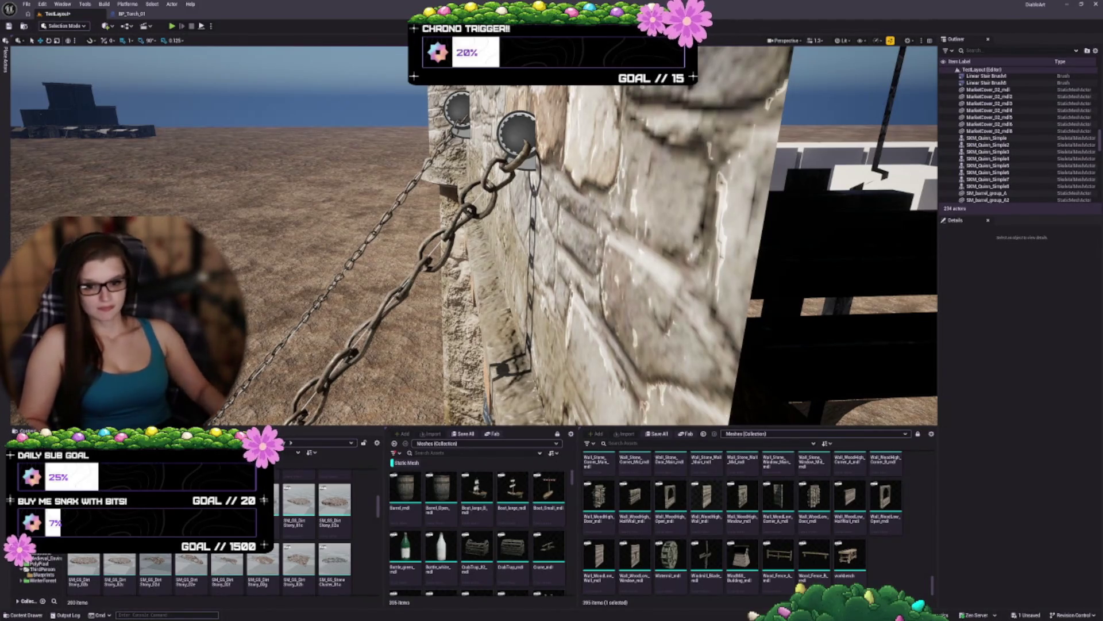
scroll(300, 458, up, 3)
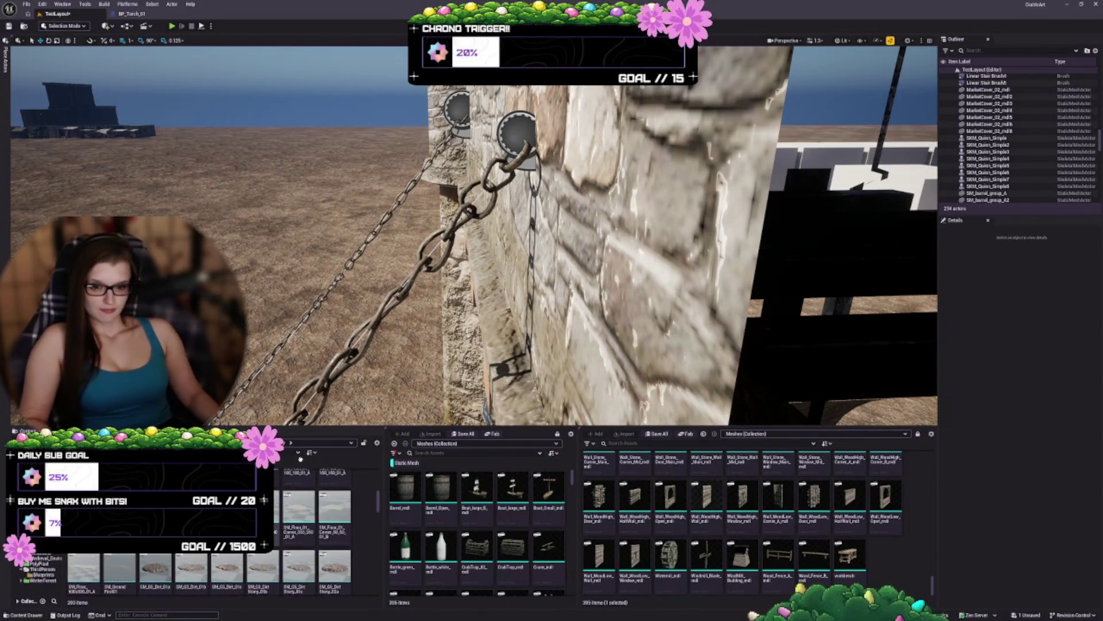
scroll(299, 517, up, 5)
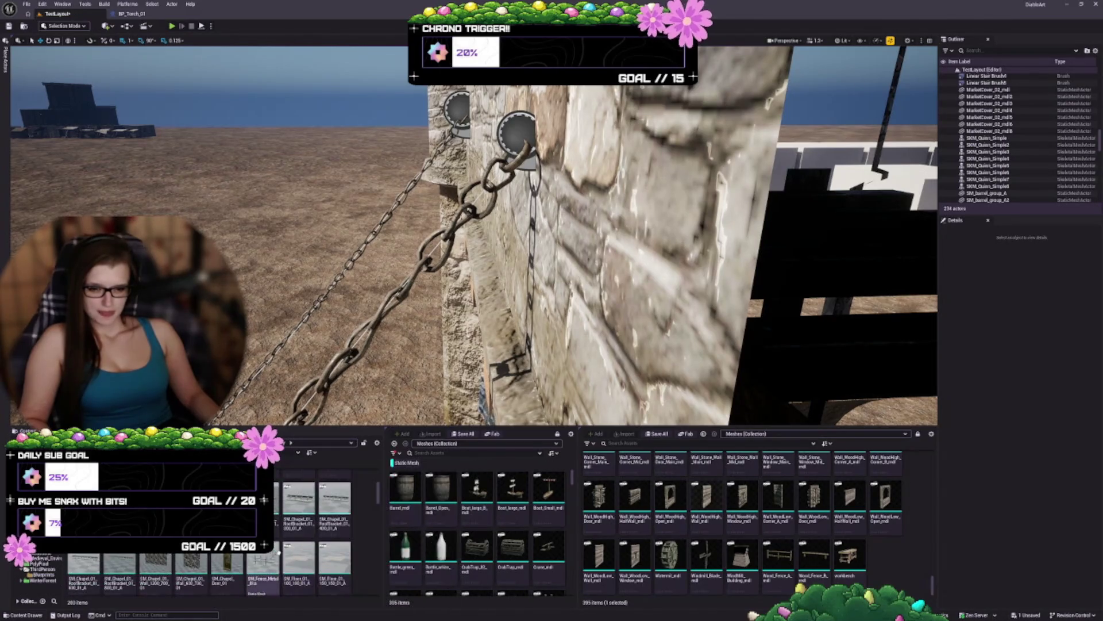
scroll(310, 529, up, 2)
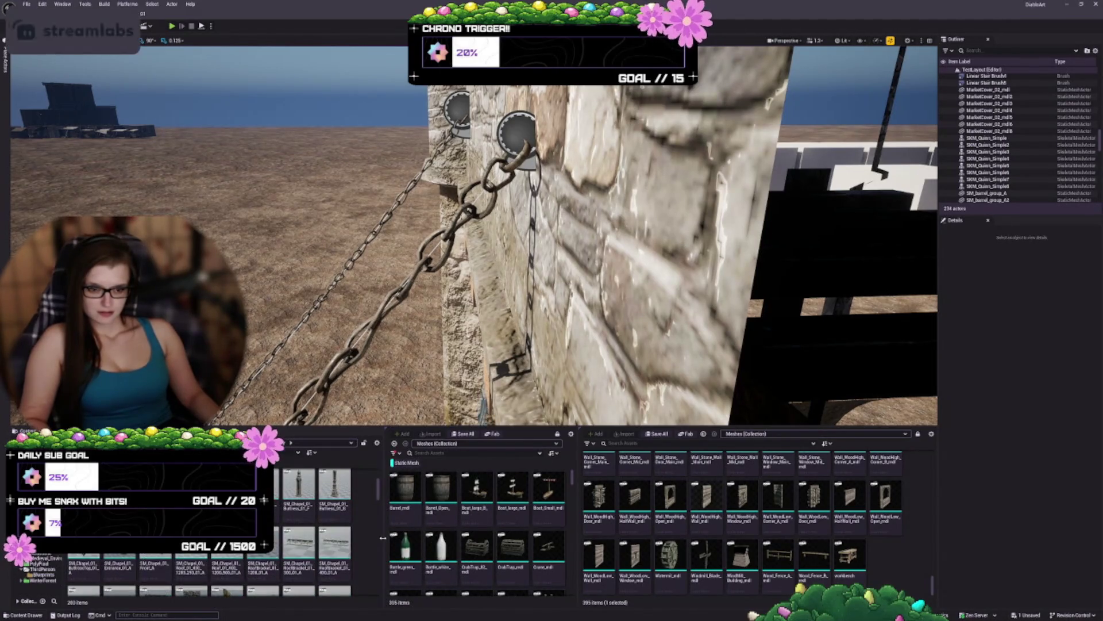
scroll(373, 552, up, 2)
scroll(298, 532, up, 2)
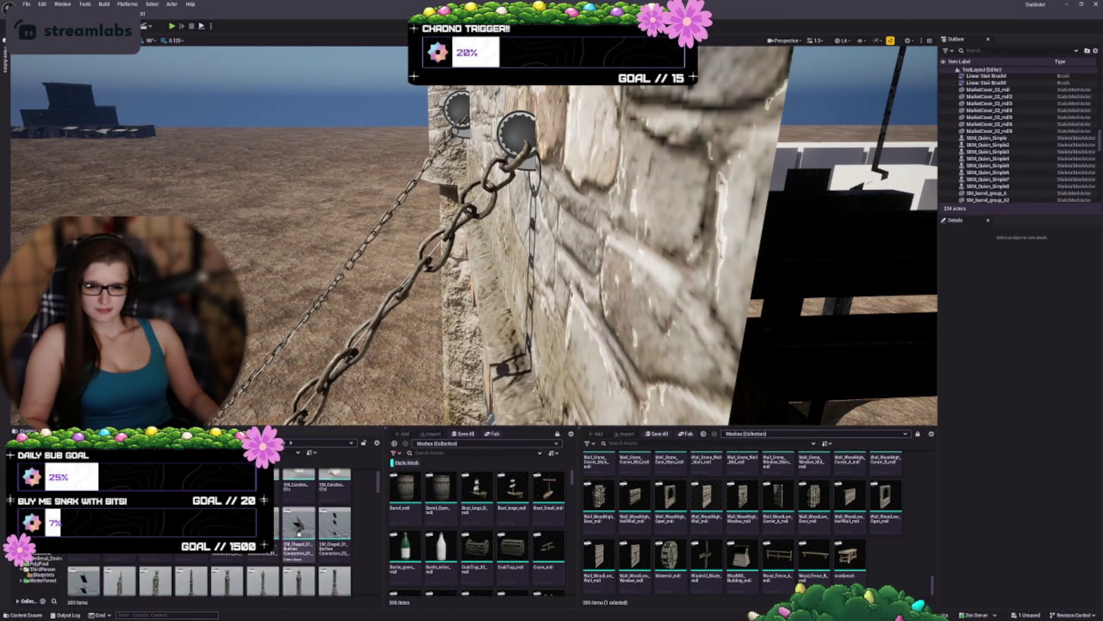
scroll(293, 546, up, 1)
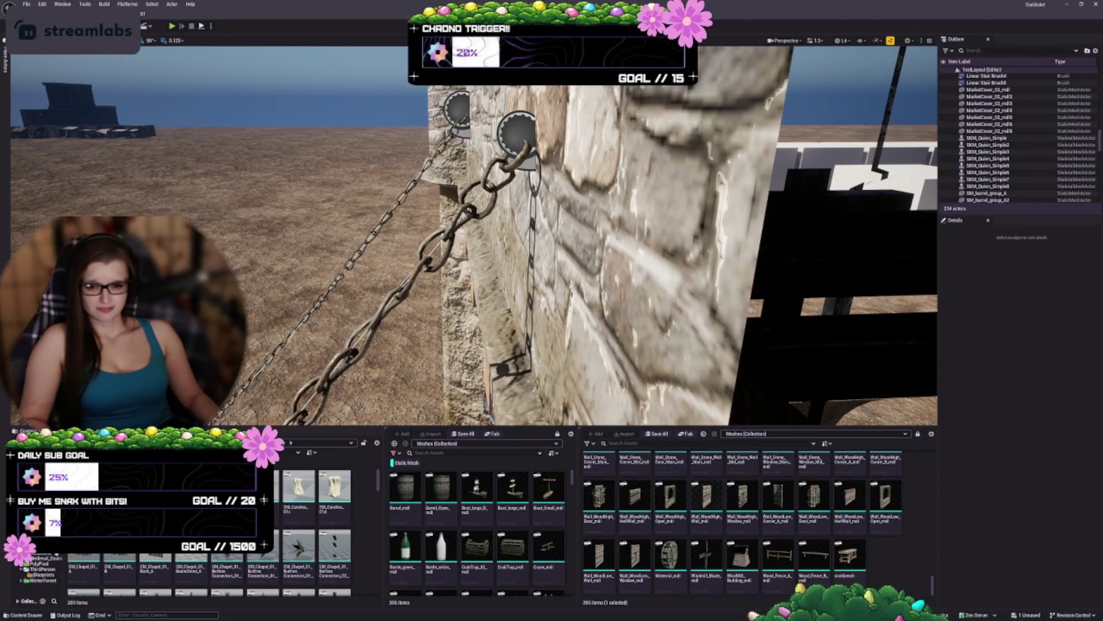
scroll(276, 552, up, 3)
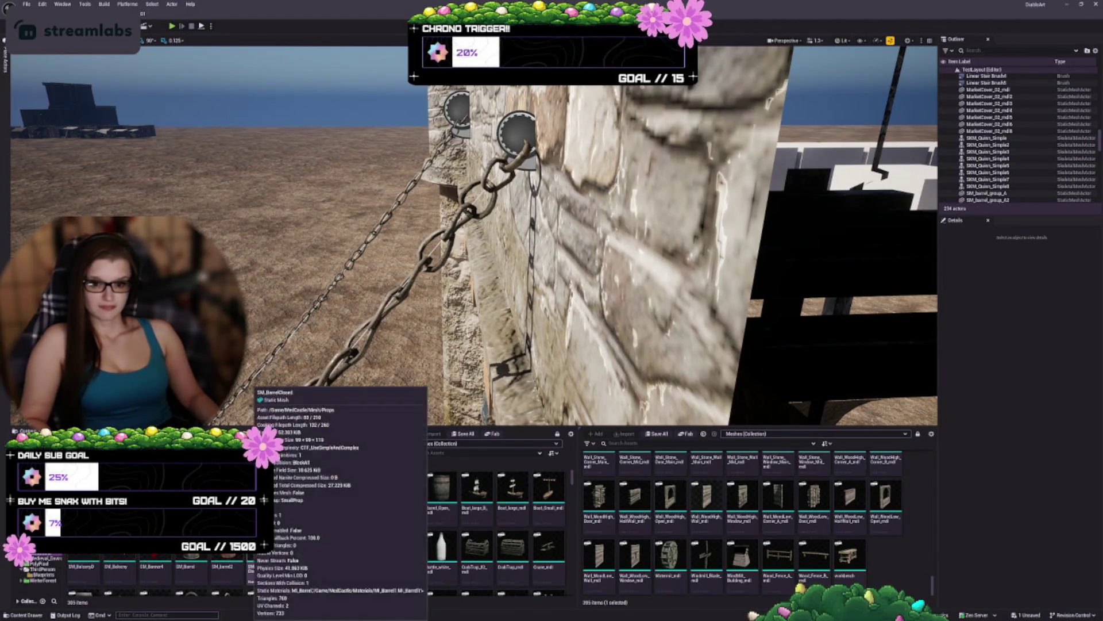
Step: Scroll back down to the prop meshes and pick the small chandelier mesh
scroll(318, 509, down, 2)
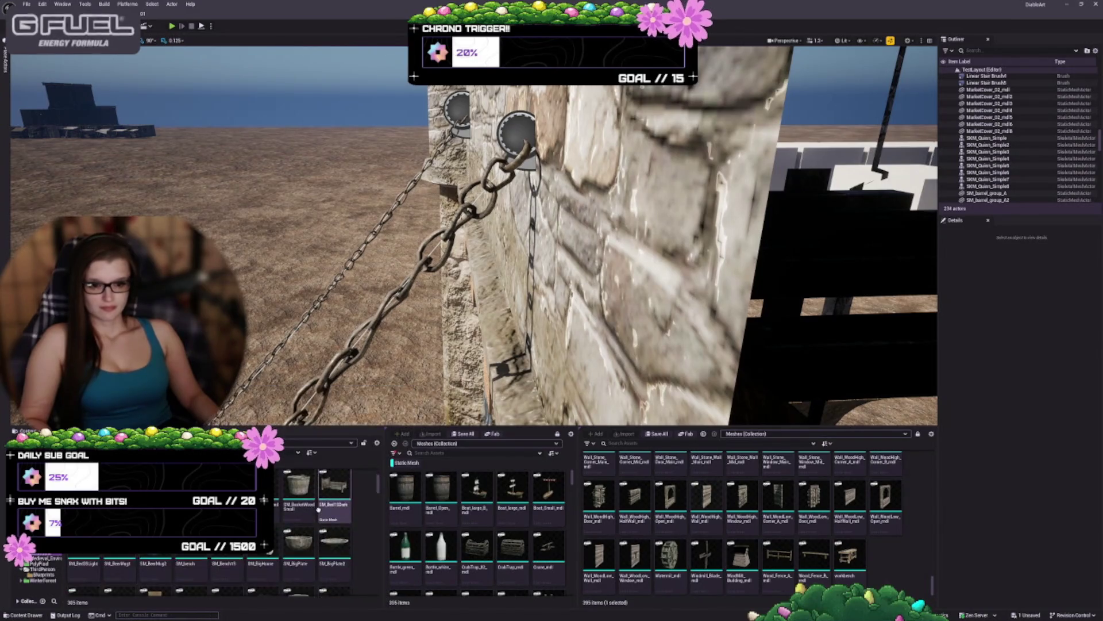
scroll(356, 500, down, 1)
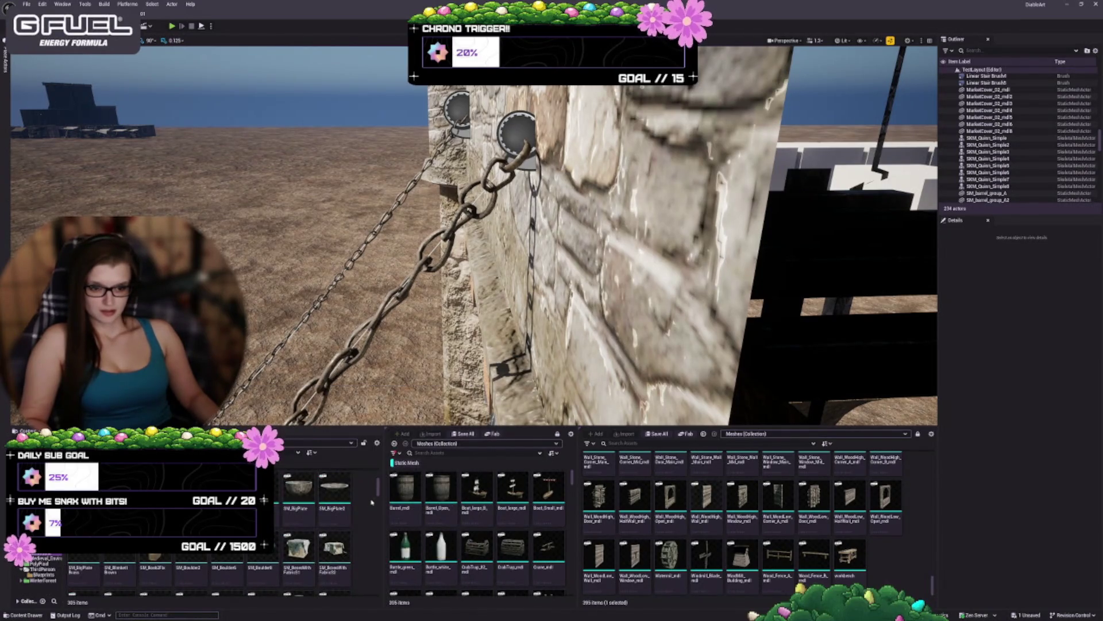
scroll(372, 502, down, 1)
scroll(378, 487, down, 1)
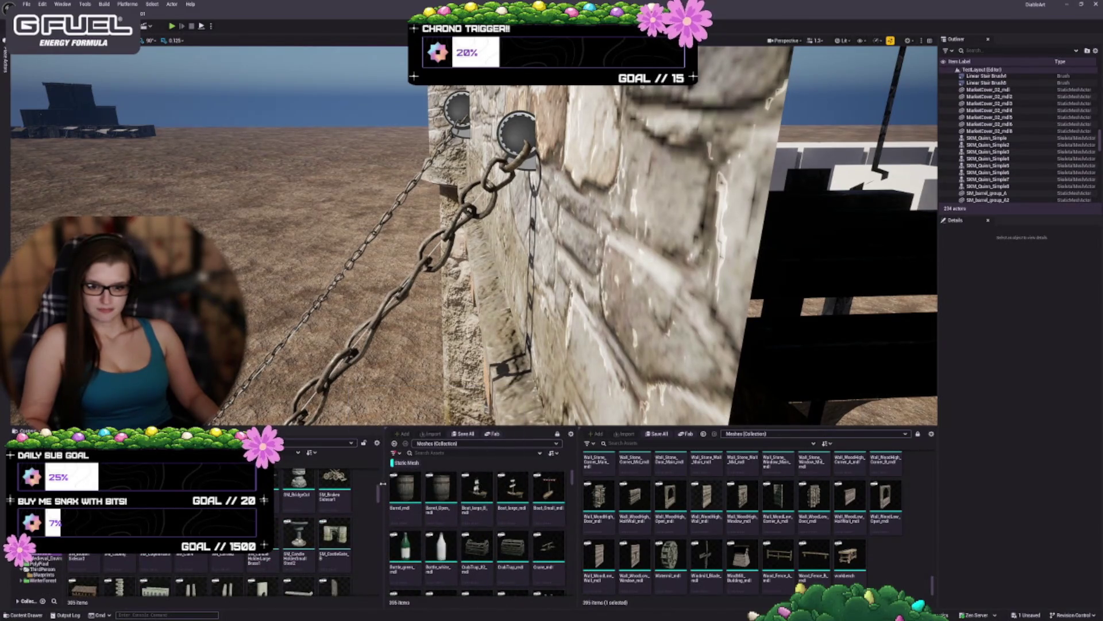
scroll(351, 501, down, 1)
scroll(374, 492, down, 3)
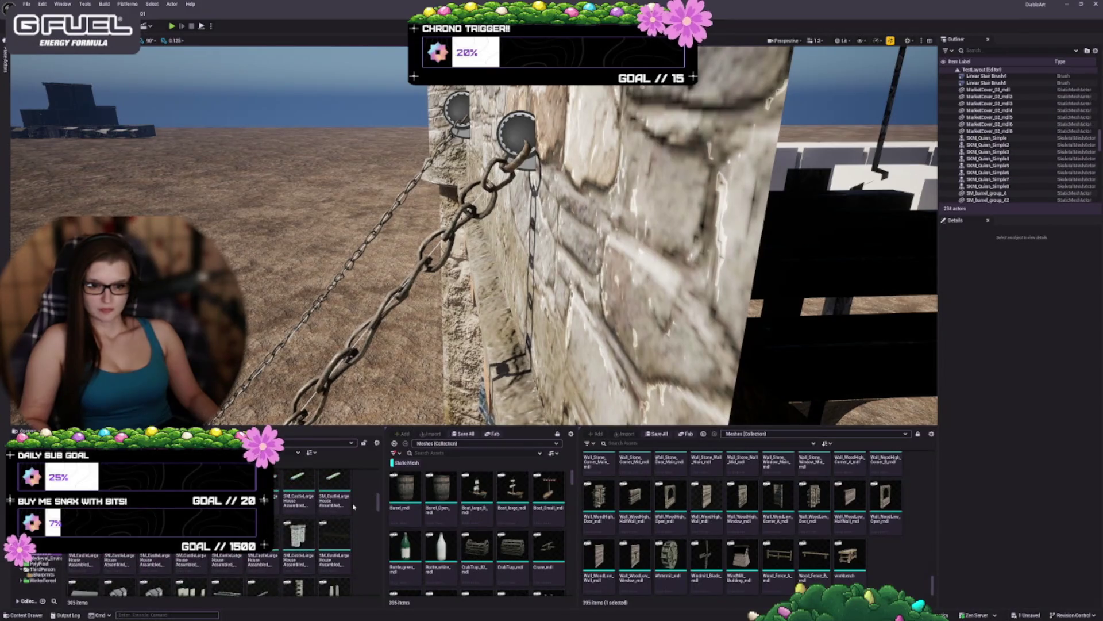
scroll(351, 503, down, 3)
scroll(334, 508, down, 3)
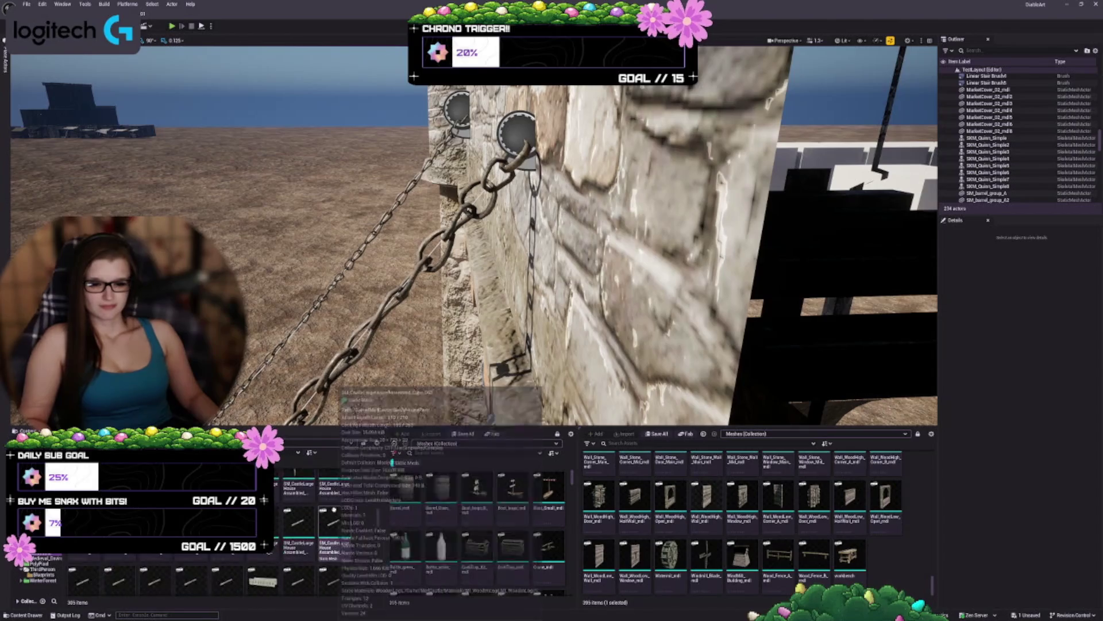
scroll(329, 518, down, 5)
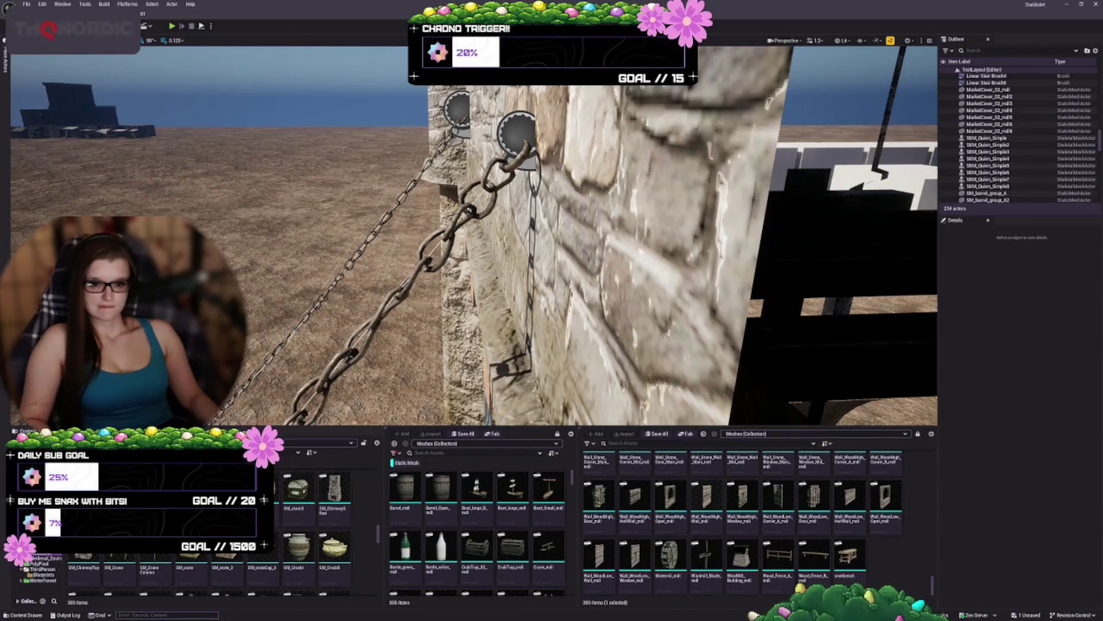
click(193, 489)
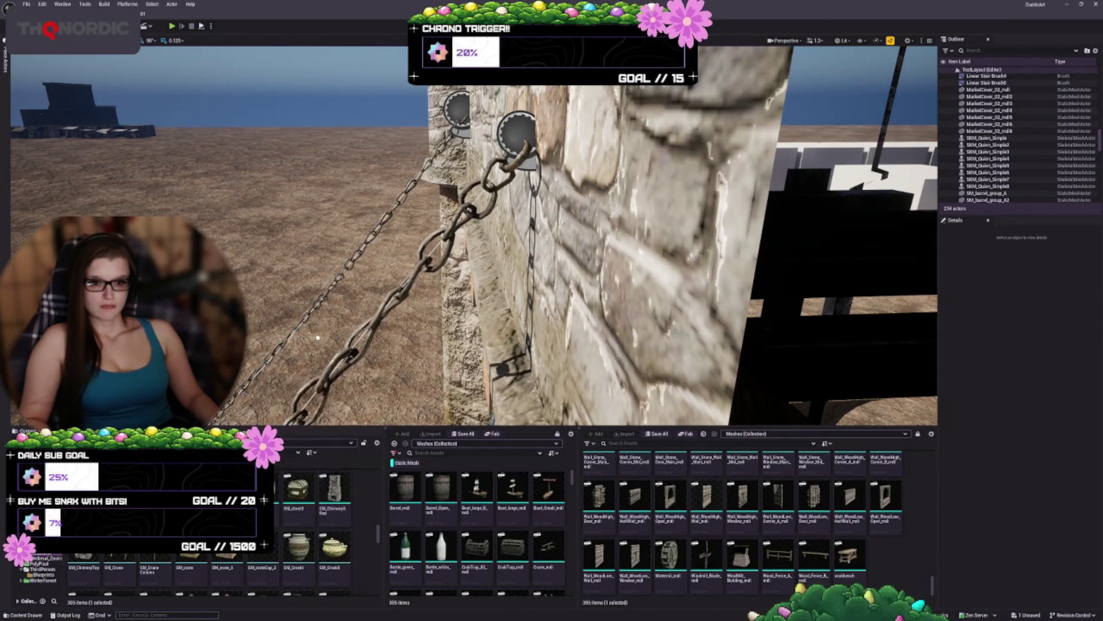
mouse_move(316, 348)
mouse_down()
mouse_move(517, 287)
mouse_move(500, 345)
mouse_move(566, 334)
mouse_move(578, 357)
mouse_up()
key(Delete)
scroll(322, 530, down, 2)
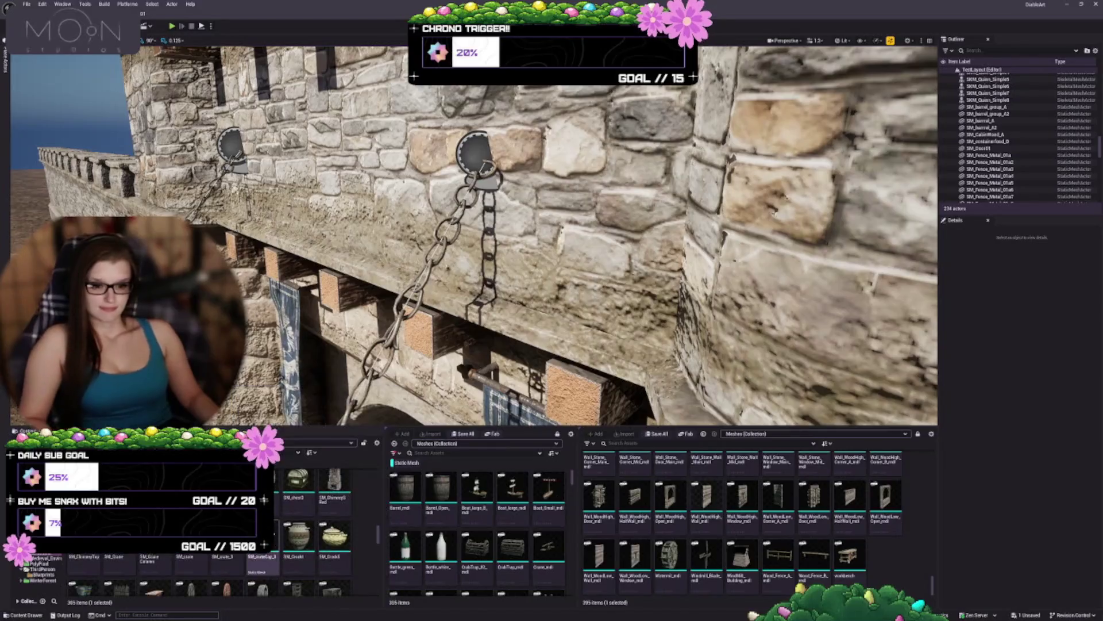
scroll(322, 530, down, 2)
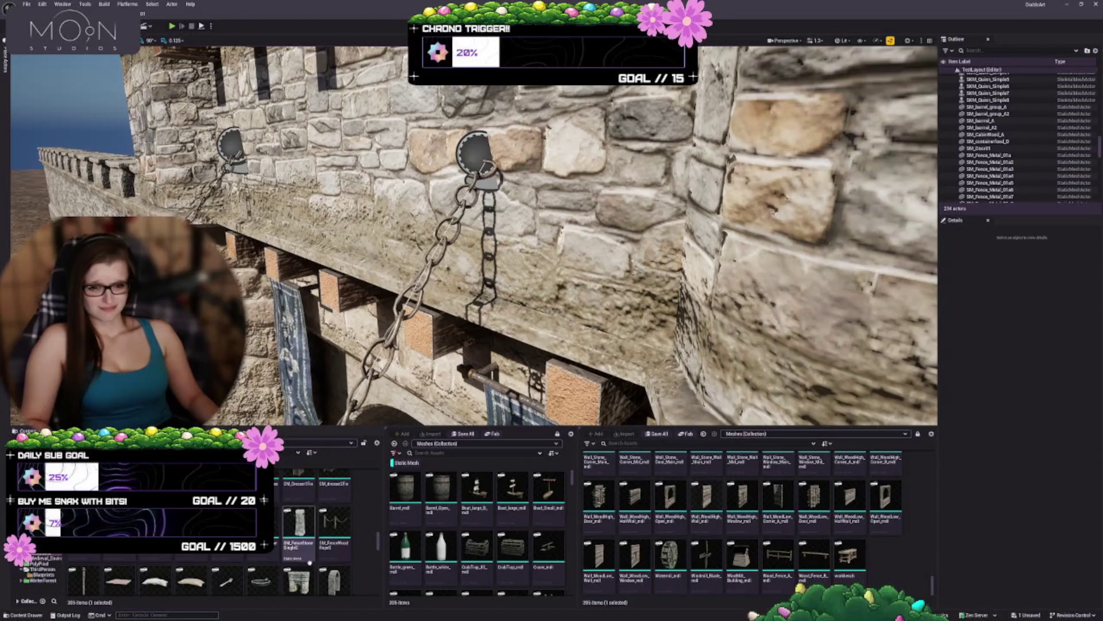
mouse_move(301, 528)
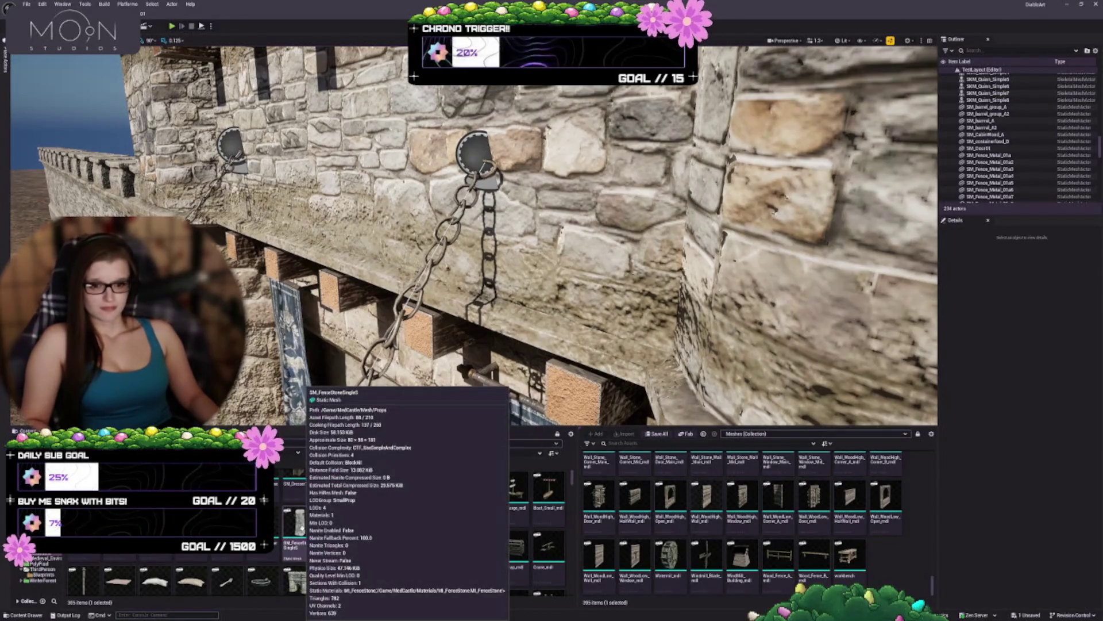
scroll(301, 526, down, 1)
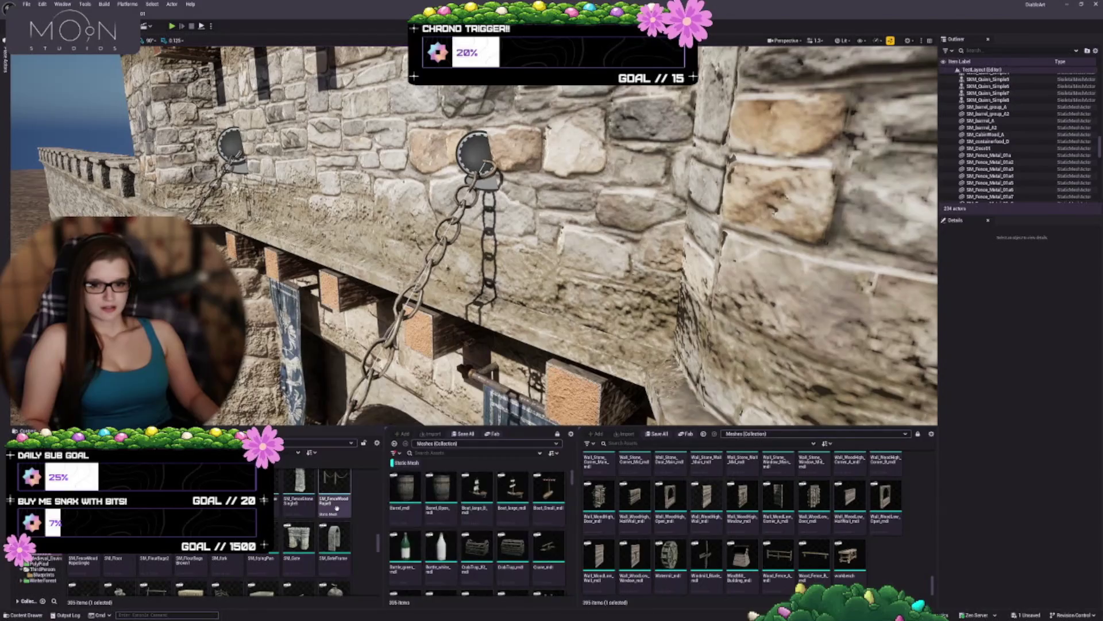
scroll(357, 552, down, 2)
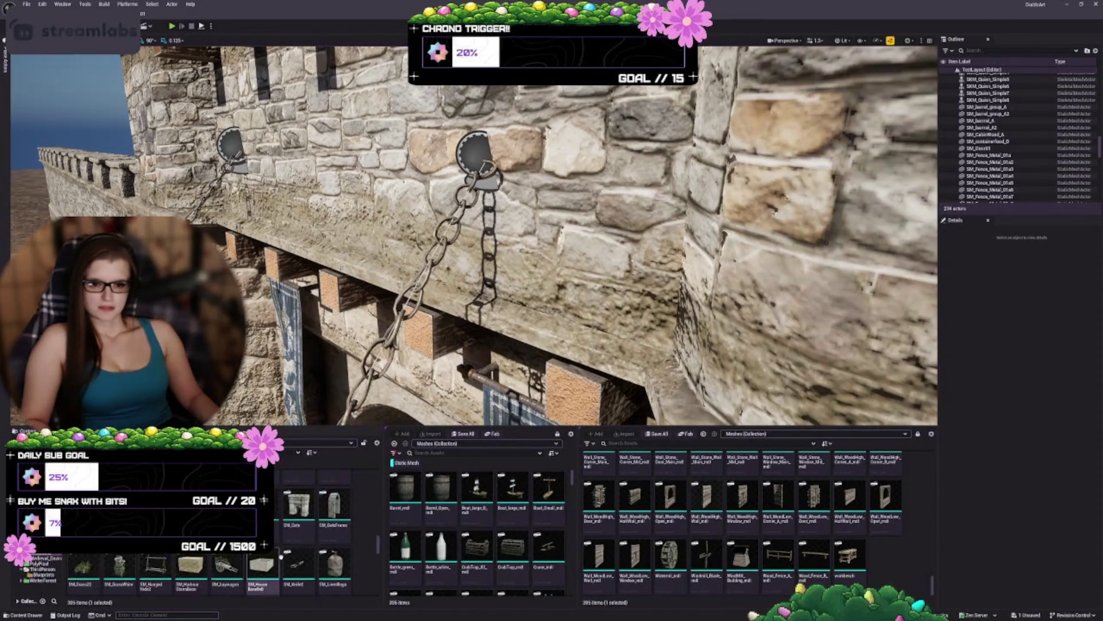
mouse_move(399, 549)
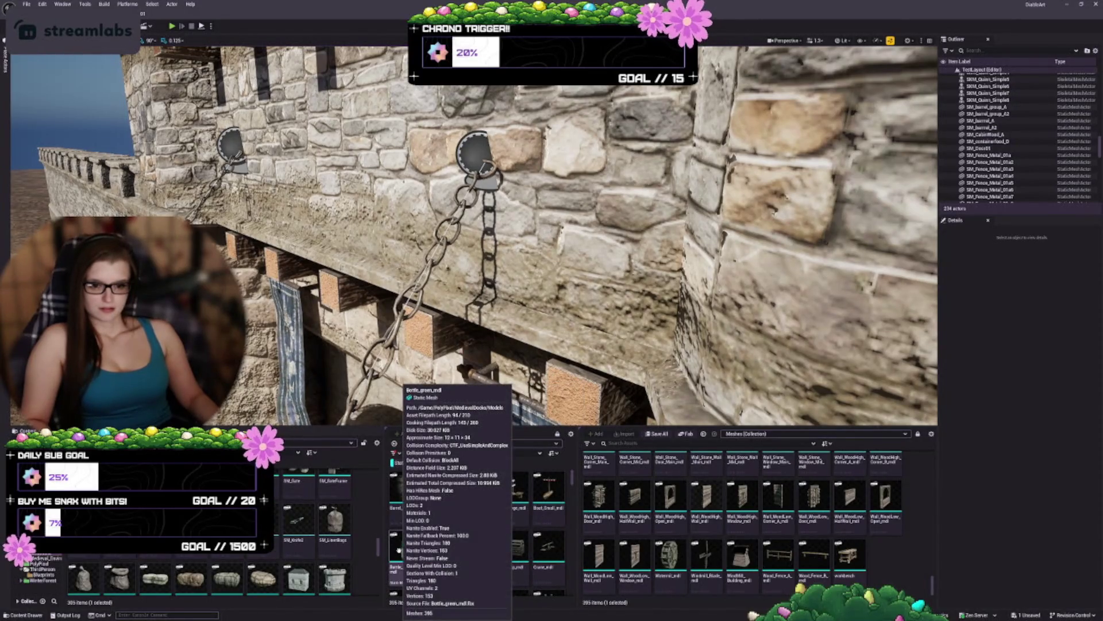
scroll(321, 540, down, 5)
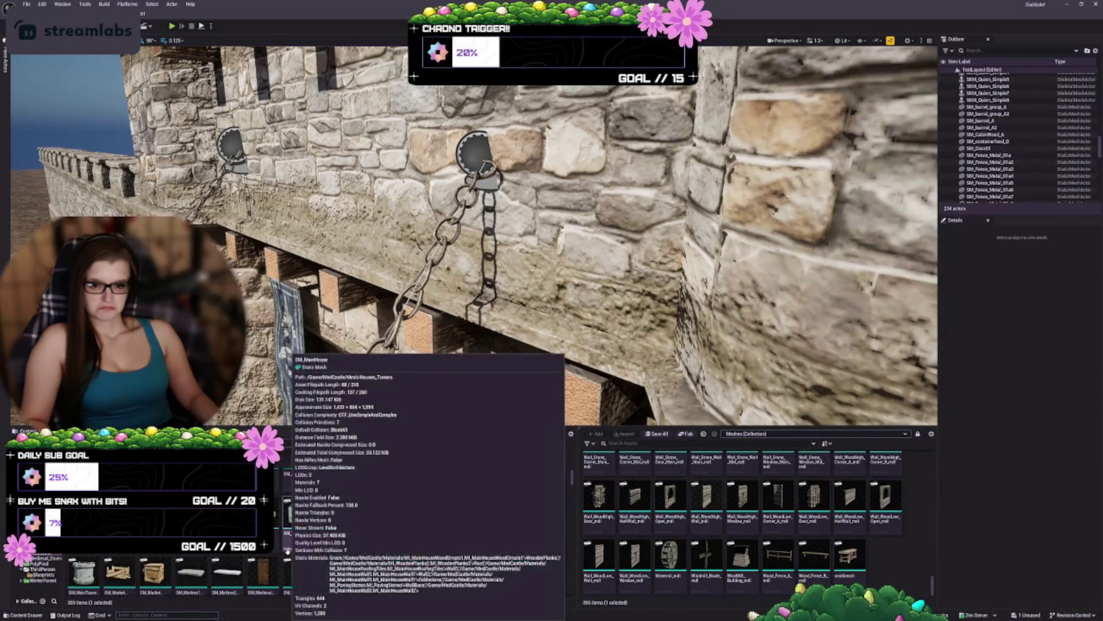
scroll(320, 540, down, 2)
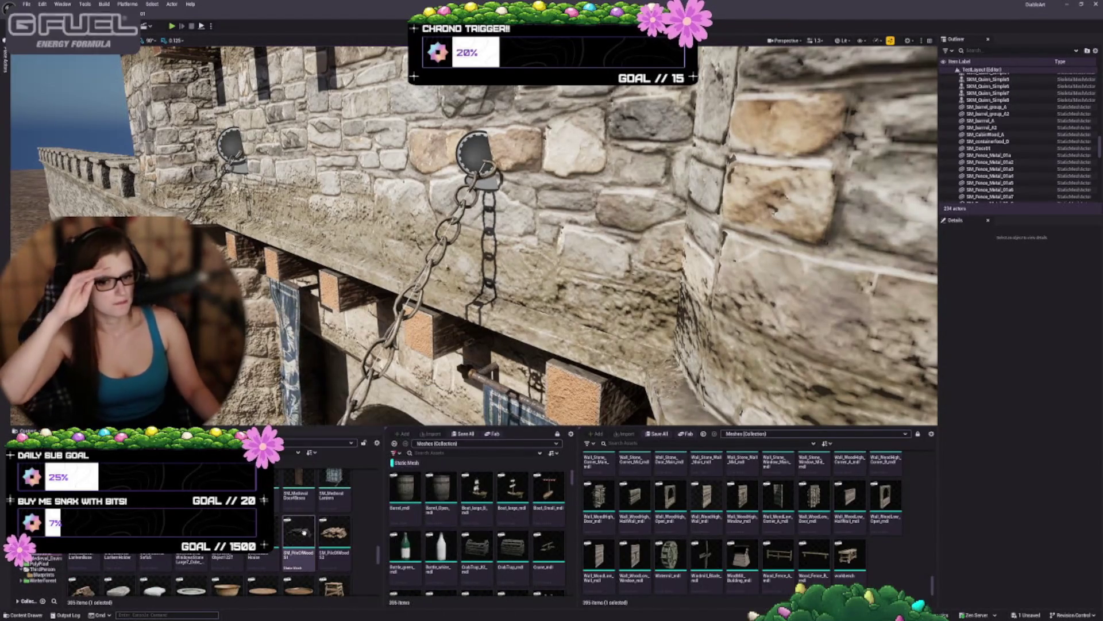
scroll(344, 552, down, 3)
scroll(350, 558, down, 1)
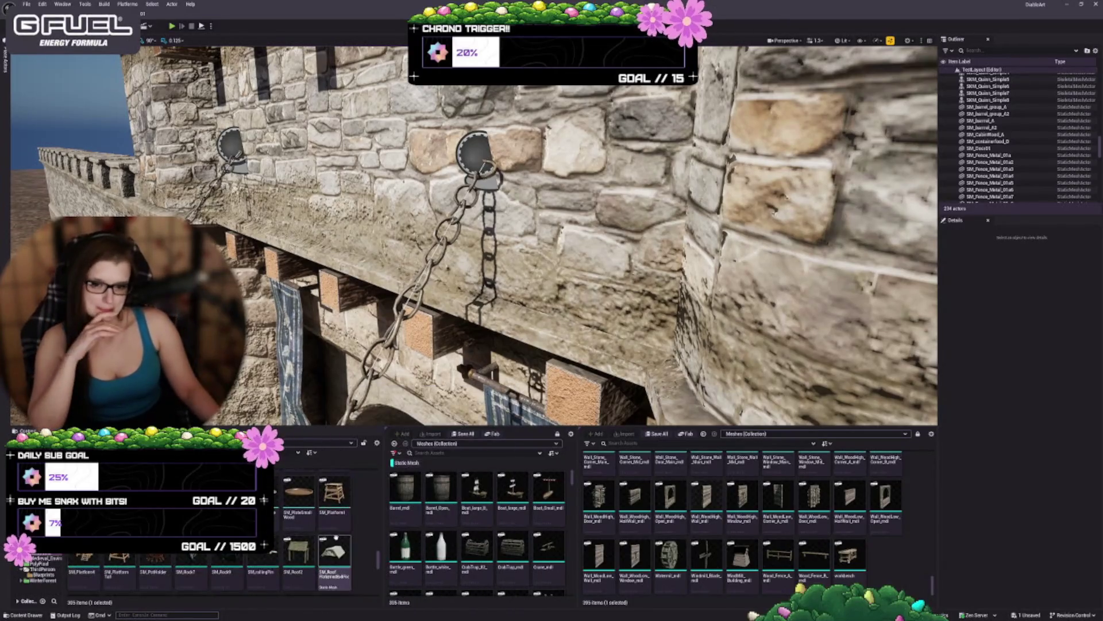
mouse_move(437, 554)
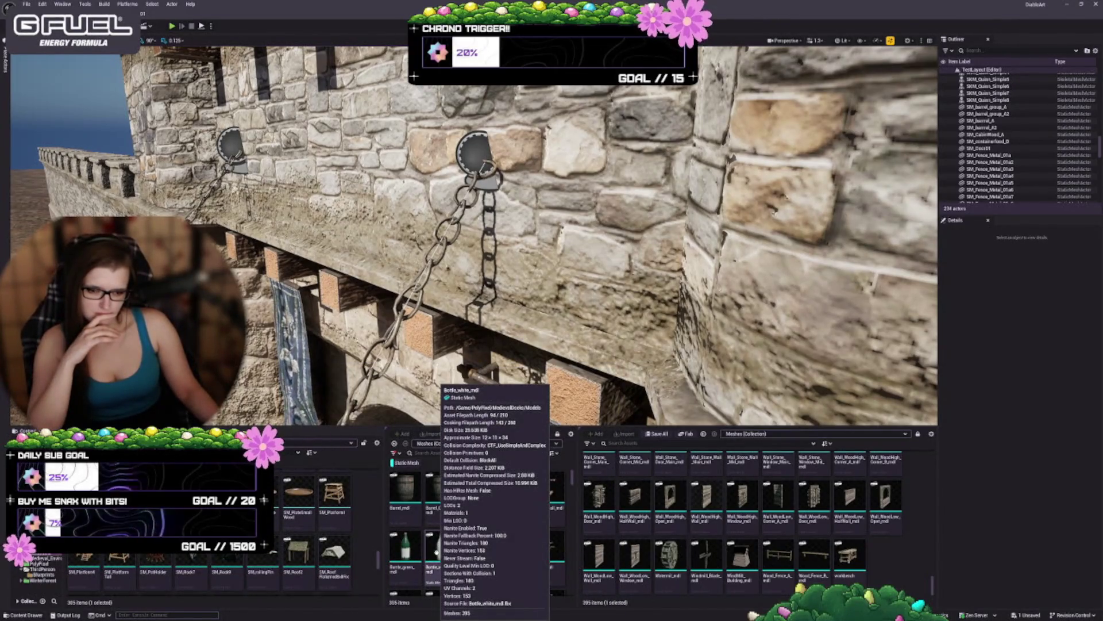
scroll(303, 542, down, 1)
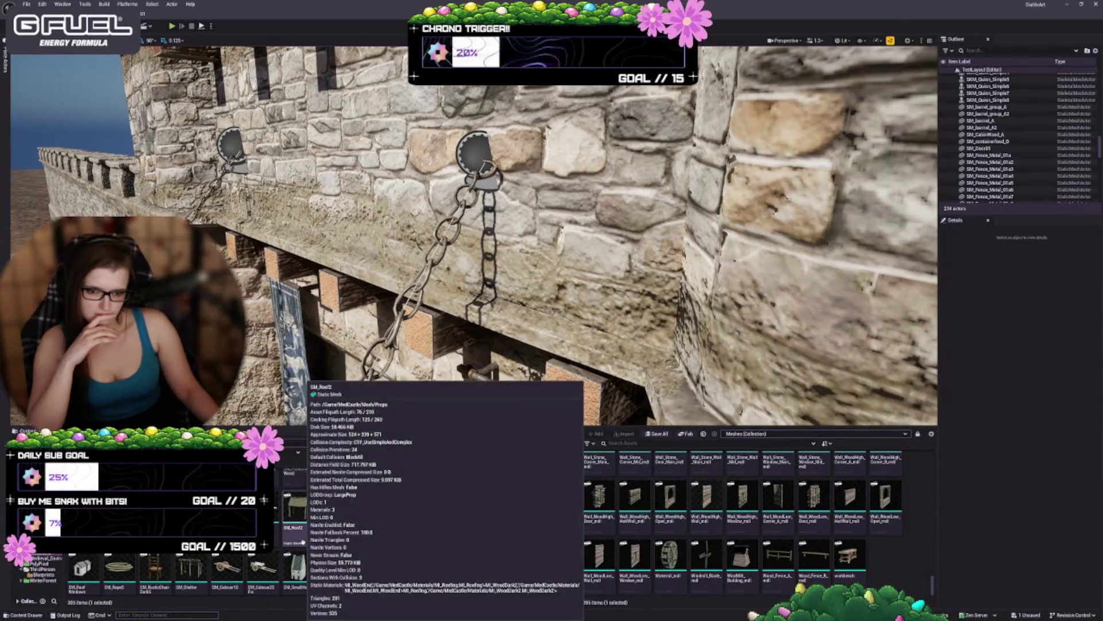
scroll(302, 542, down, 1)
scroll(331, 534, down, 1)
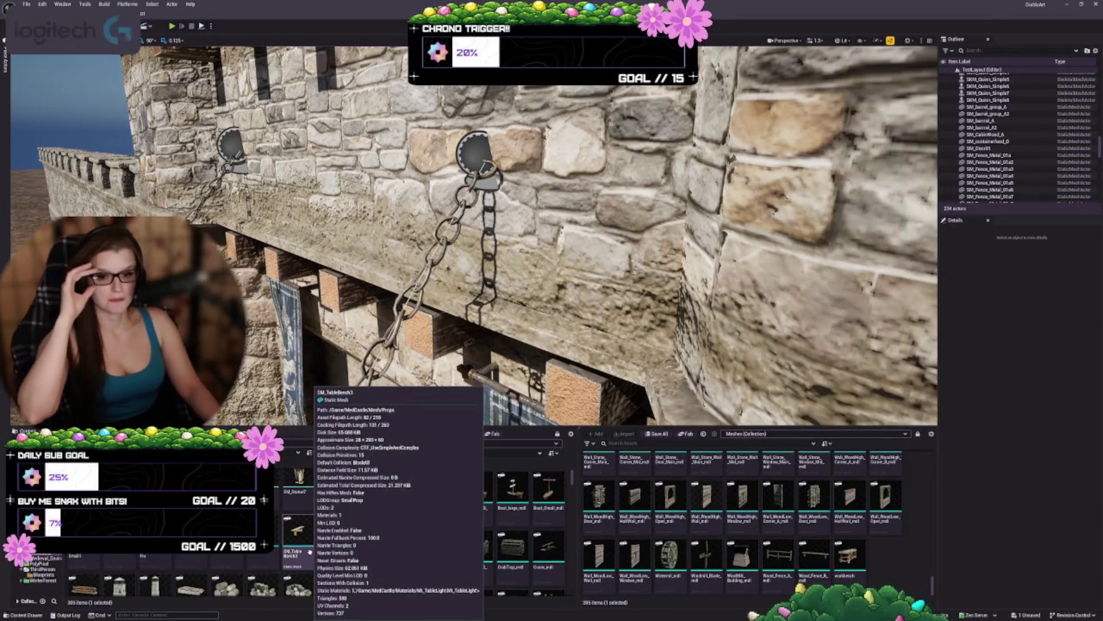
scroll(310, 551, down, 1)
Step: Enlarge the Content Browser area and select the grouped gatehouse in the view through the gate
mouse_move(423, 427)
mouse_down()
mouse_move(422, 318)
mouse_move(467, 400)
mouse_up()
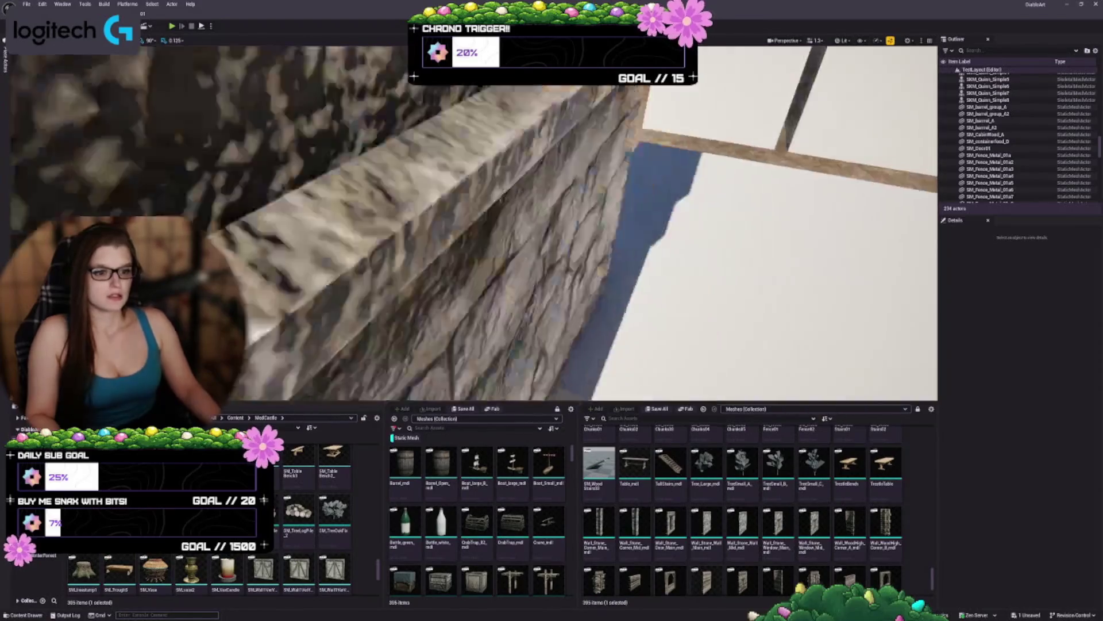
drag(480, 316, 480, 315)
scroll(532, 305, down, 5)
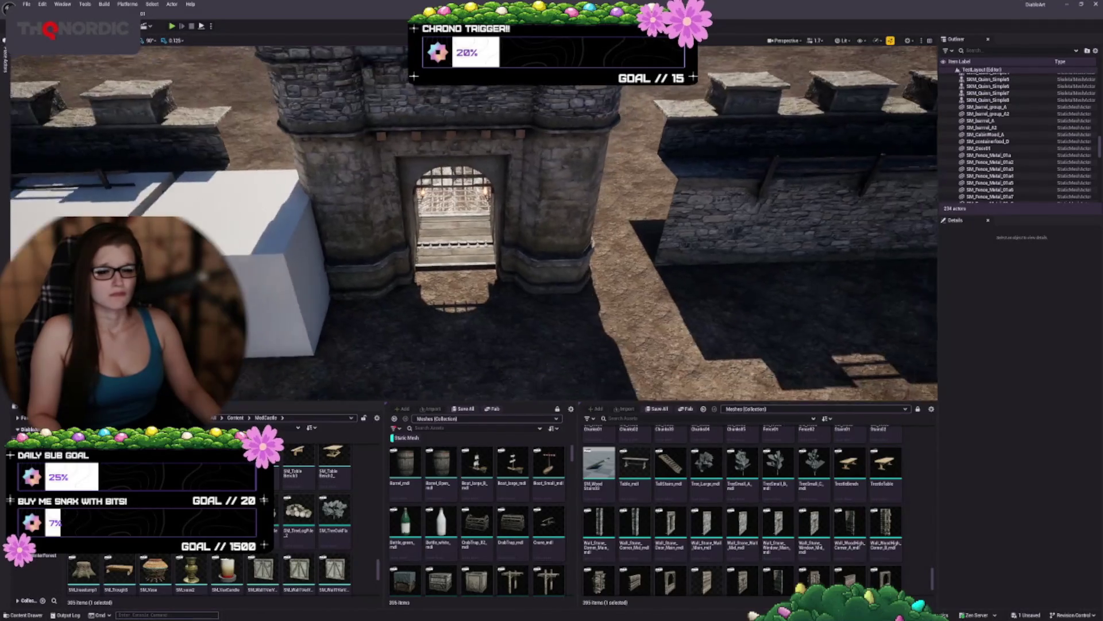
click(560, 226)
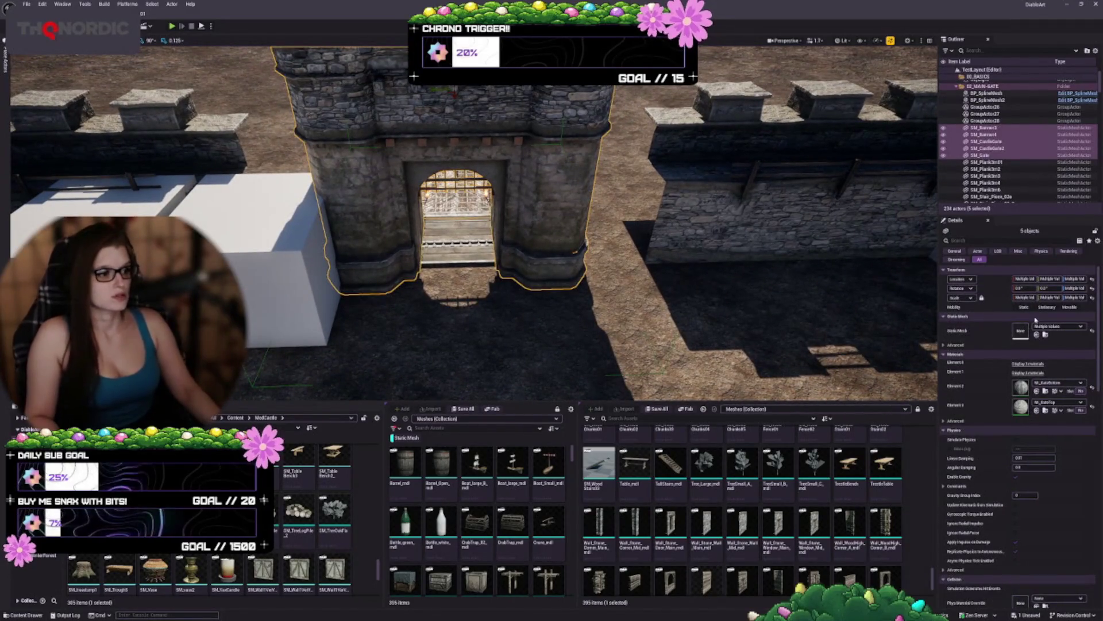
drag(560, 227, 559, 227)
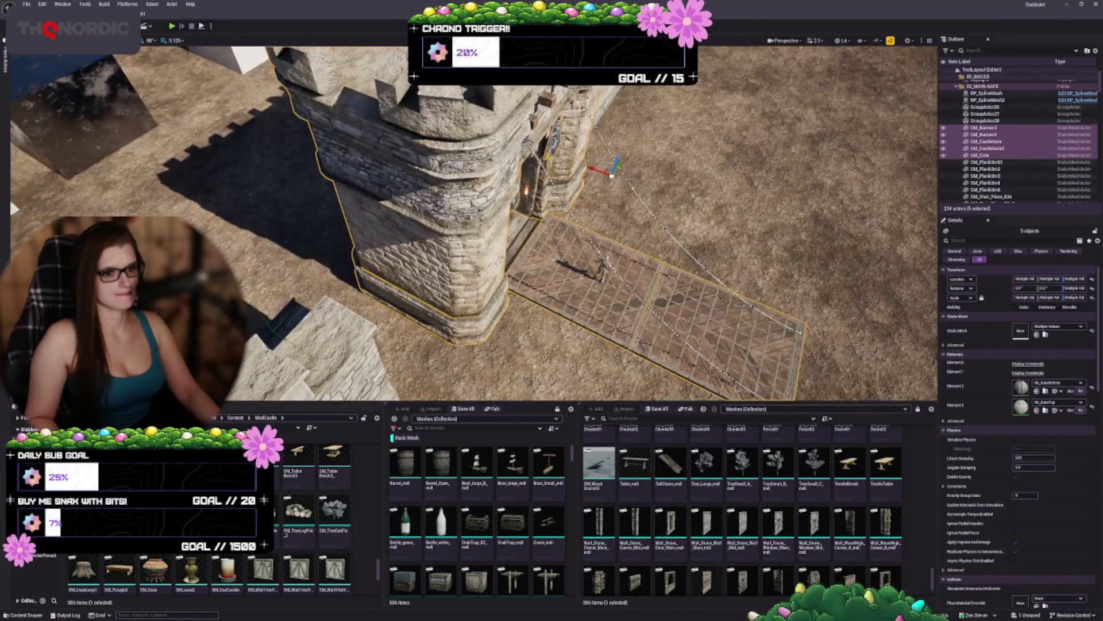
Step: Ungroup the gatehouse and regroup the drawbridge pieces without the gate tower SM_Gate
key(shift+g)
ctrl+click(532, 184)
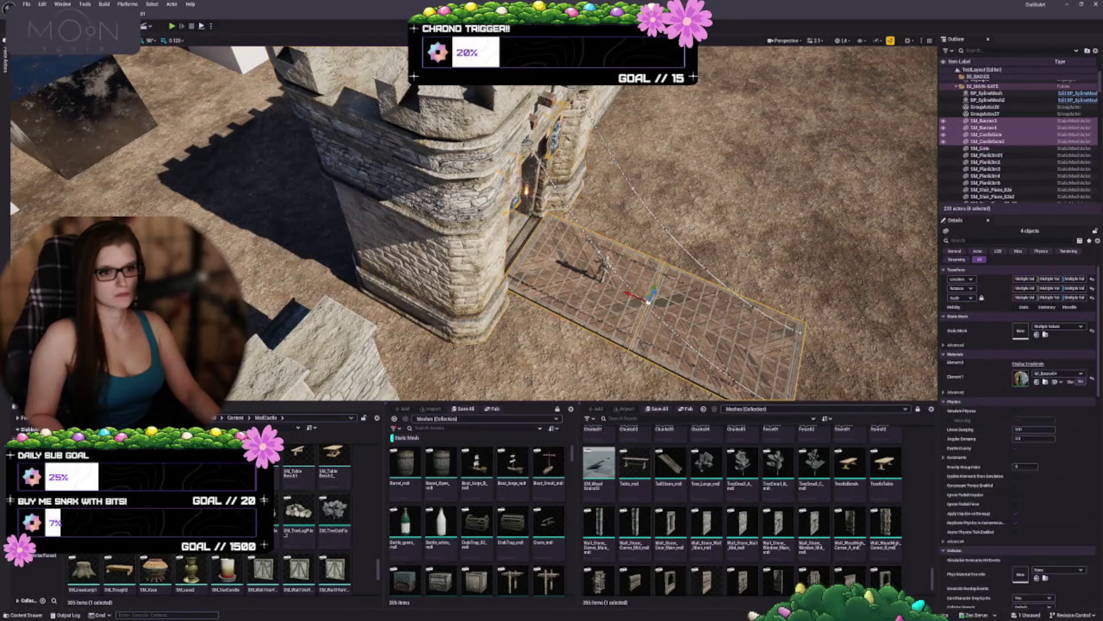
key(ctrl+g)
click(521, 183)
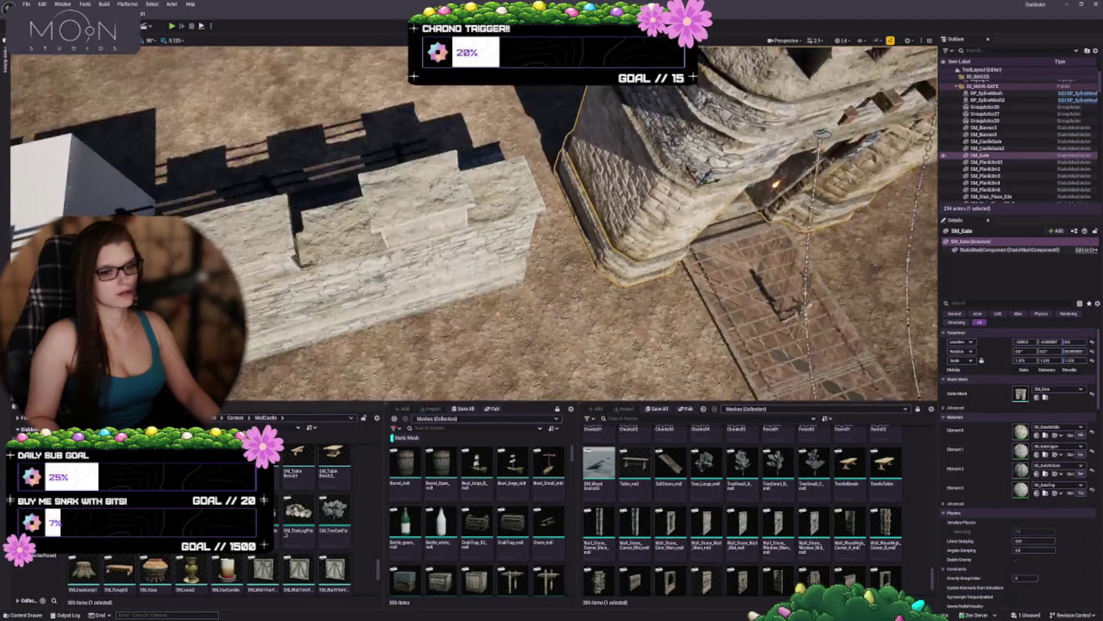
click(345, 185)
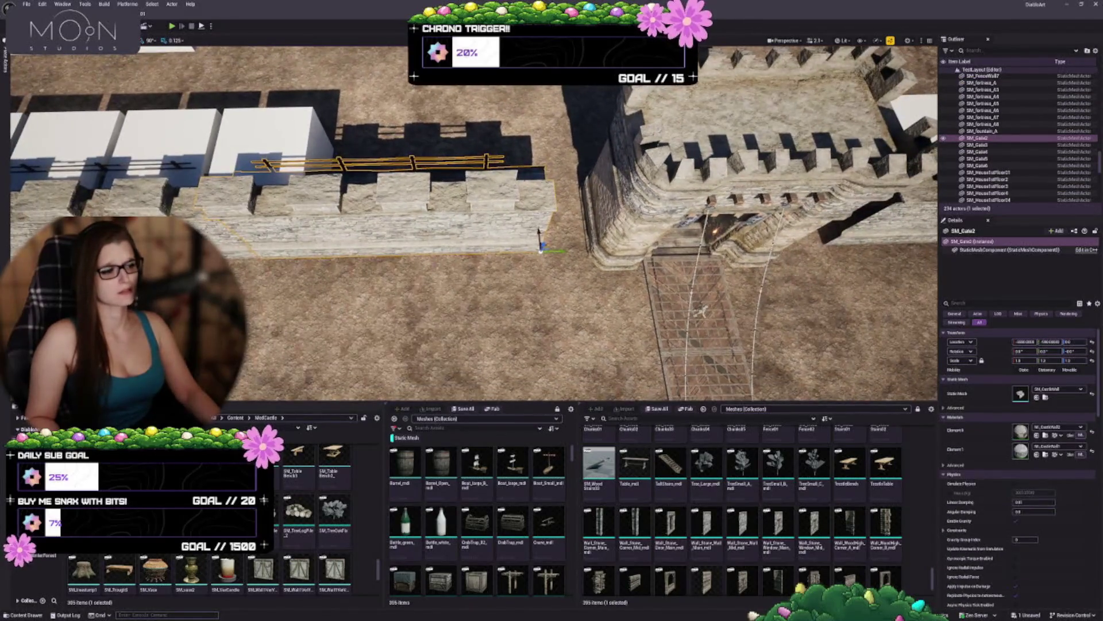
Step: Scale the right wall segment SM_Gate2 up to about 1.25
scroll(474, 224, down, 5)
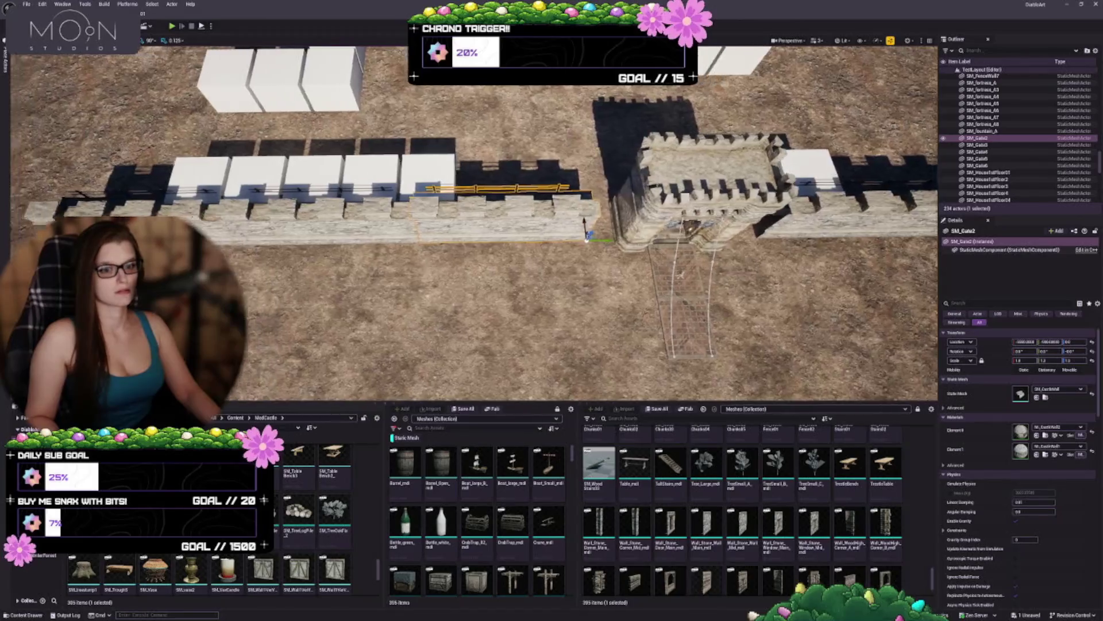
ctrl+click(379, 191)
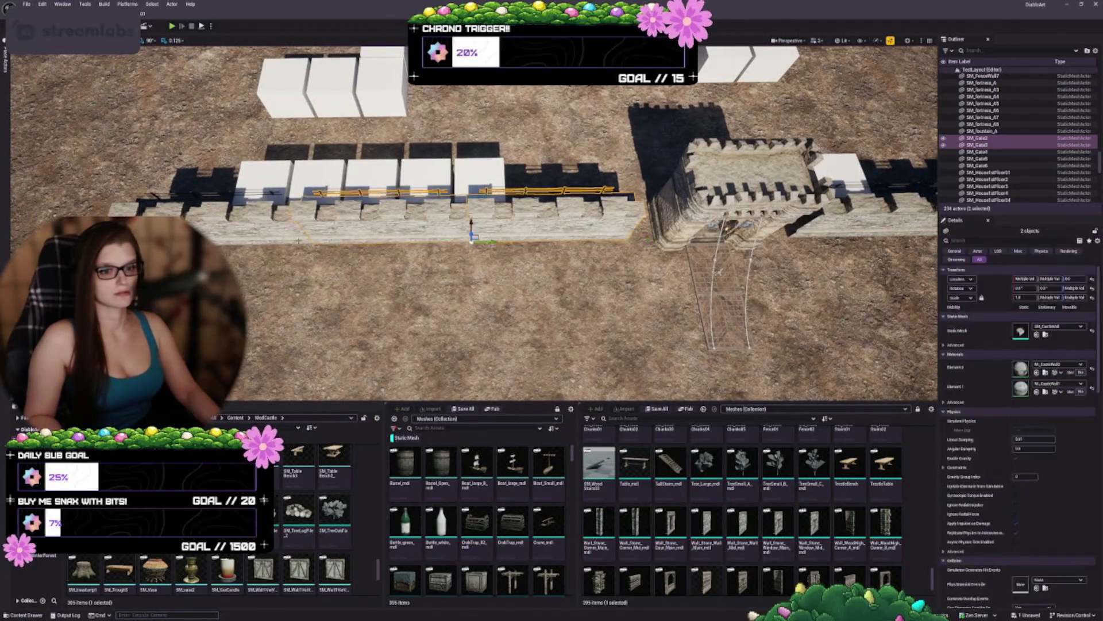
ctrl+click(195, 194)
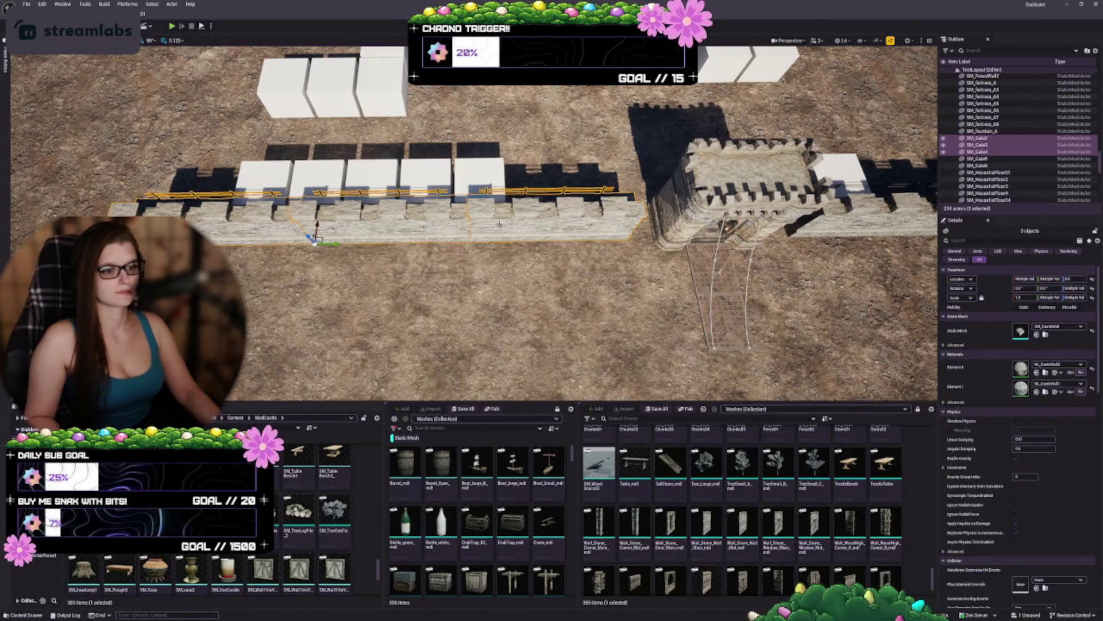
click(629, 230)
mouse_move(634, 234)
mouse_down()
mouse_move(647, 222)
mouse_move(628, 239)
mouse_up()
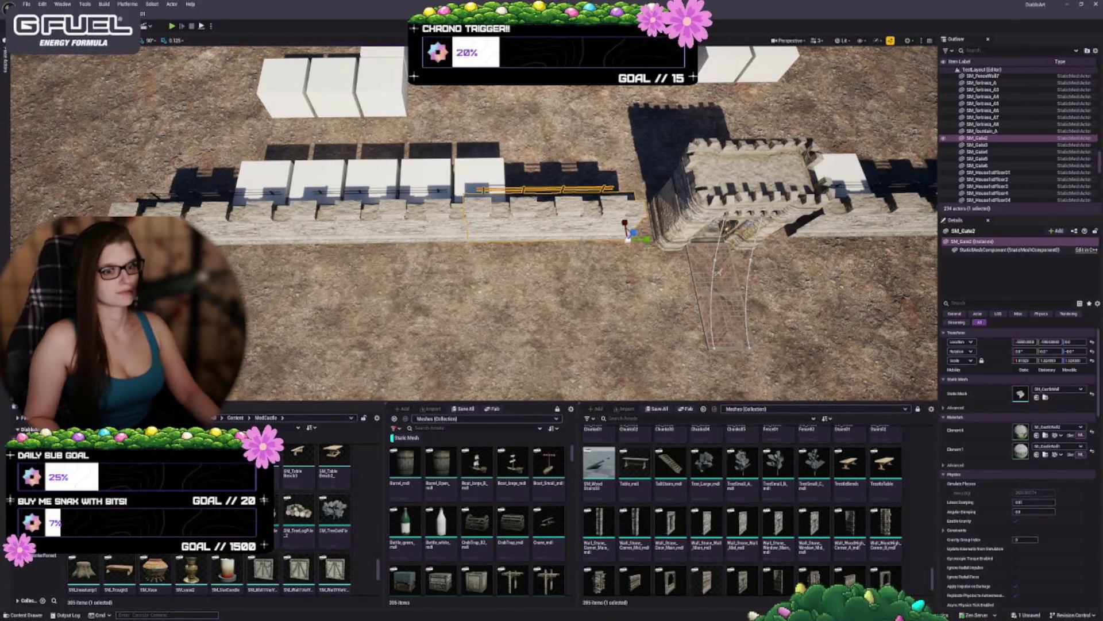
Step: Set SM_Gate2's scale values to 1.075 in the Details panel
click(701, 178)
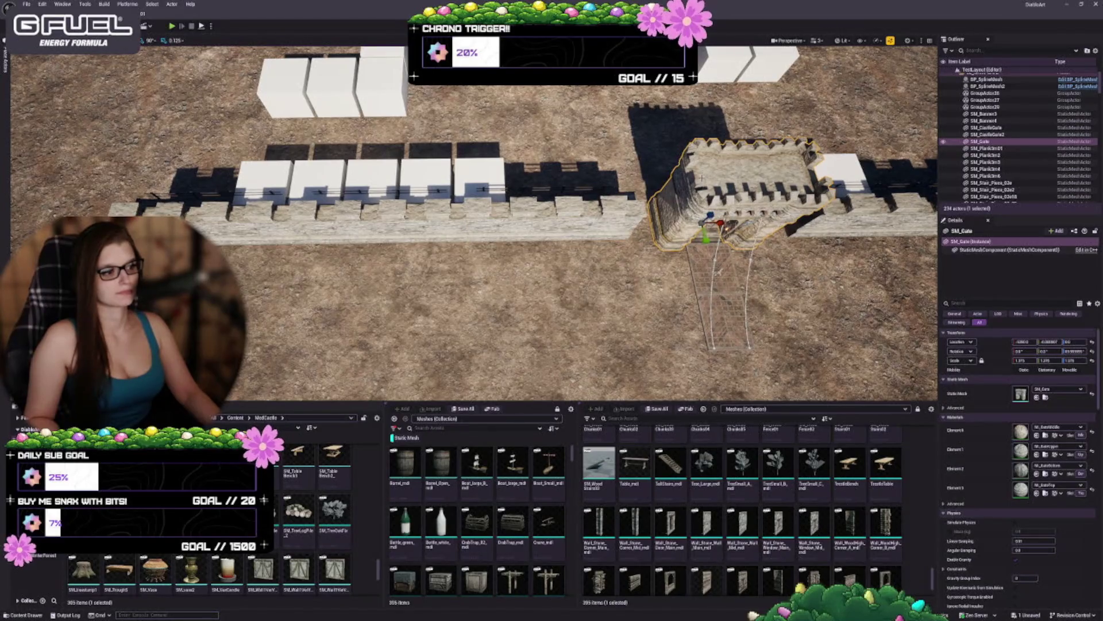
click(629, 239)
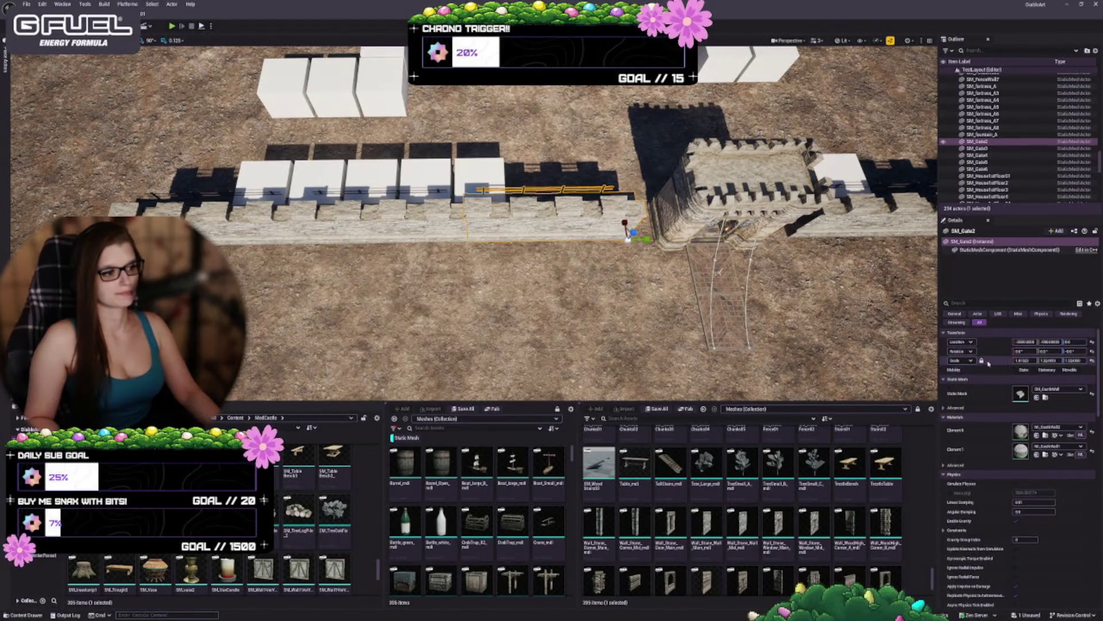
text(1.07)
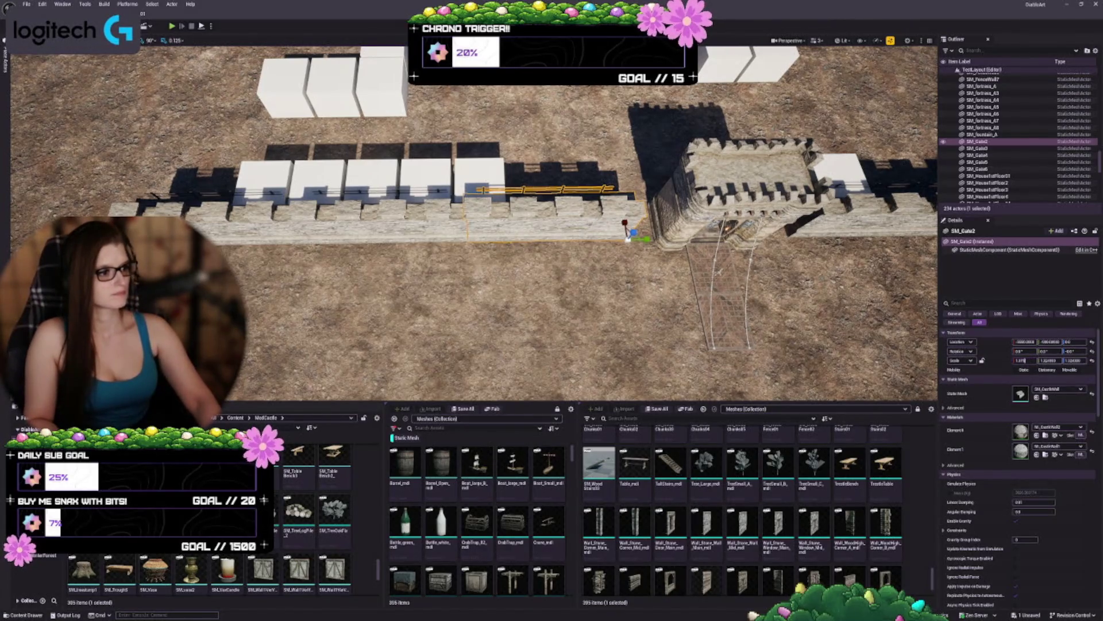
text(5)
key(ctrl+a)
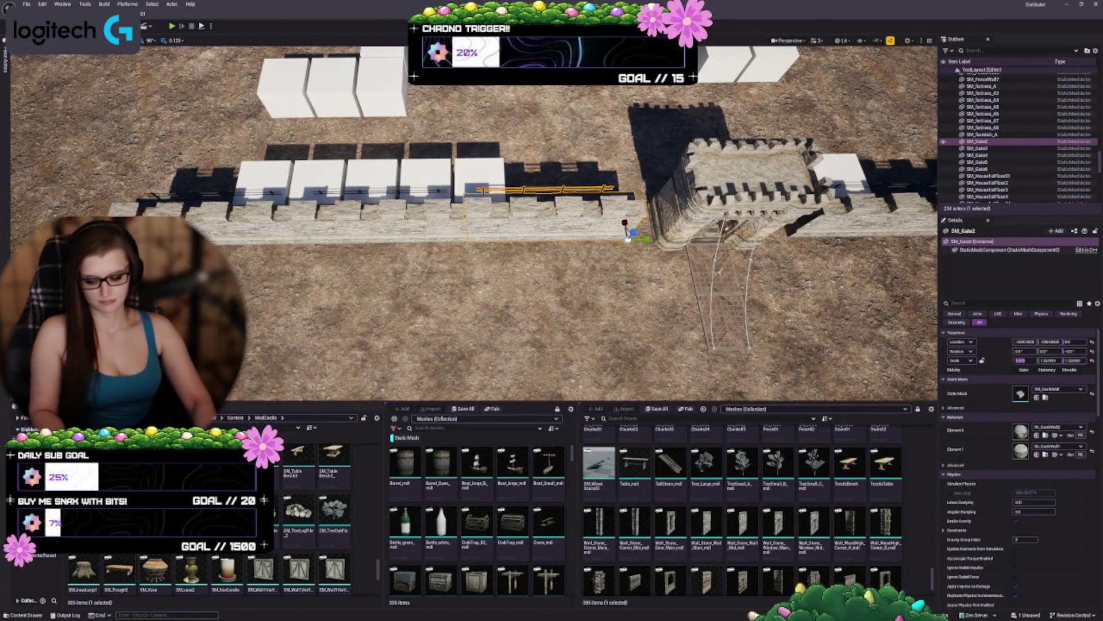
key(Tab)
key(Tab)
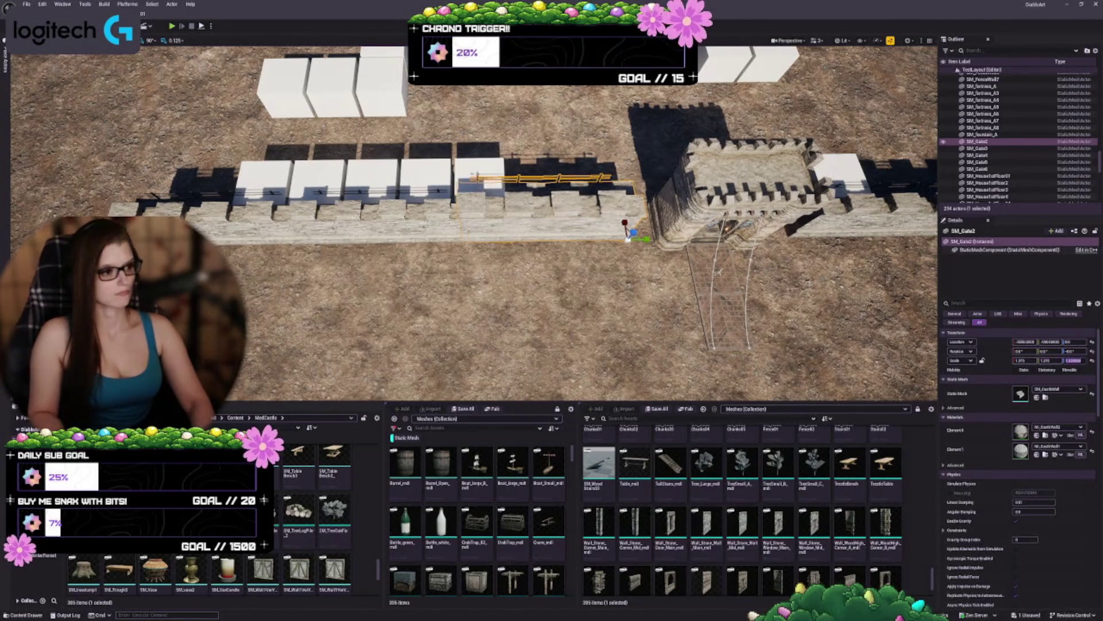
key(Tab)
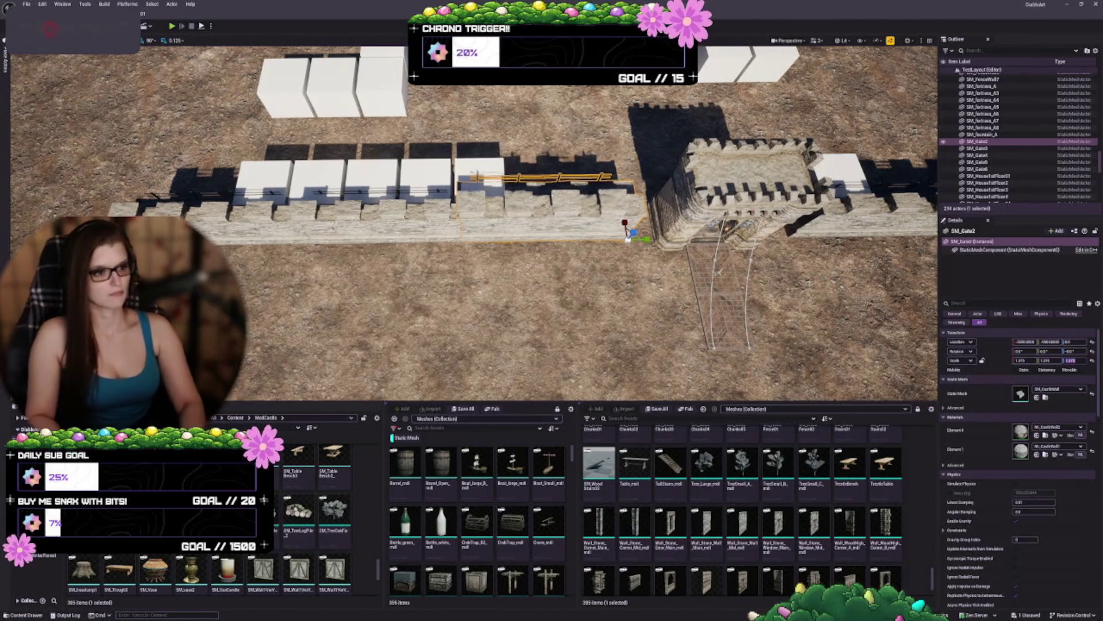
Step: Delete the wall piece near the fence and select the left wall section
scroll(474, 224, up, 3)
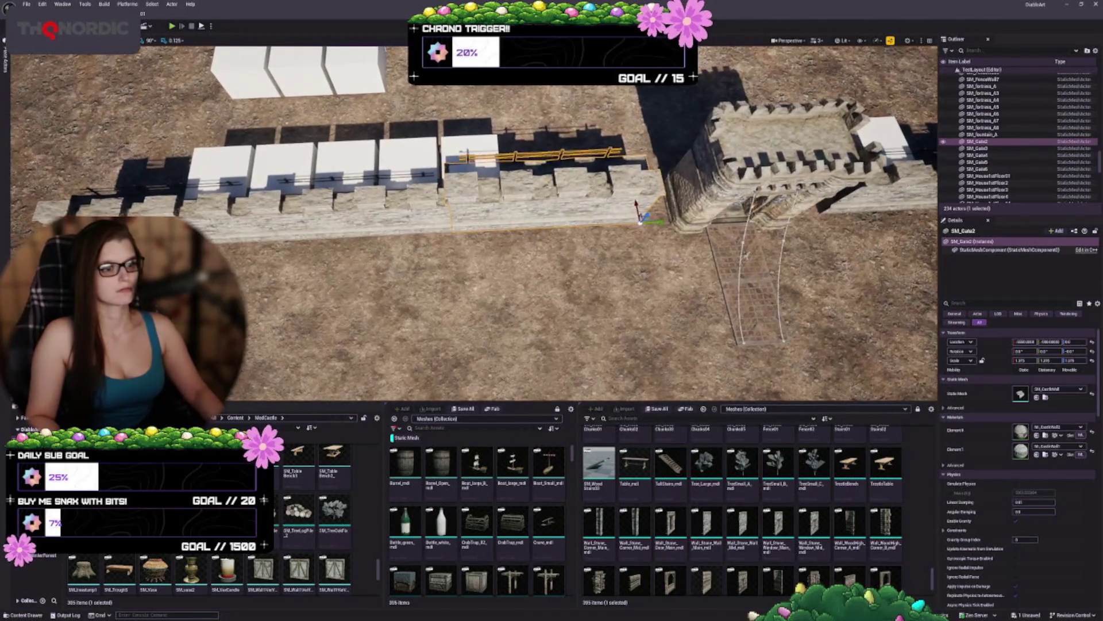
key(Delete)
click(278, 221)
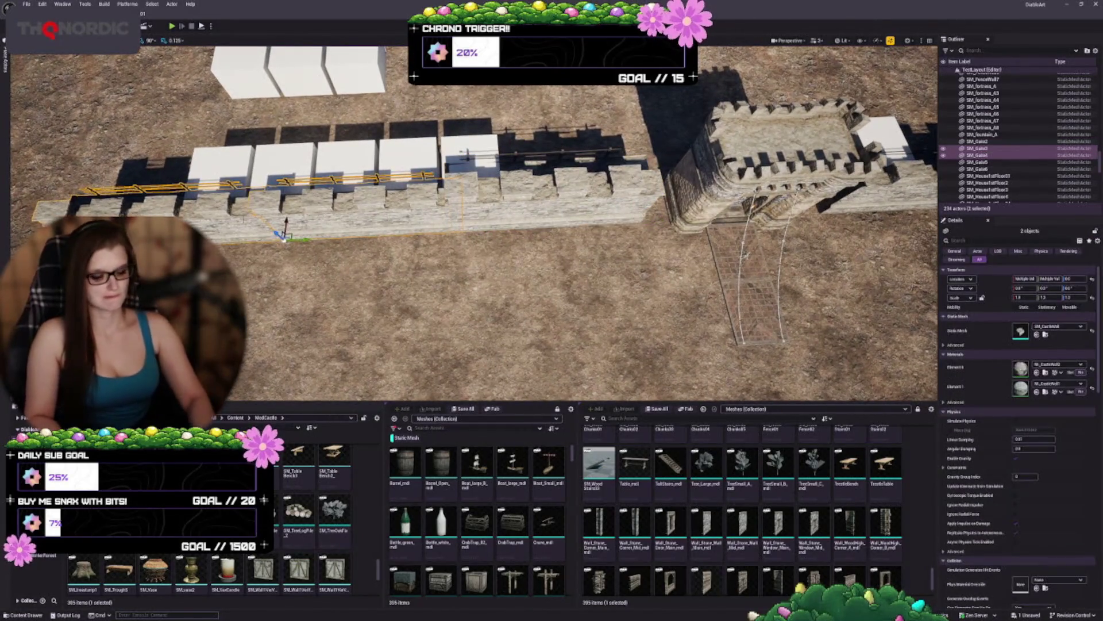
Step: Delete the left wall section and slide the wall beside the gate flush against the tower
key(Delete)
scroll(474, 224, up, 3)
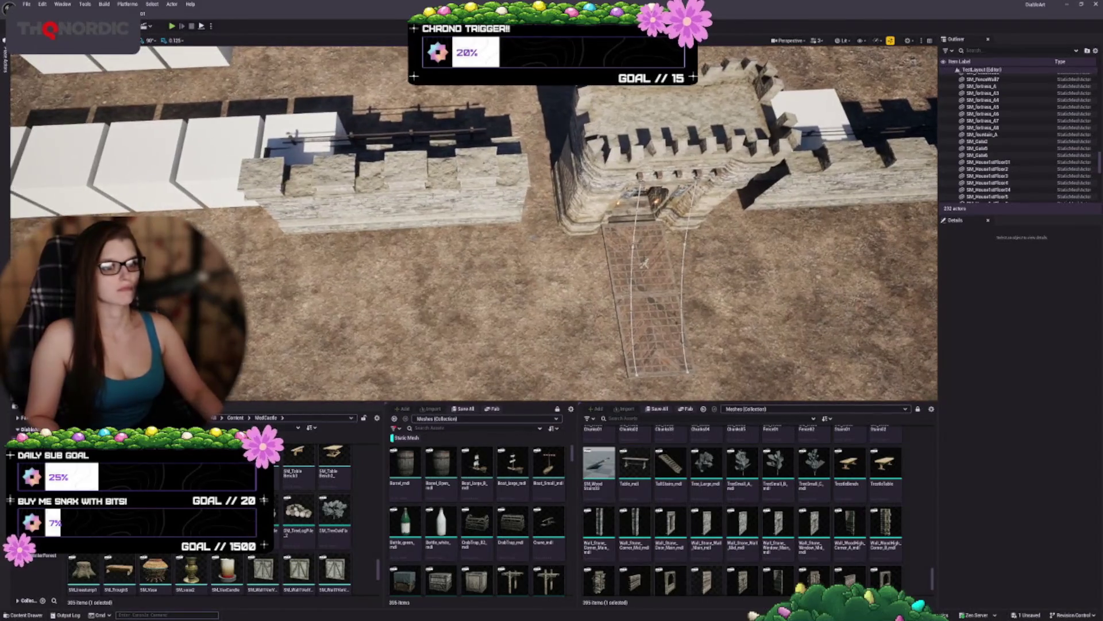
click(653, 295)
key(f)
scroll(474, 224, down, 5)
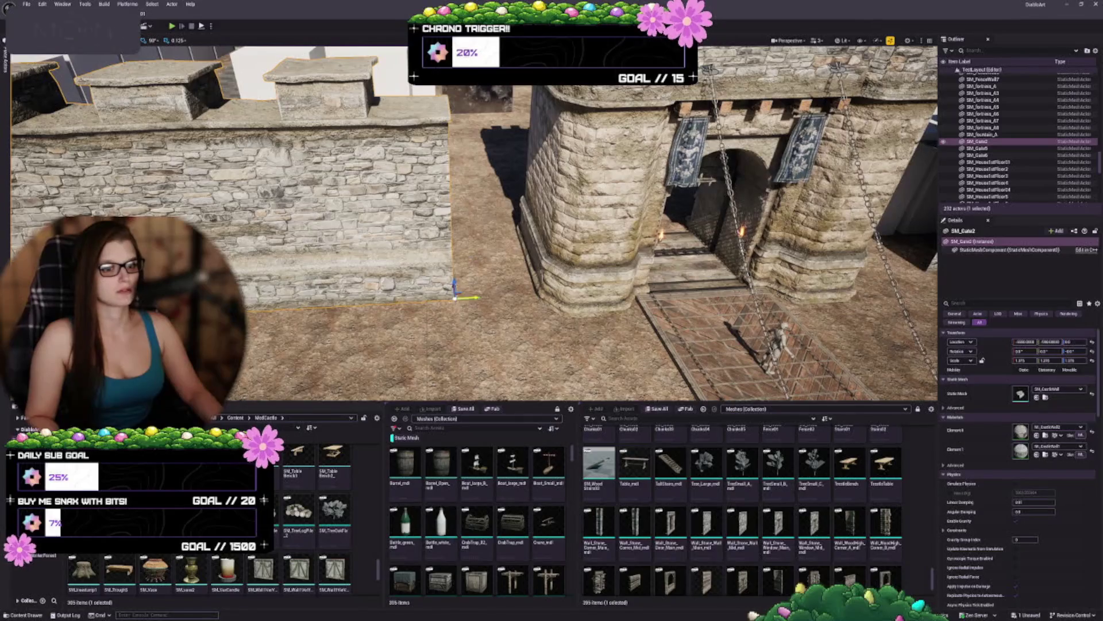
drag(468, 297, 552, 283)
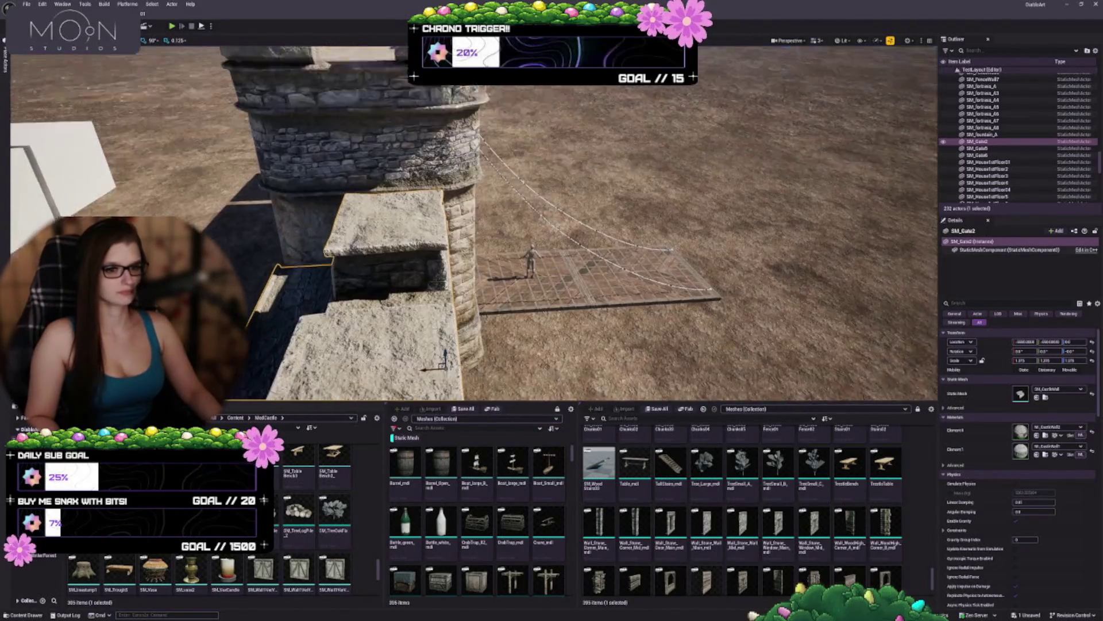
drag(428, 345, 443, 343)
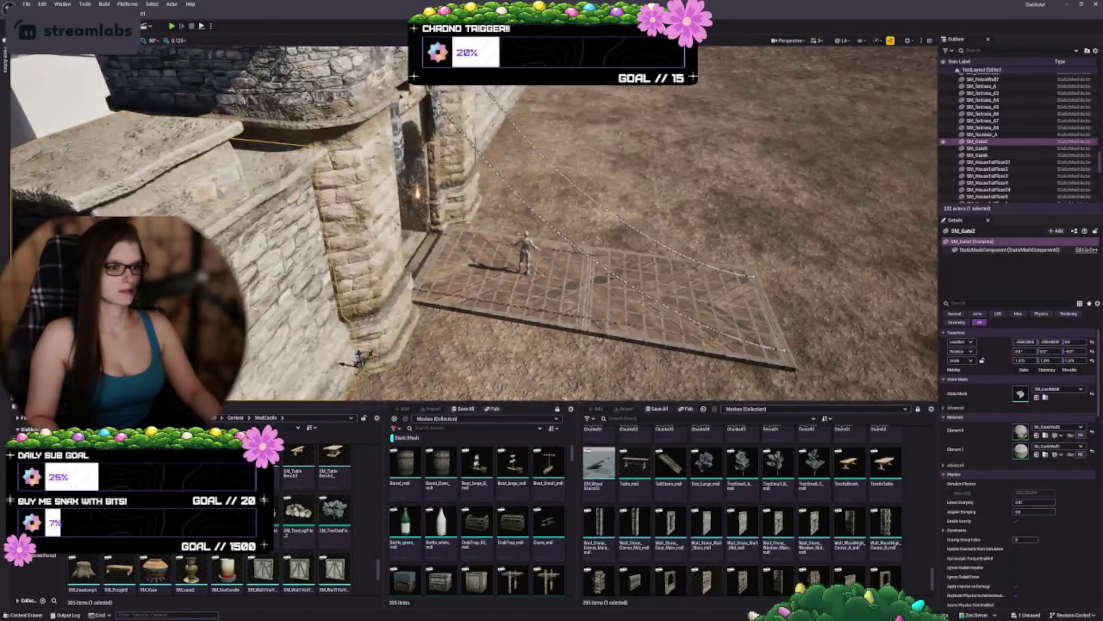
key(Escape)
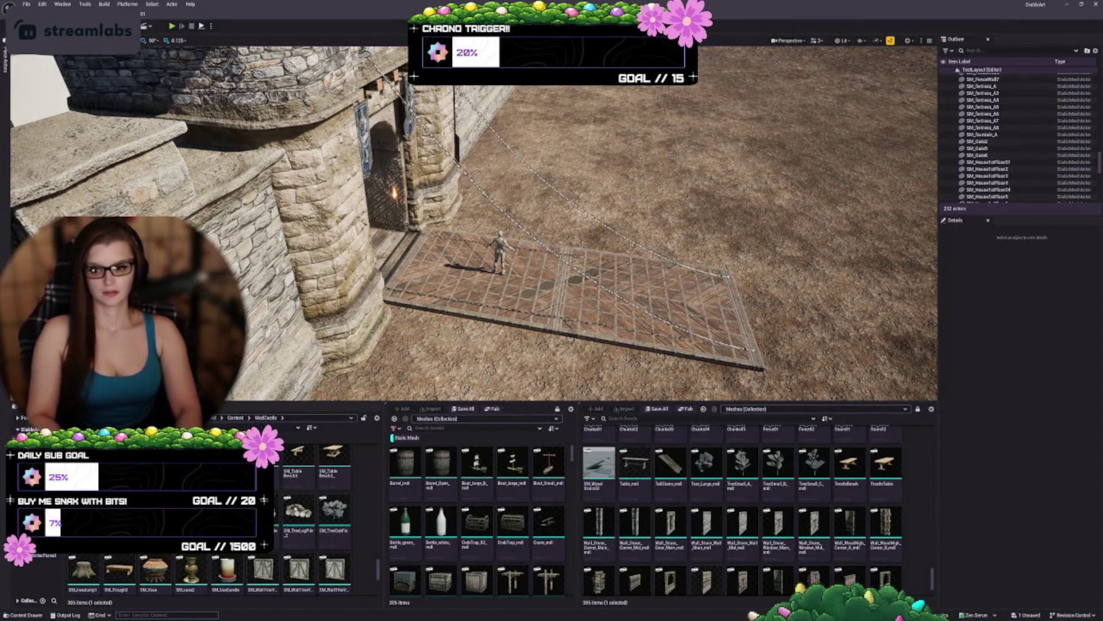
Step: Alt-drag a duplicate of the wall section leftward as SM_Gate3
mouse_move(552, 230)
mouse_down()
mouse_move(471, 219)
mouse_move(471, 186)
mouse_up()
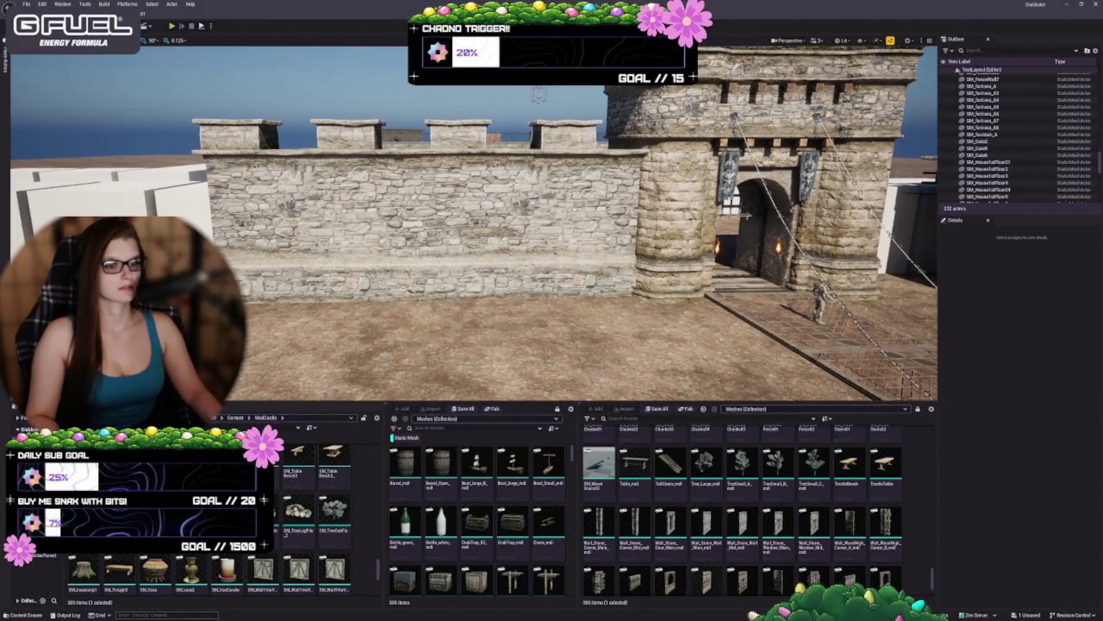
click(420, 248)
mouse_move(420, 248)
mouse_down()
mouse_move(373, 248)
mouse_move(374, 293)
mouse_up()
alt+drag(849, 315, 414, 316)
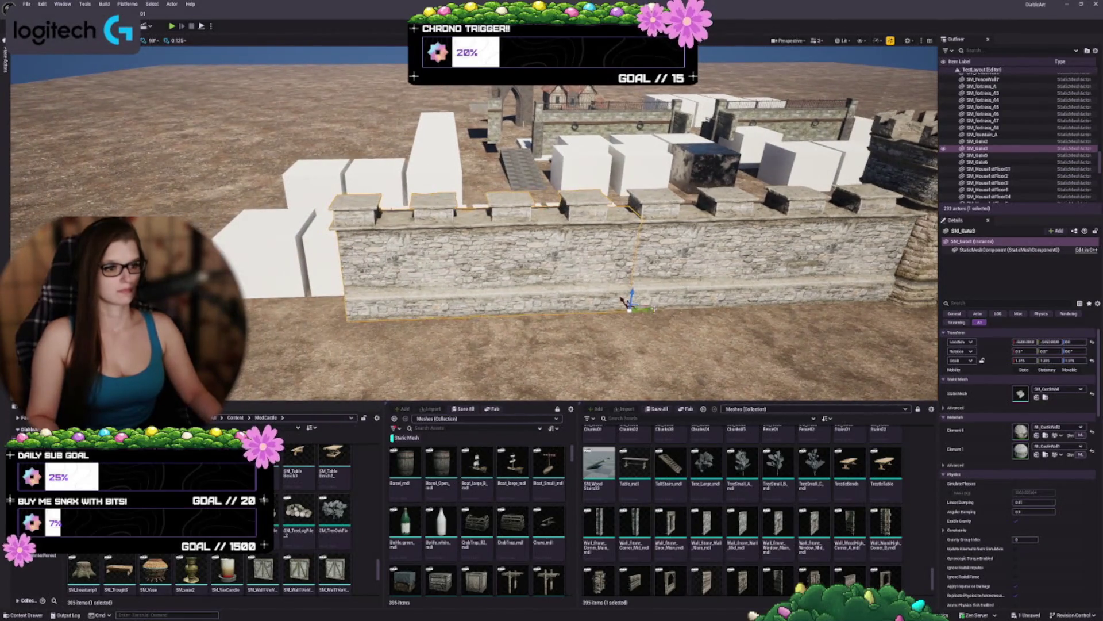
Step: Move SM_Gate3 left along X to leave a gap in the wall
drag(623, 300, 561, 303)
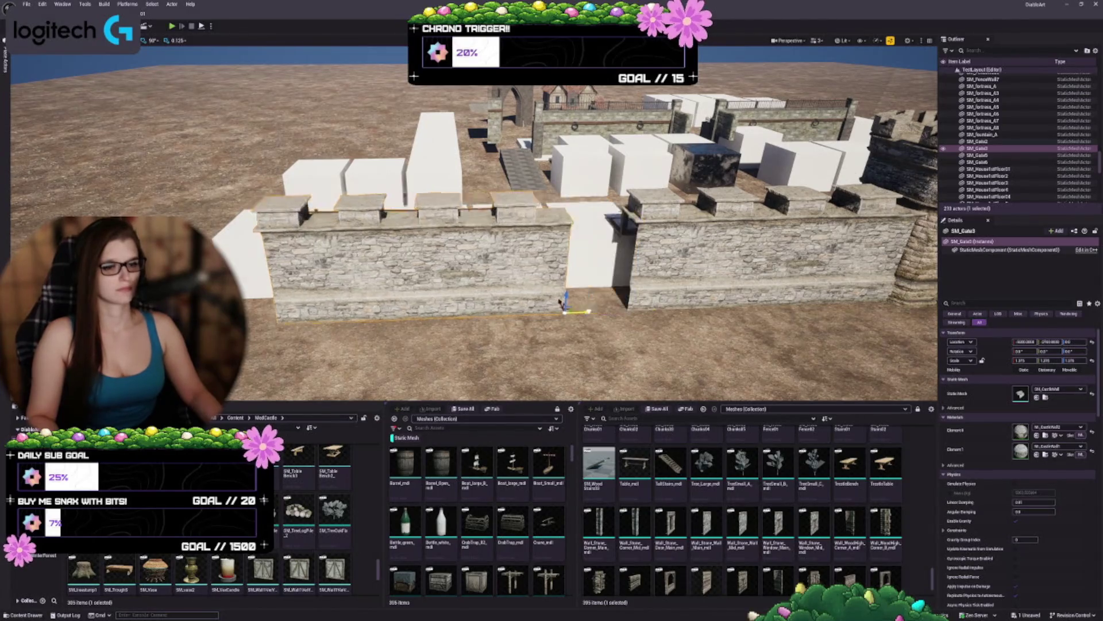
mouse_move(562, 303)
mouse_down()
mouse_move(612, 302)
mouse_move(541, 304)
mouse_up()
scroll(310, 517, down, 3)
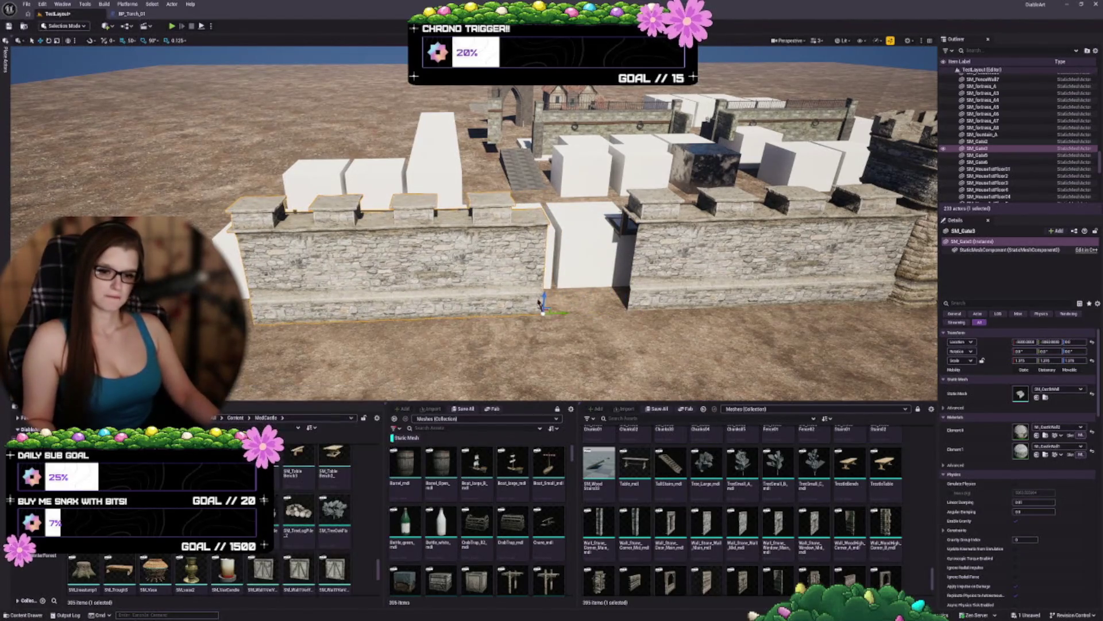
scroll(310, 517, down, 3)
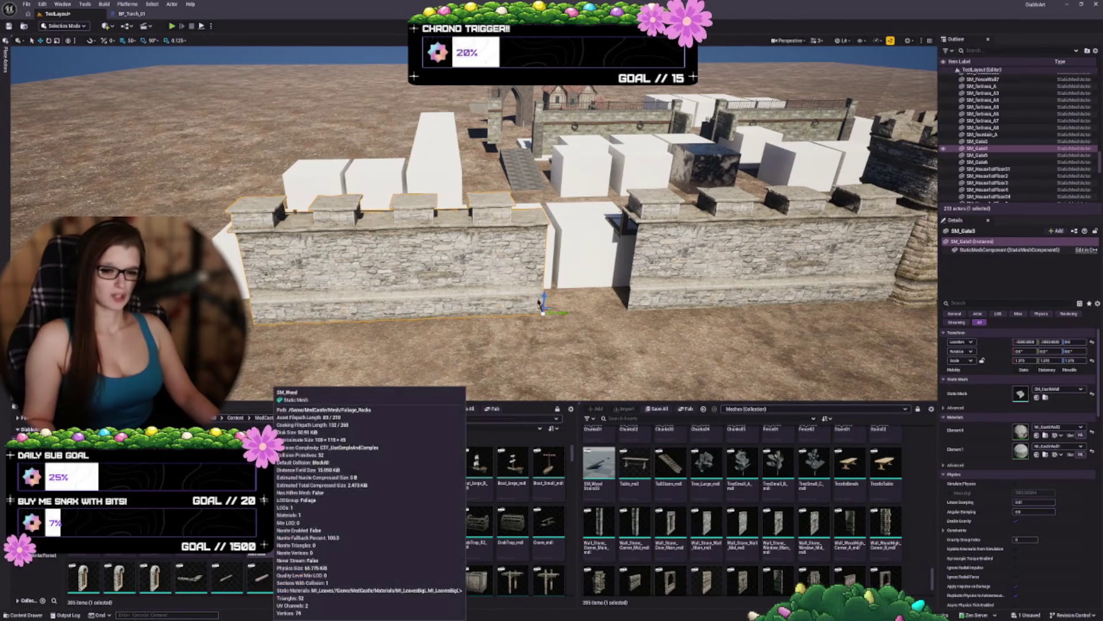
scroll(278, 525, up, 3)
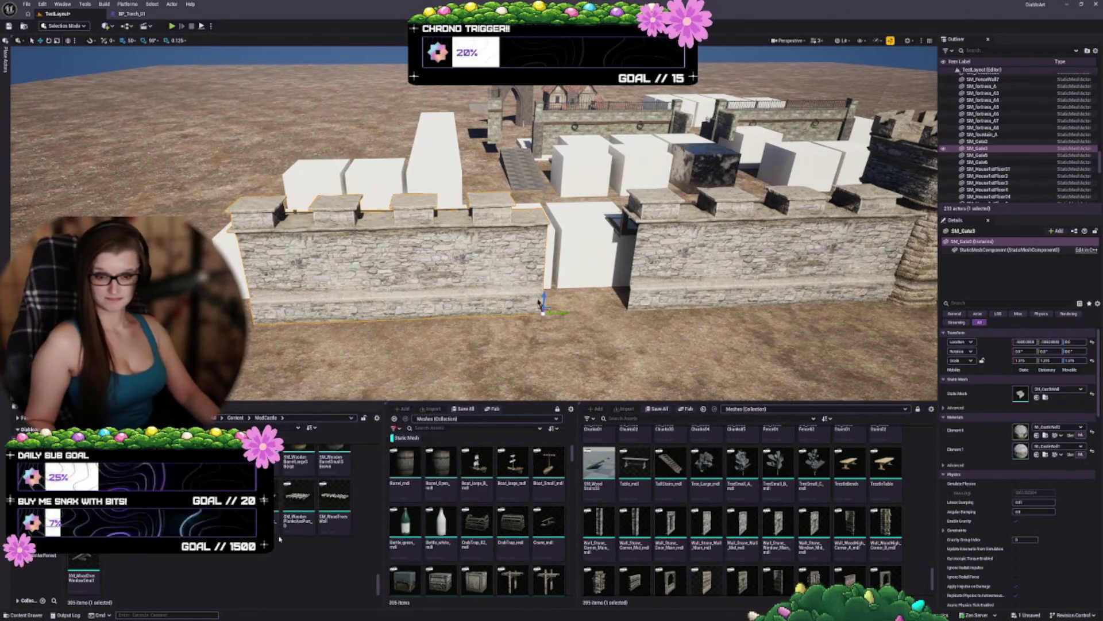
scroll(278, 525, up, 2)
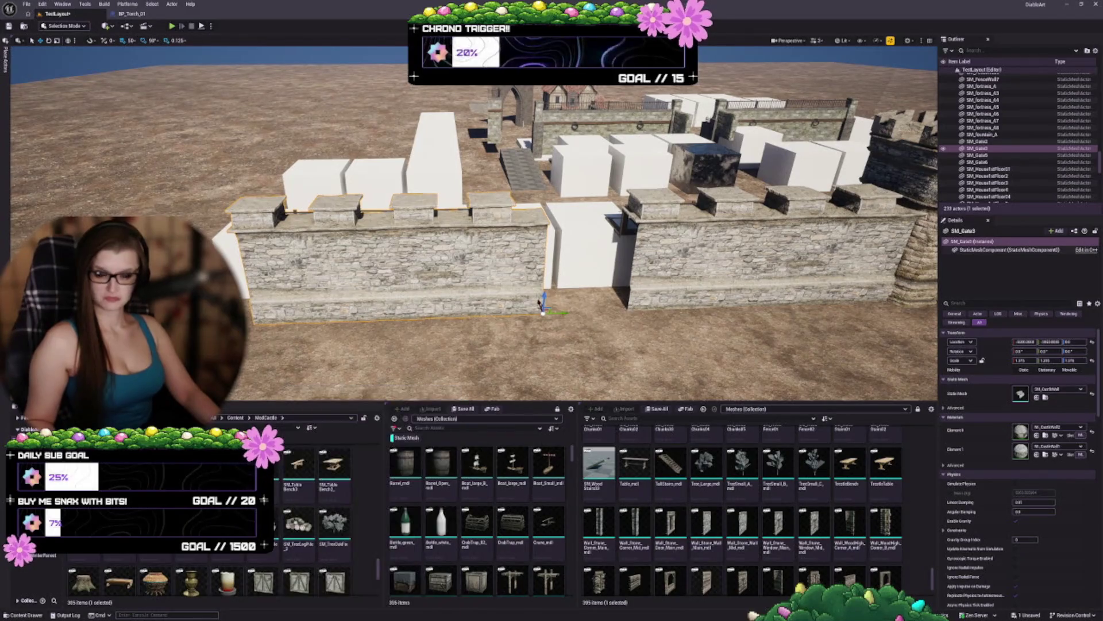
Step: Place another wall copy, SM_Gate4, in the gap
key(d)
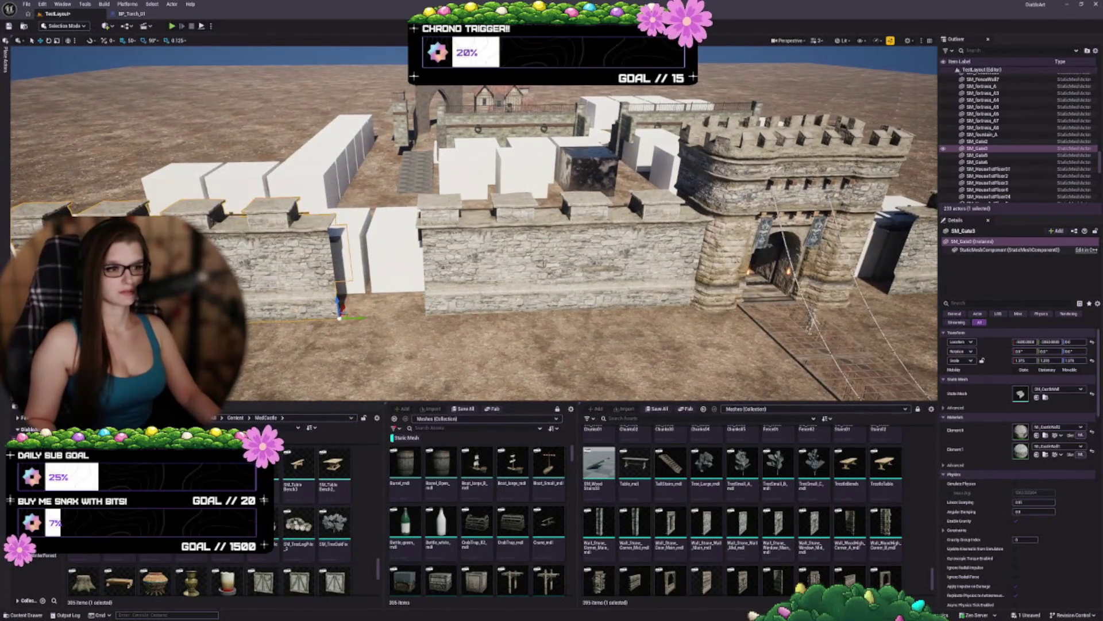
click(798, 184)
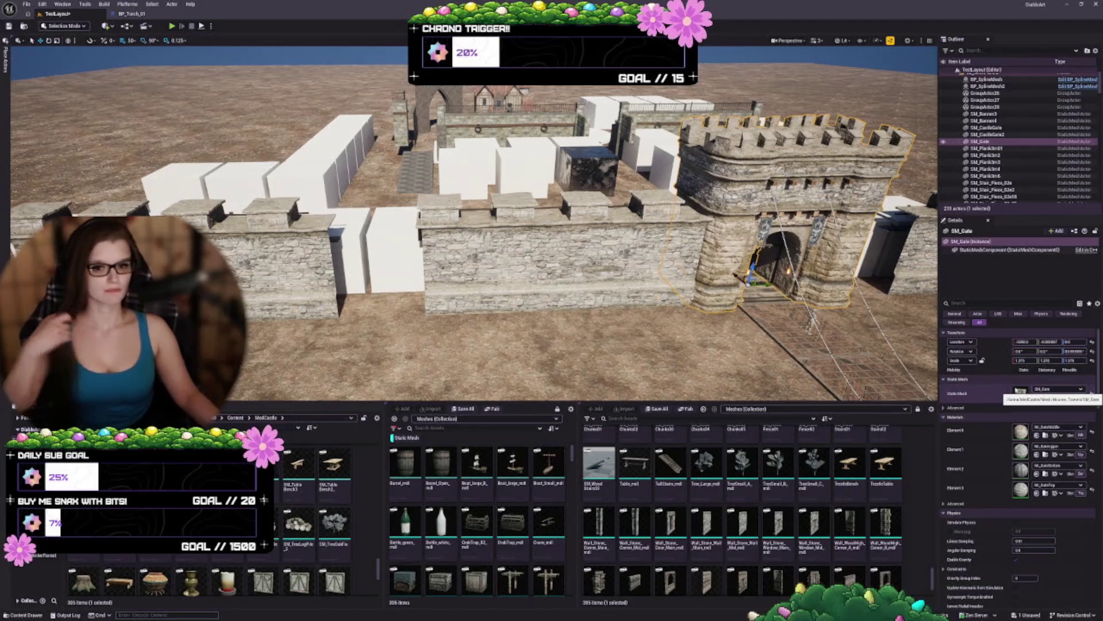
key(ctrl+z)
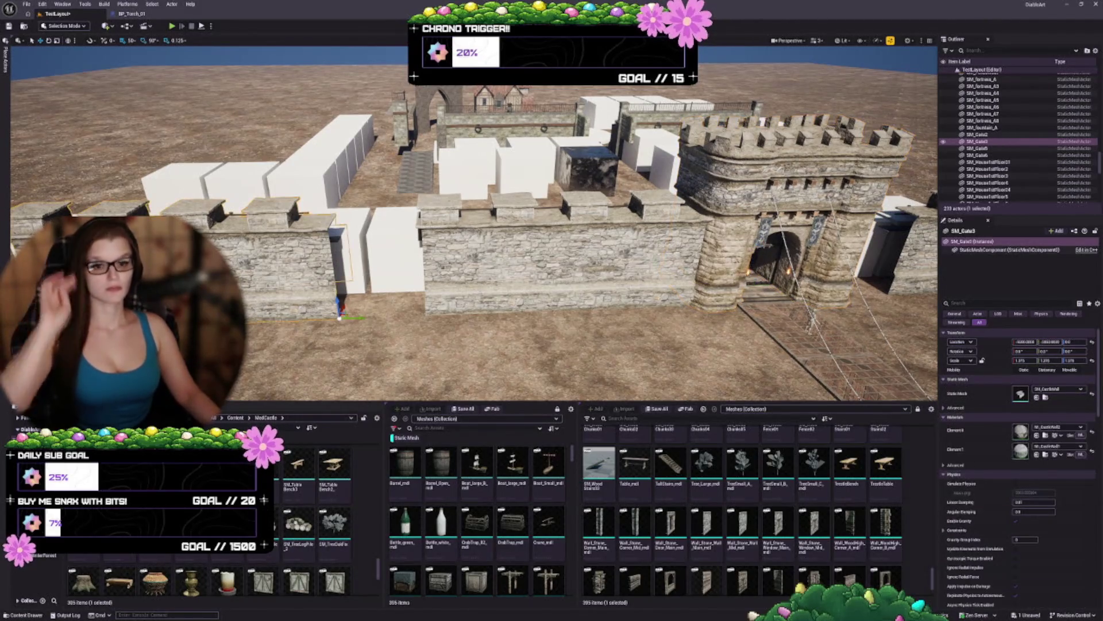
drag(361, 318, 397, 317)
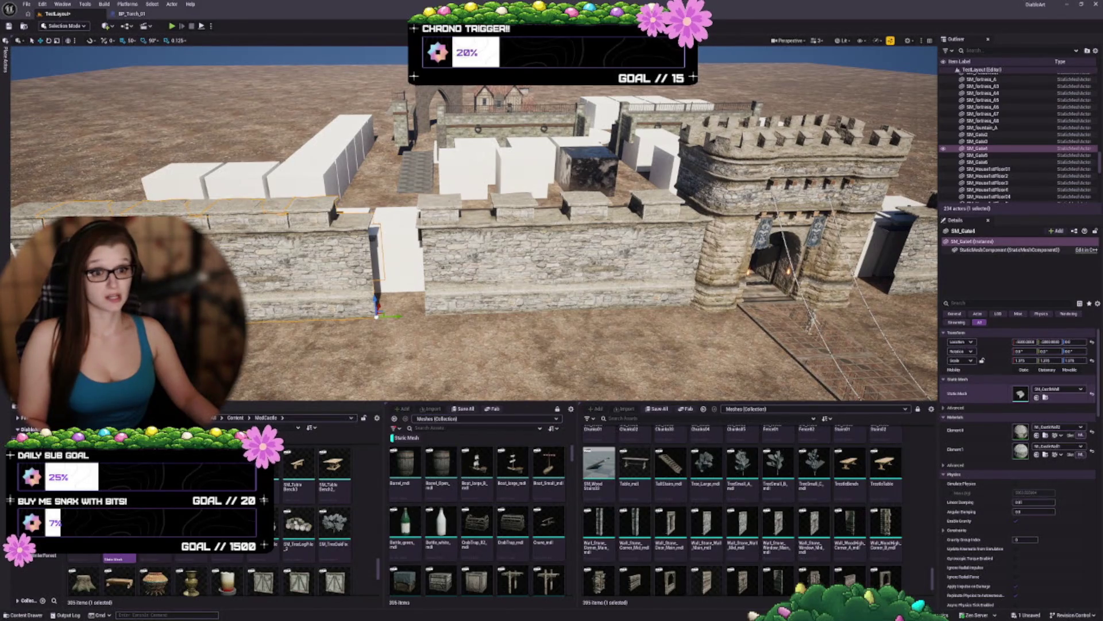
Step: Assign SM_CastleSquareTower as SM_Gate4's static mesh, making it a square tower
key(f)
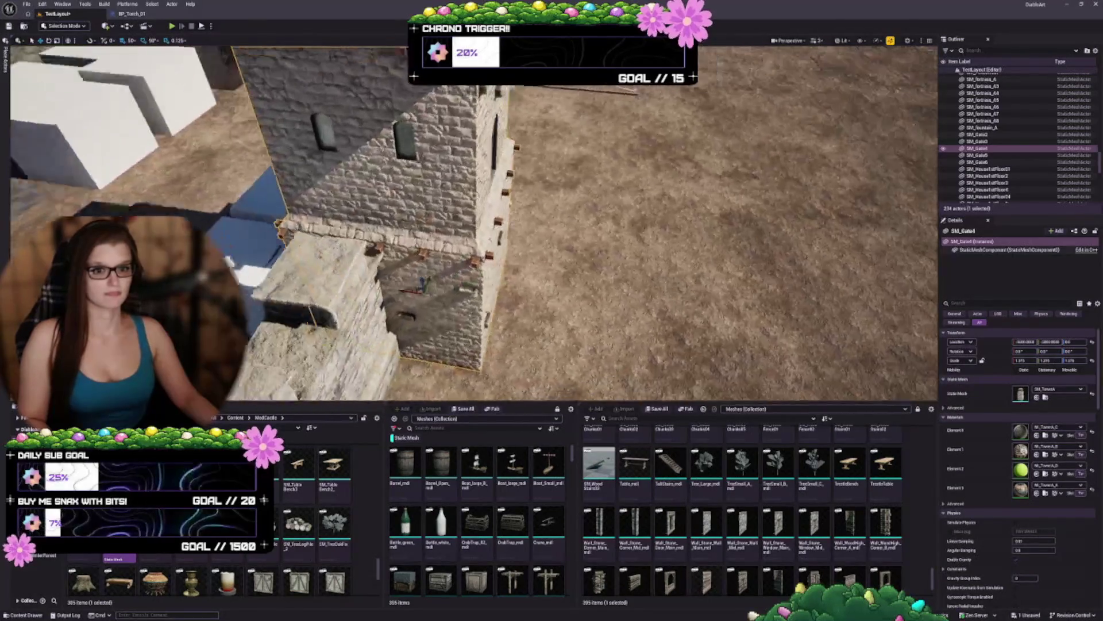
mouse_move(375, 394)
mouse_down()
mouse_move(362, 389)
mouse_move(371, 393)
mouse_up()
scroll(230, 517, up, 2)
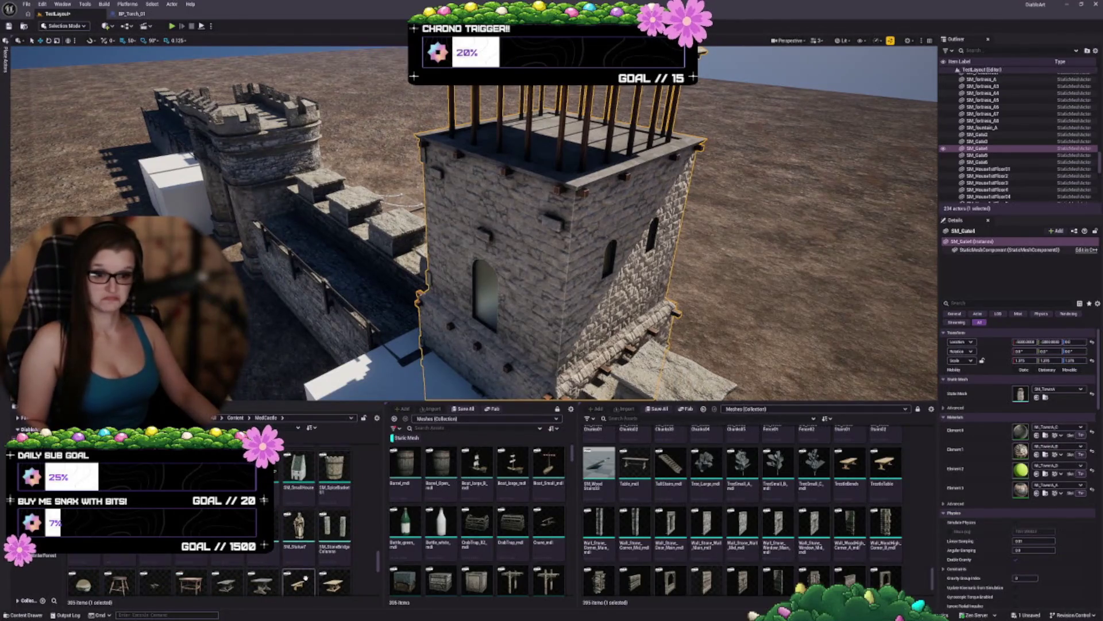
scroll(307, 569, up, 2)
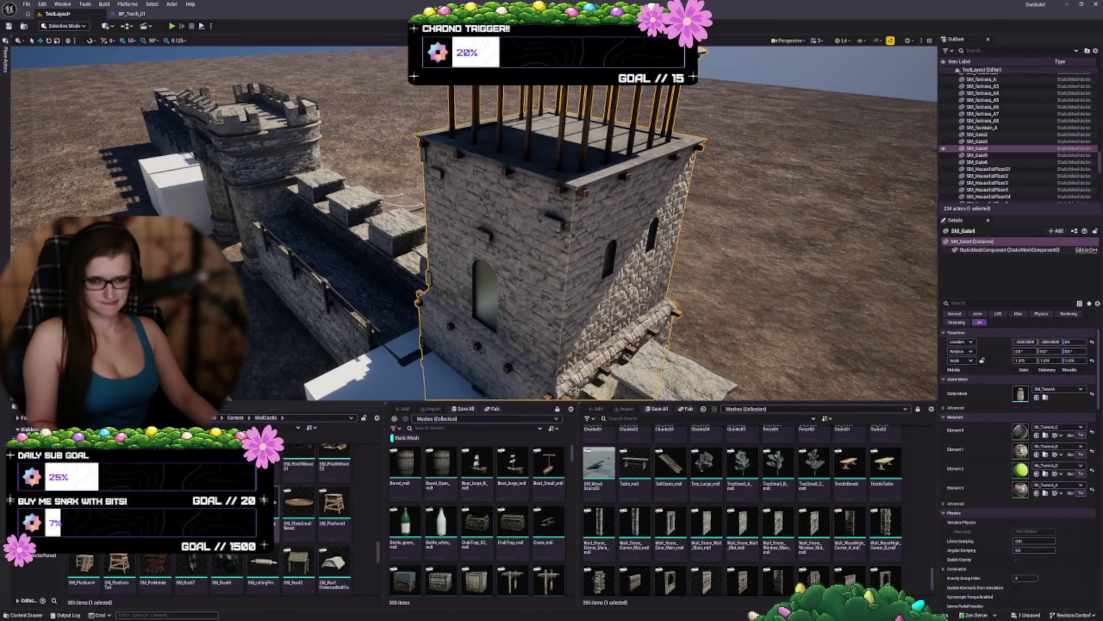
scroll(351, 557, up, 5)
scroll(341, 565, up, 2)
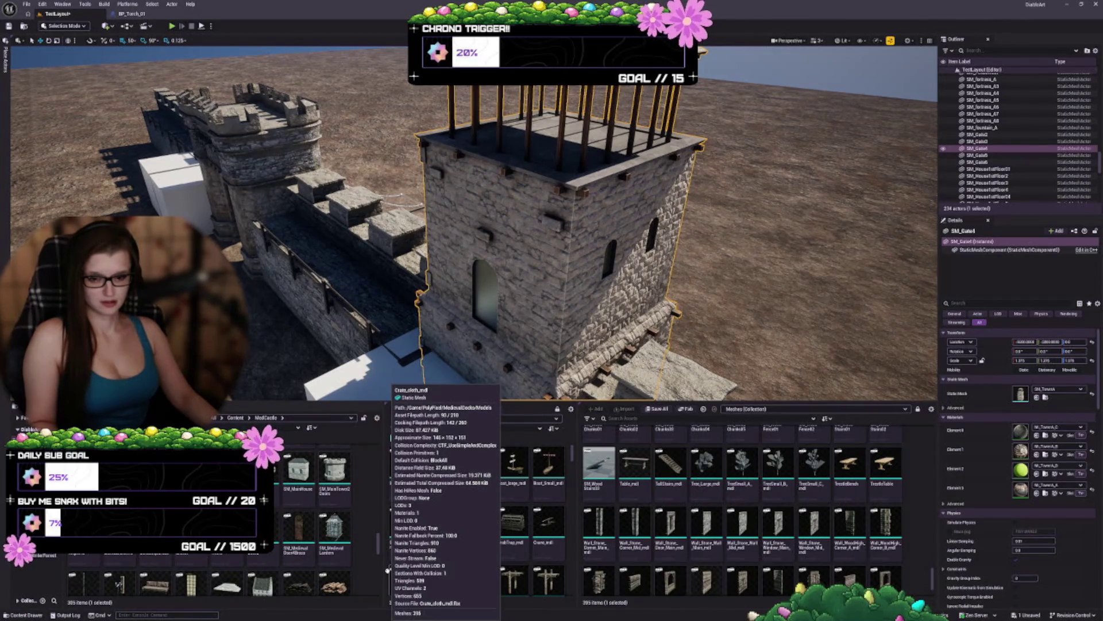
scroll(360, 549, up, 2)
scroll(351, 549, up, 3)
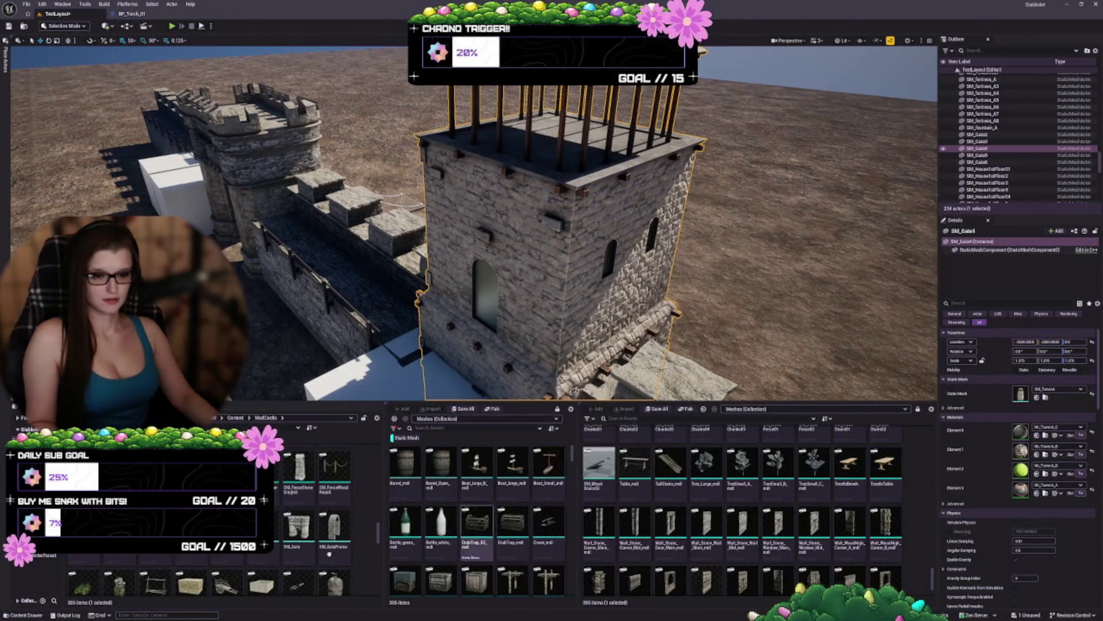
scroll(329, 553, up, 4)
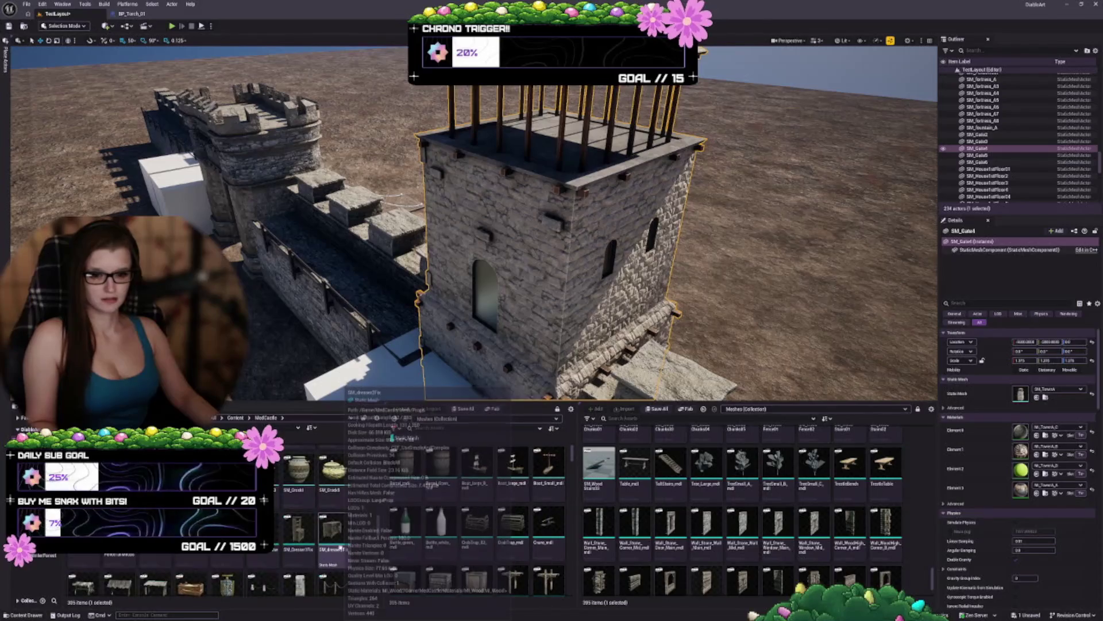
scroll(345, 540, up, 2)
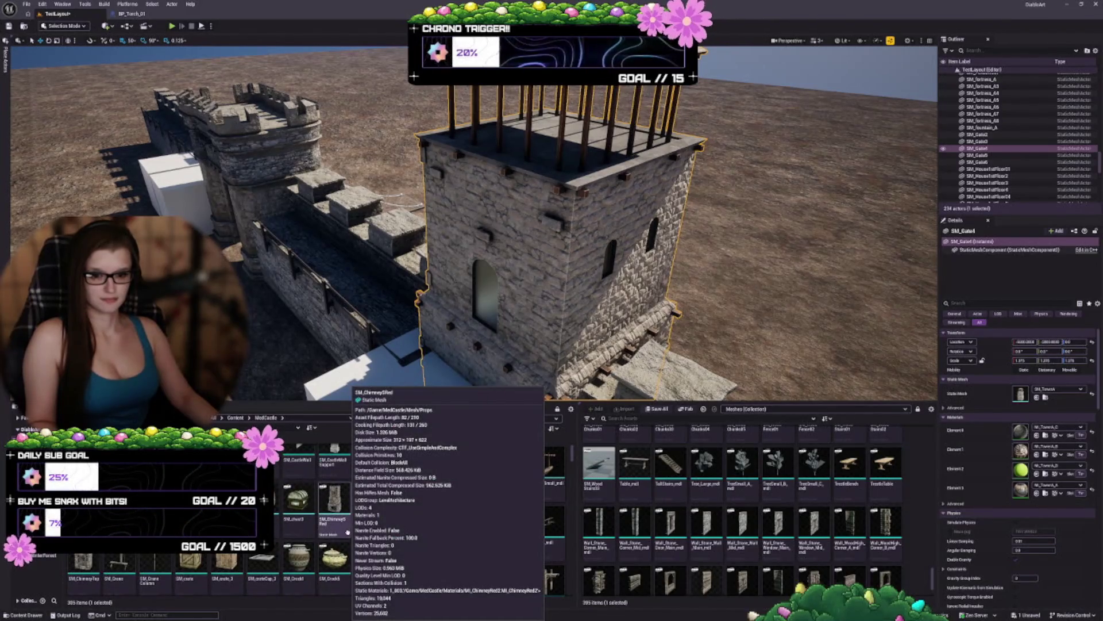
scroll(347, 532, up, 1)
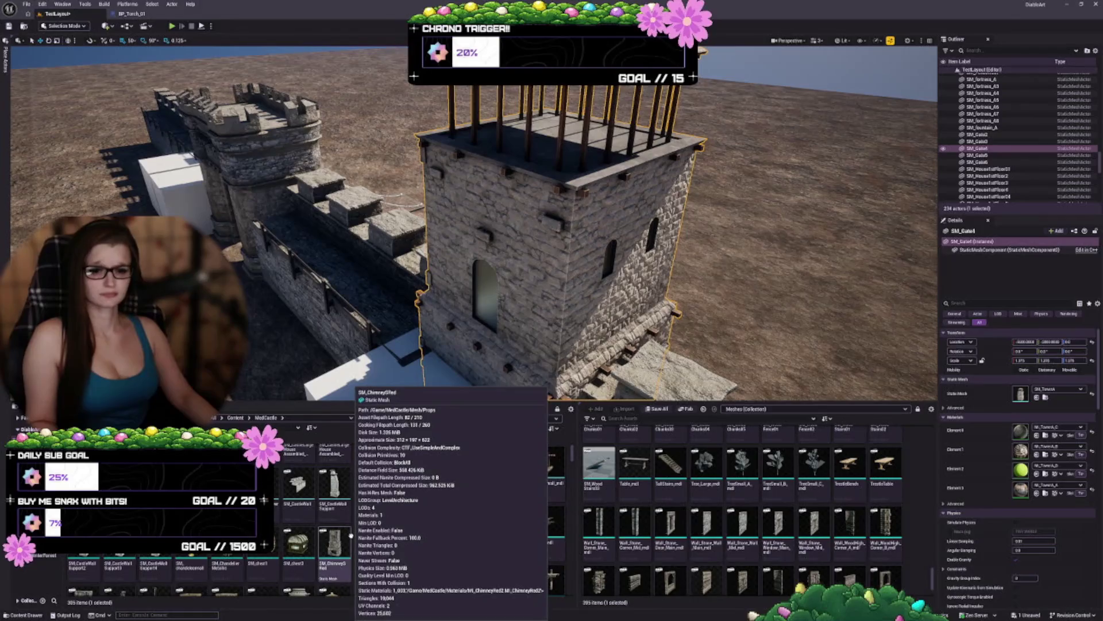
scroll(351, 533, up, 3)
scroll(350, 534, down, 2)
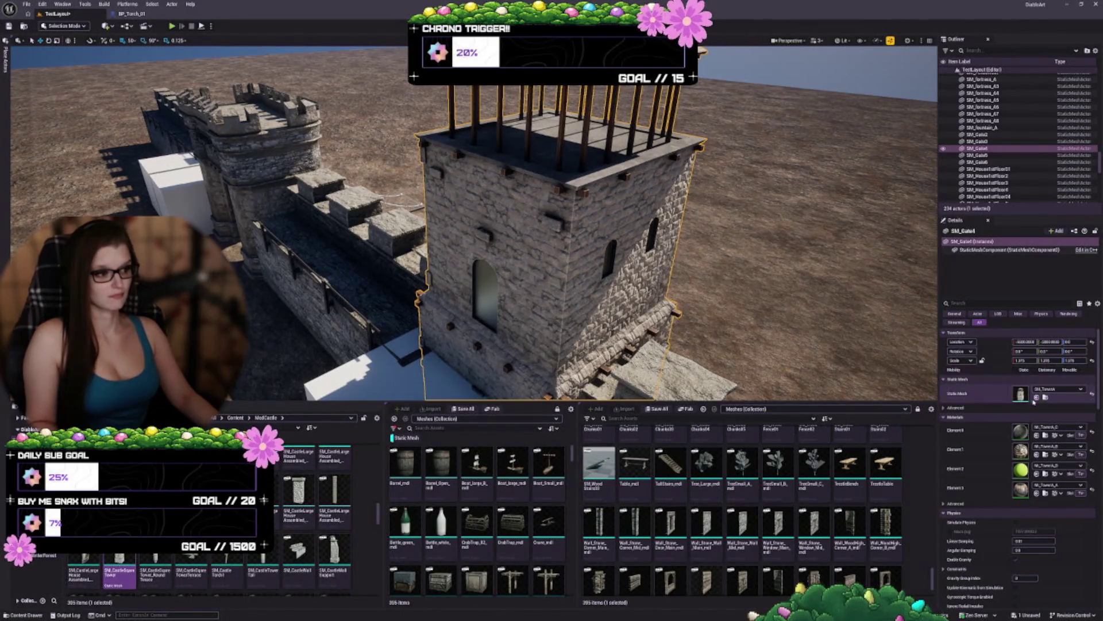
click(1037, 397)
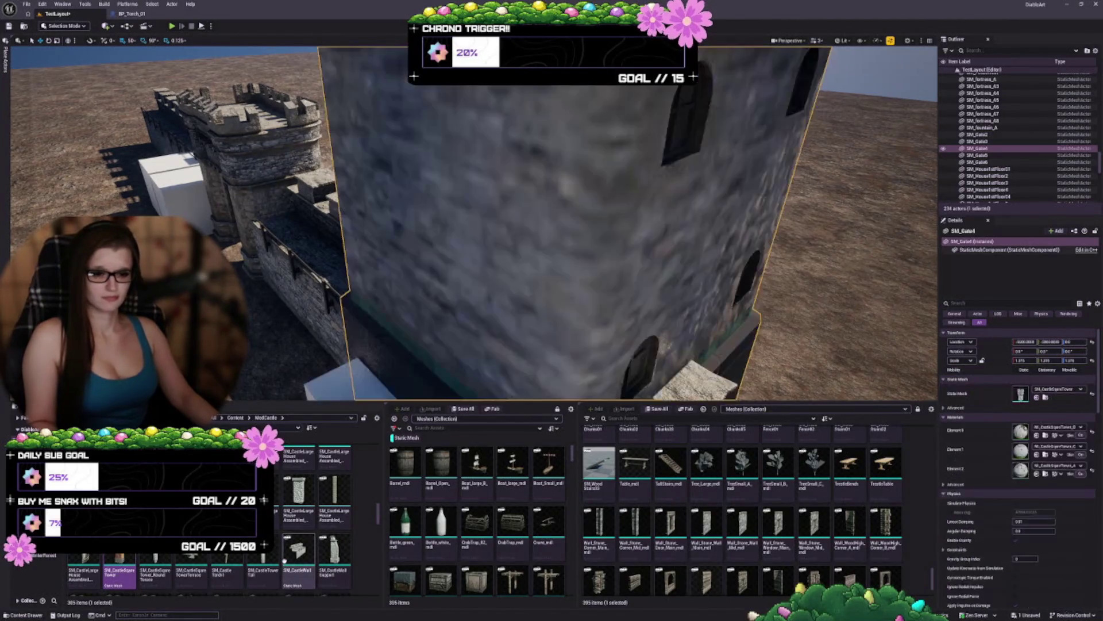
Step: Swap the square tower's static mesh for the pyramid-roofed stone house mesh
scroll(293, 555, up, 2)
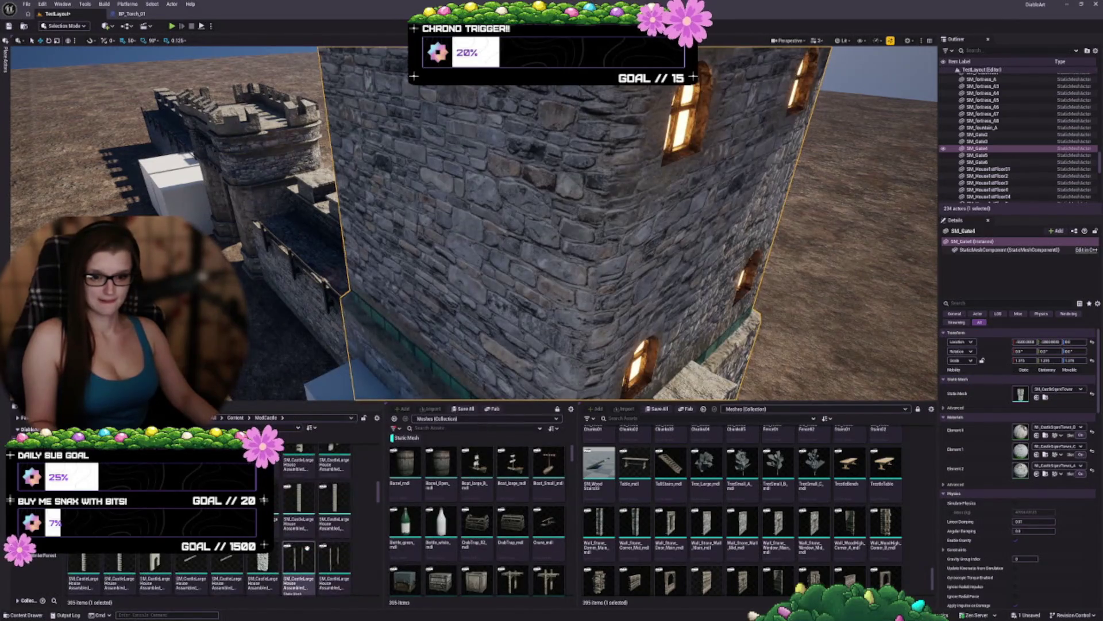
scroll(311, 549, down, 1)
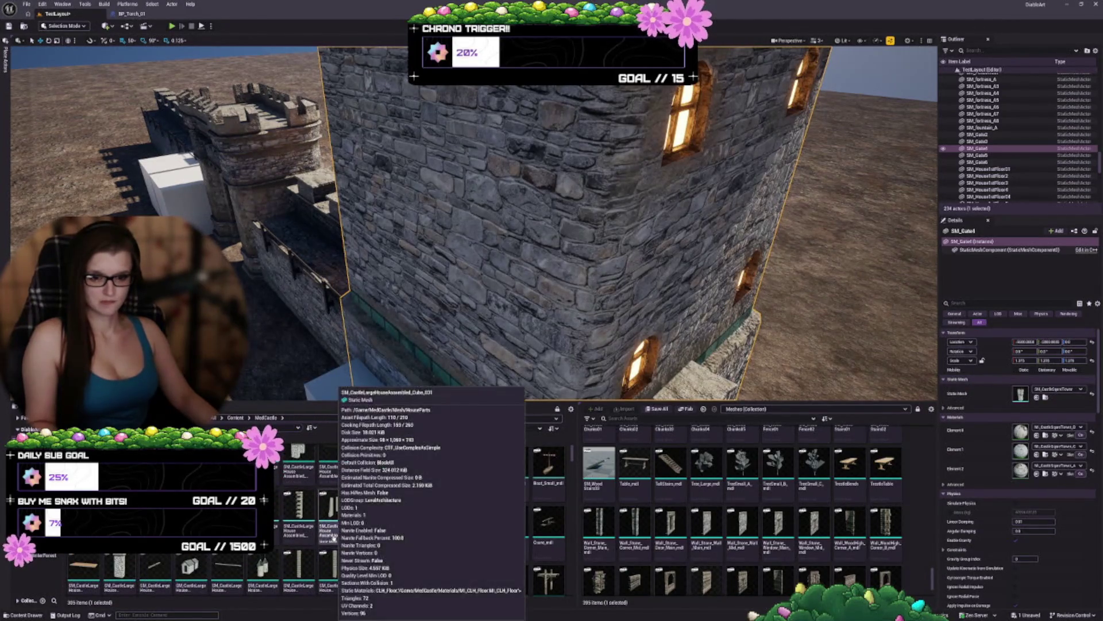
scroll(331, 550, down, 1)
scroll(325, 555, down, 2)
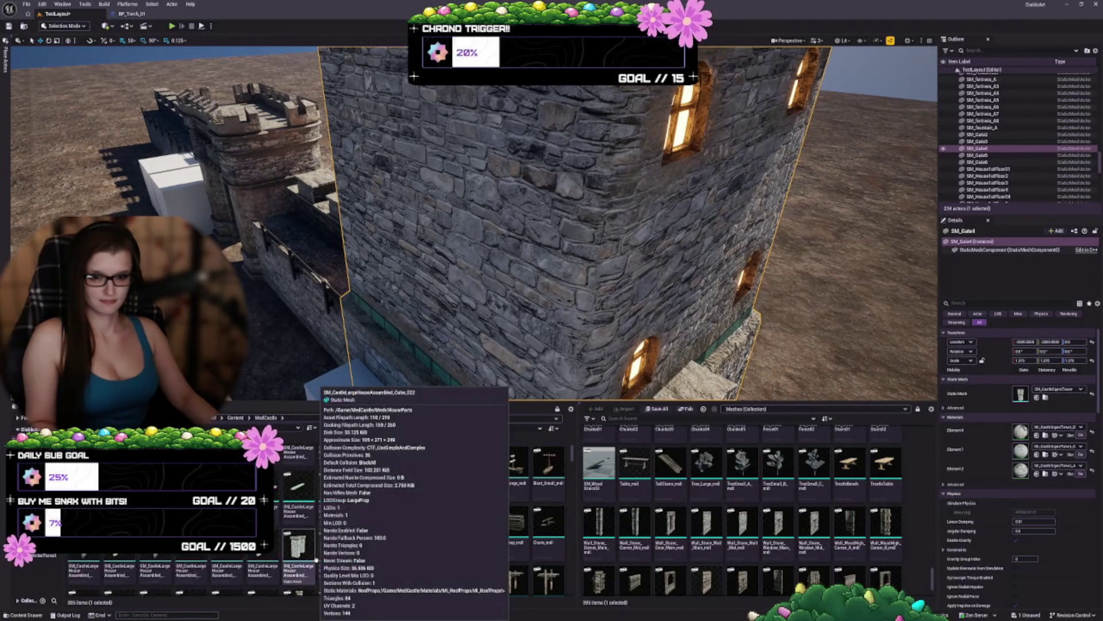
scroll(315, 559, up, 5)
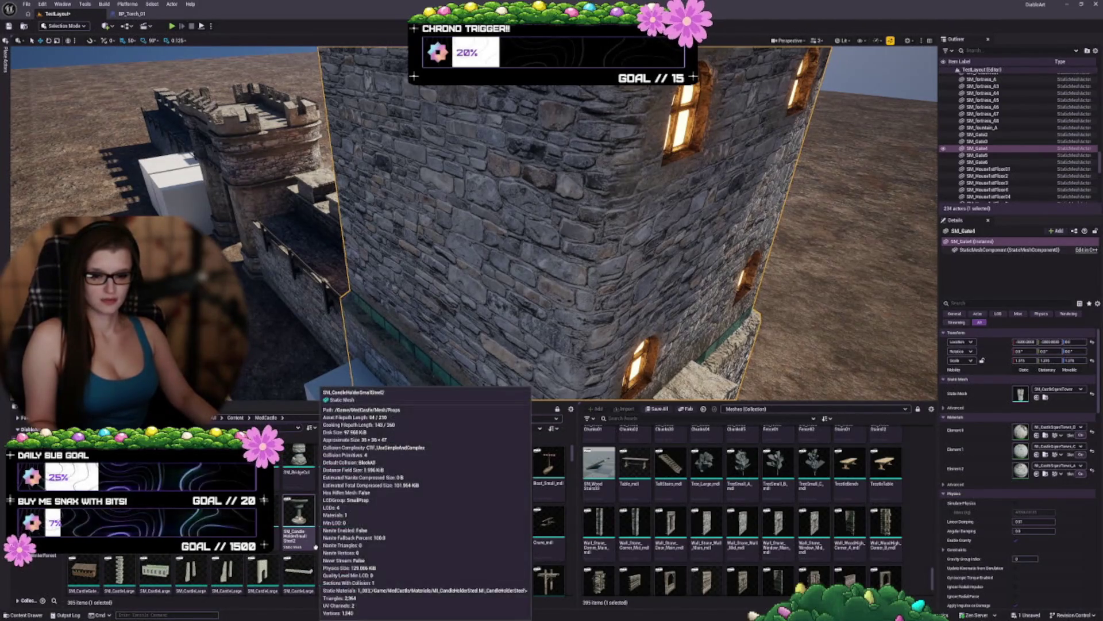
scroll(298, 517, up, 3)
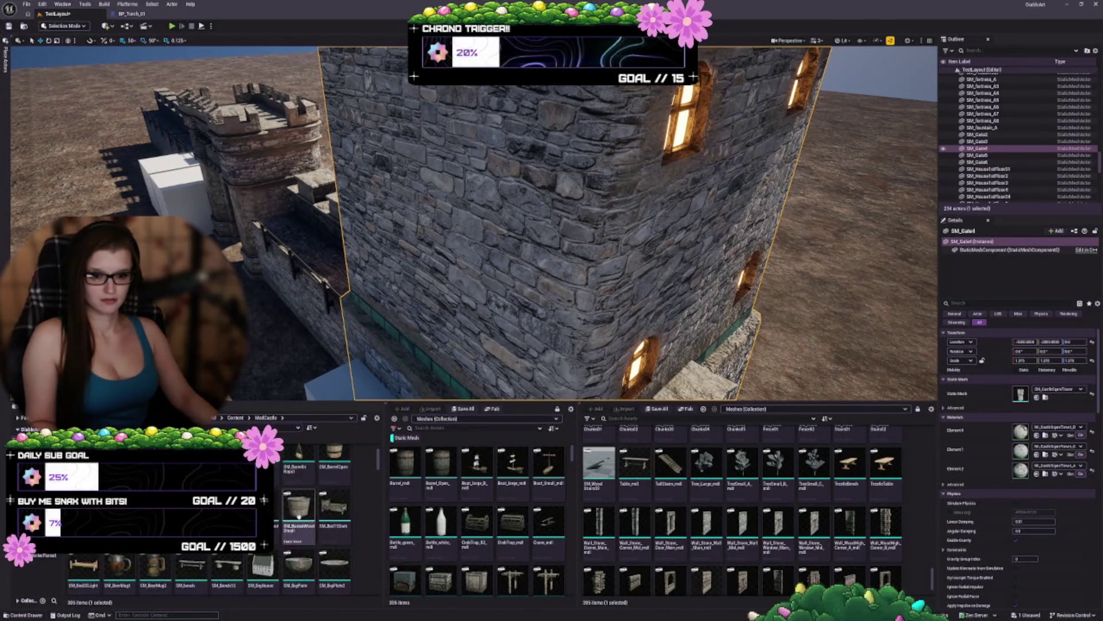
scroll(298, 516, up, 1)
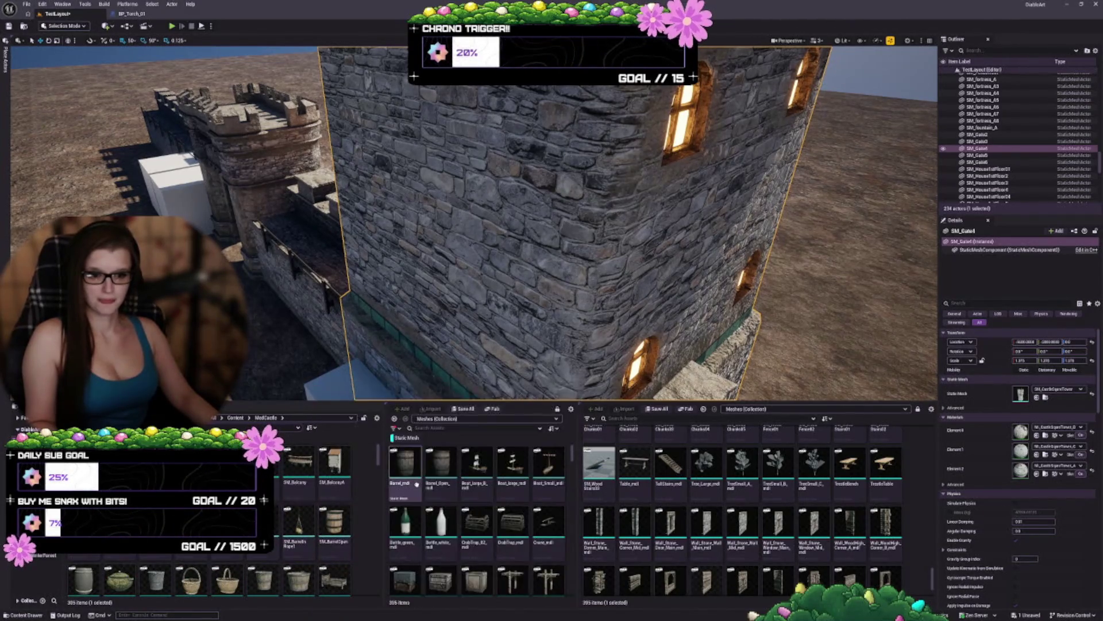
drag(517, 230, 580, 207)
mouse_move(511, 183)
mouse_down()
mouse_move(492, 189)
mouse_move(512, 183)
mouse_up()
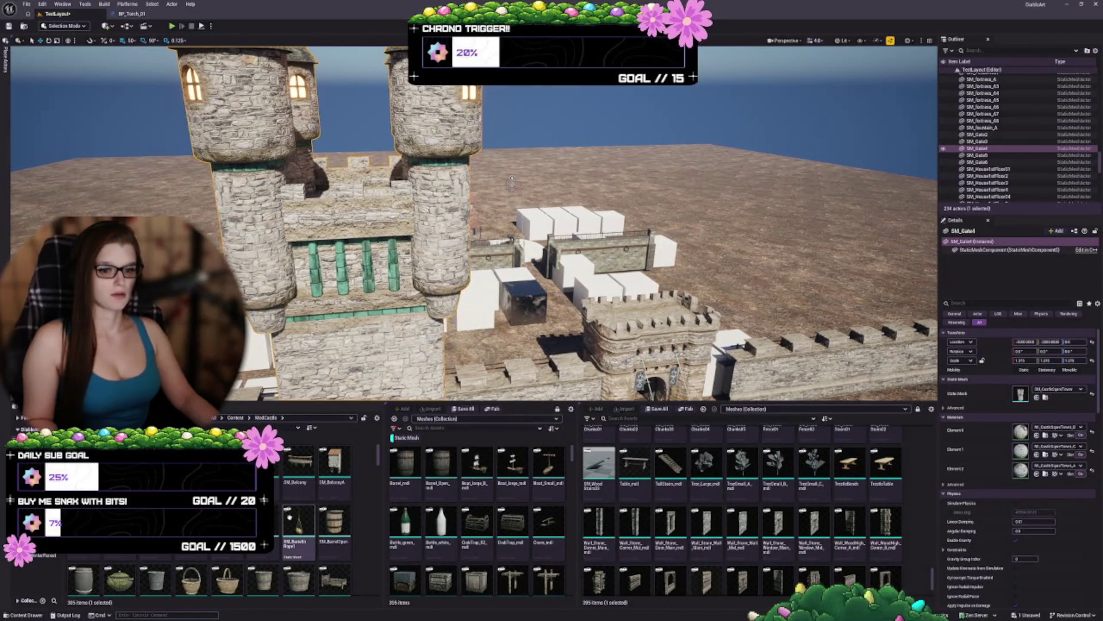
scroll(301, 532, down, 3)
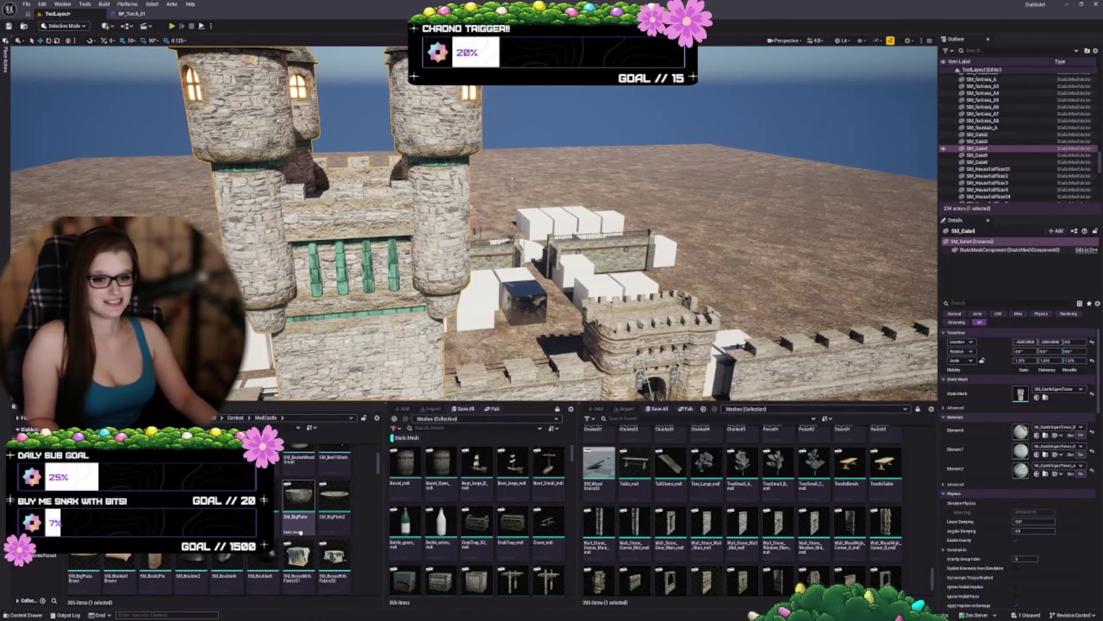
scroll(301, 531, down, 3)
scroll(329, 544, up, 5)
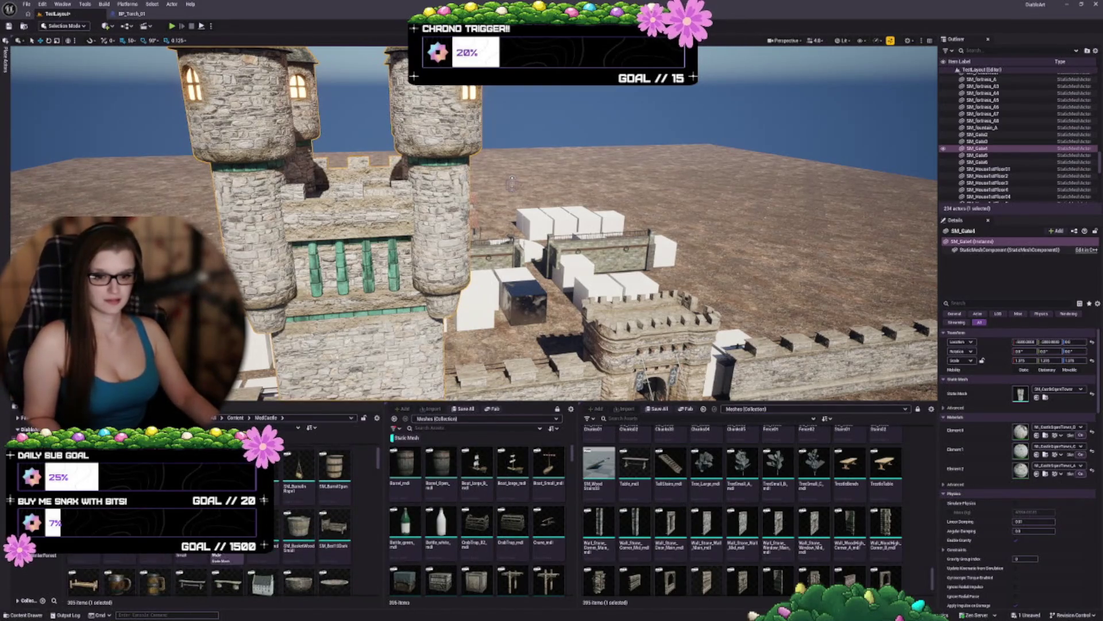
scroll(328, 543, down, 3)
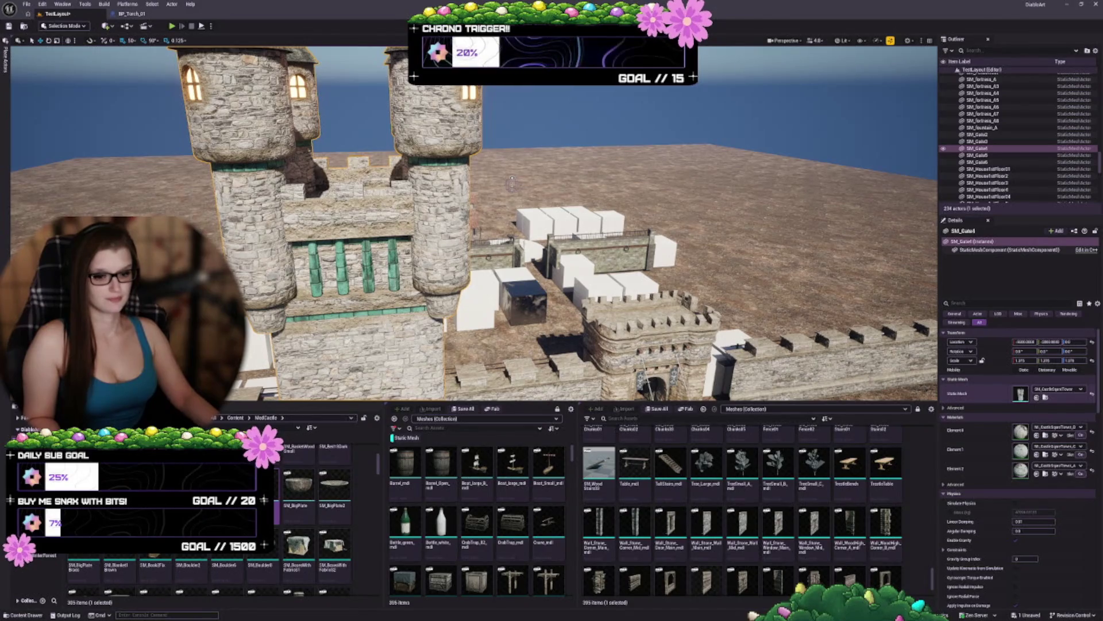
click(1037, 398)
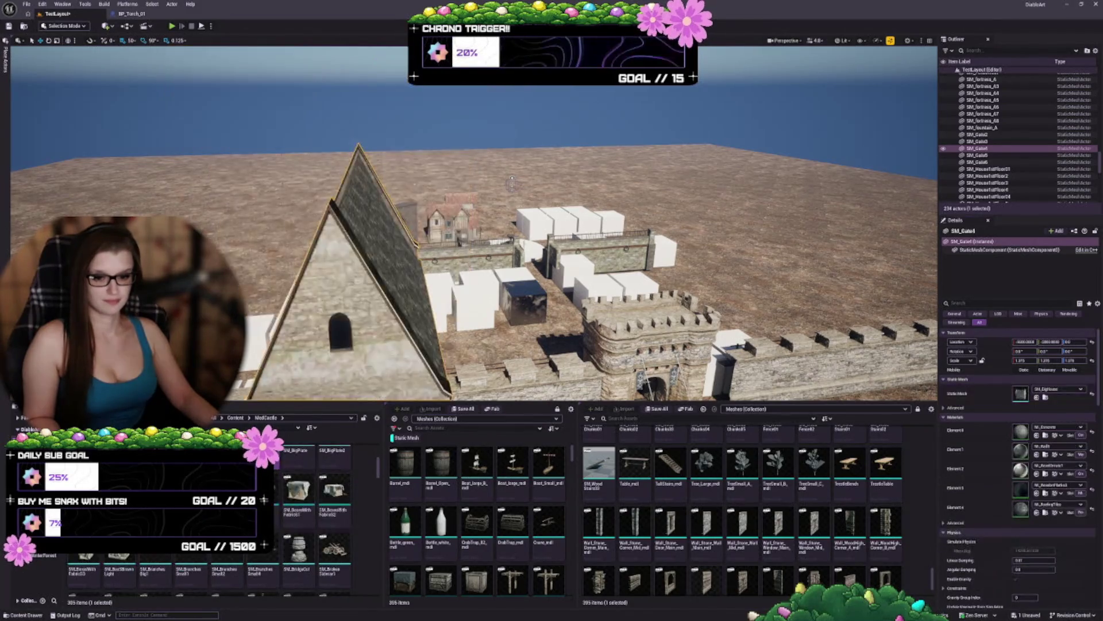
Step: Revert the wall piece's mesh to SM_CastleTowerTall
key(f)
scroll(322, 518, down, 2)
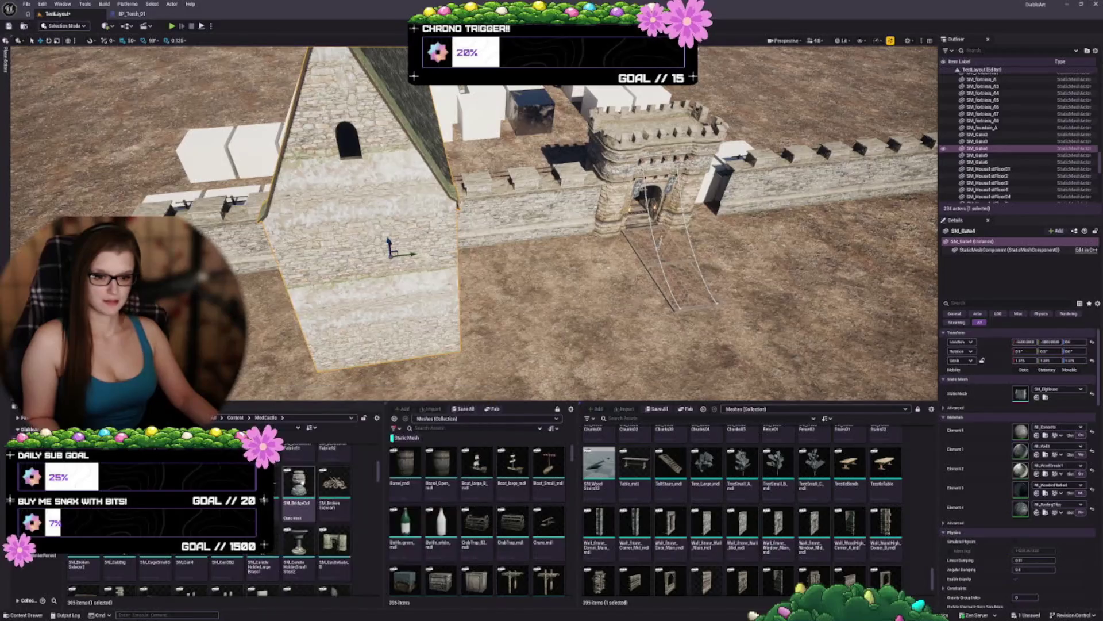
scroll(336, 514, down, 3)
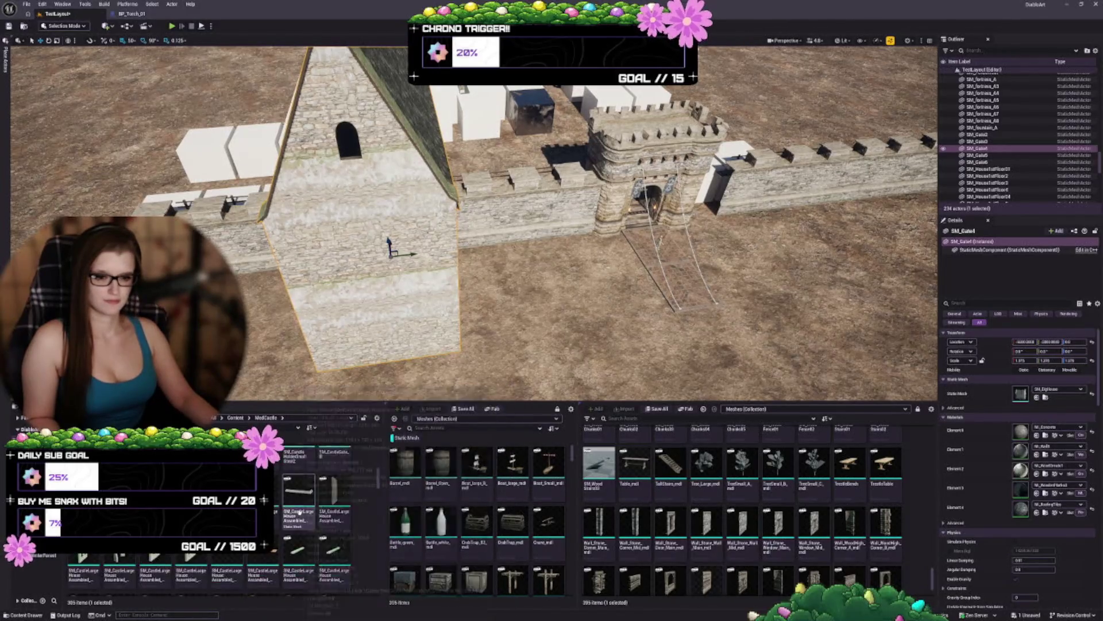
scroll(336, 514, down, 3)
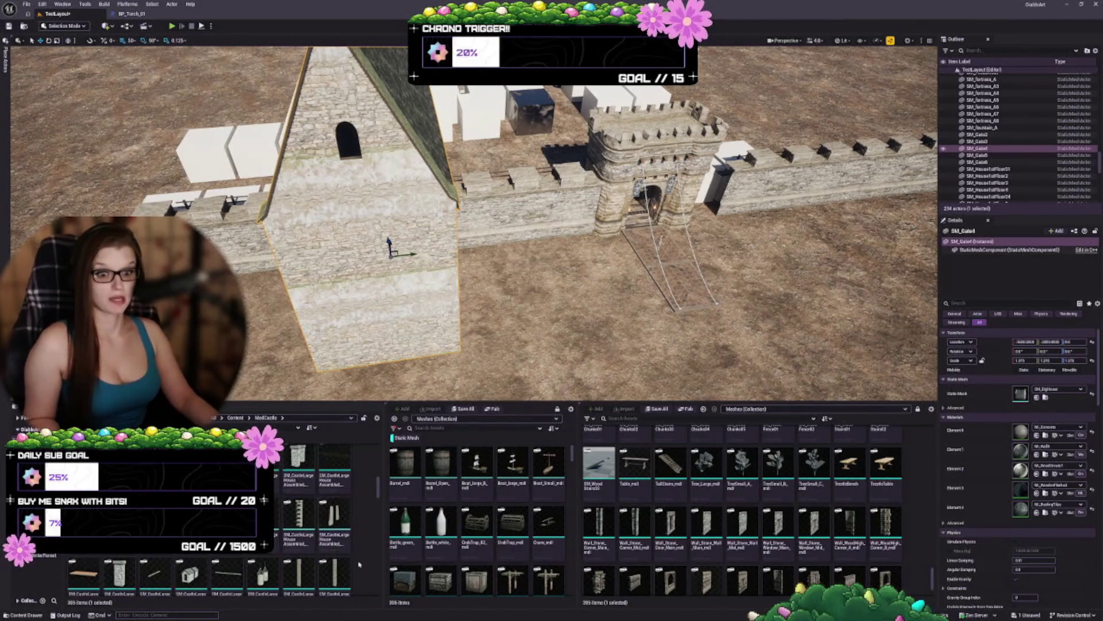
scroll(345, 546, down, 2)
scroll(310, 513, down, 3)
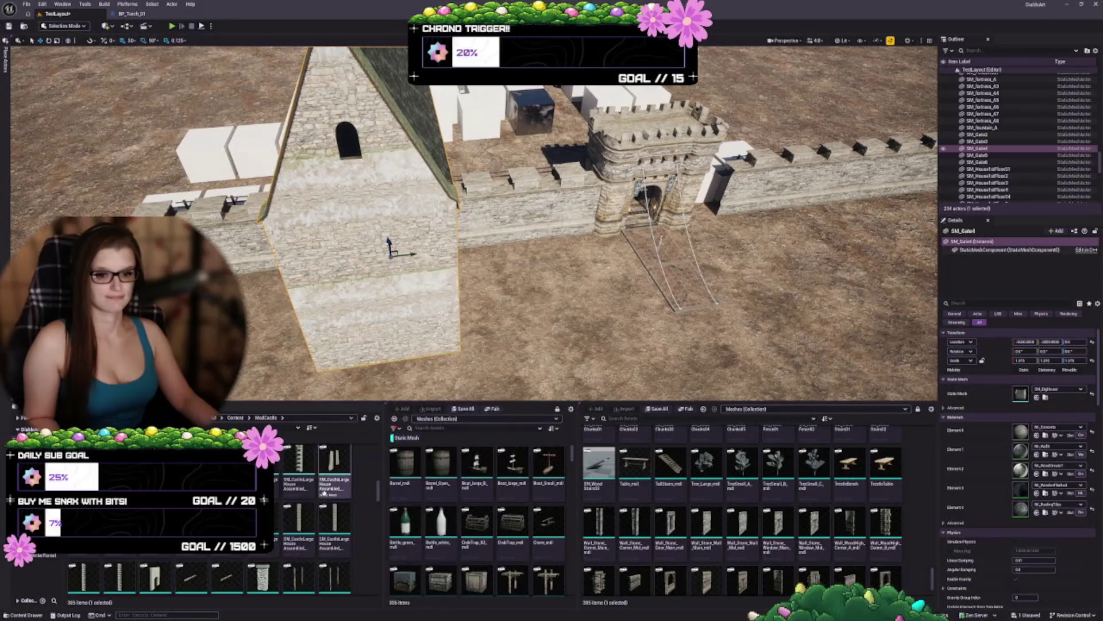
scroll(343, 467, down, 3)
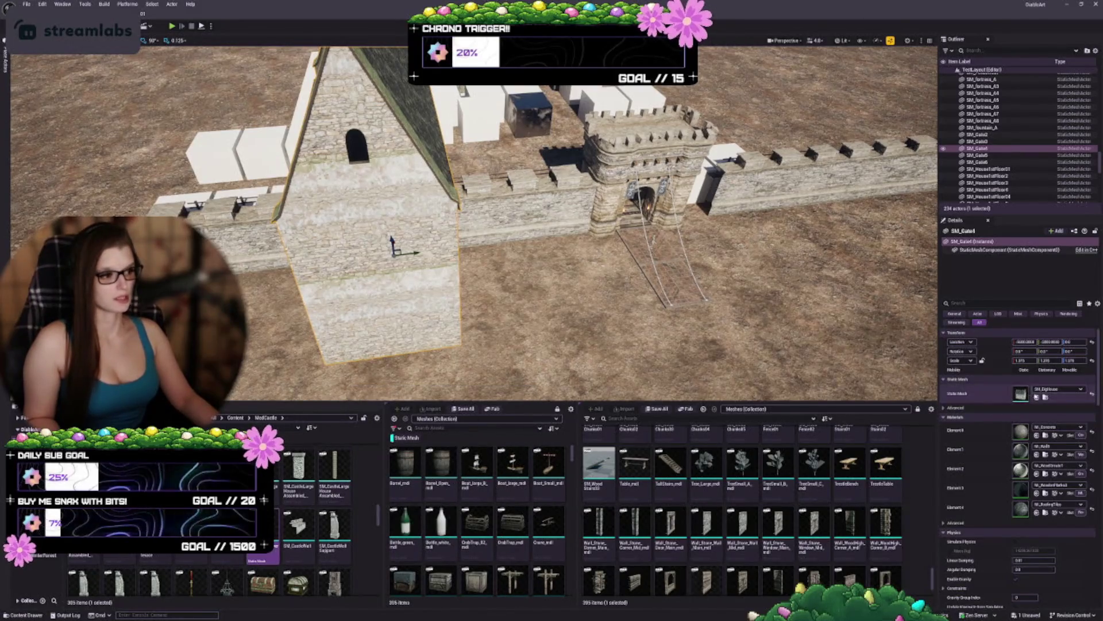
key(ctrl+z)
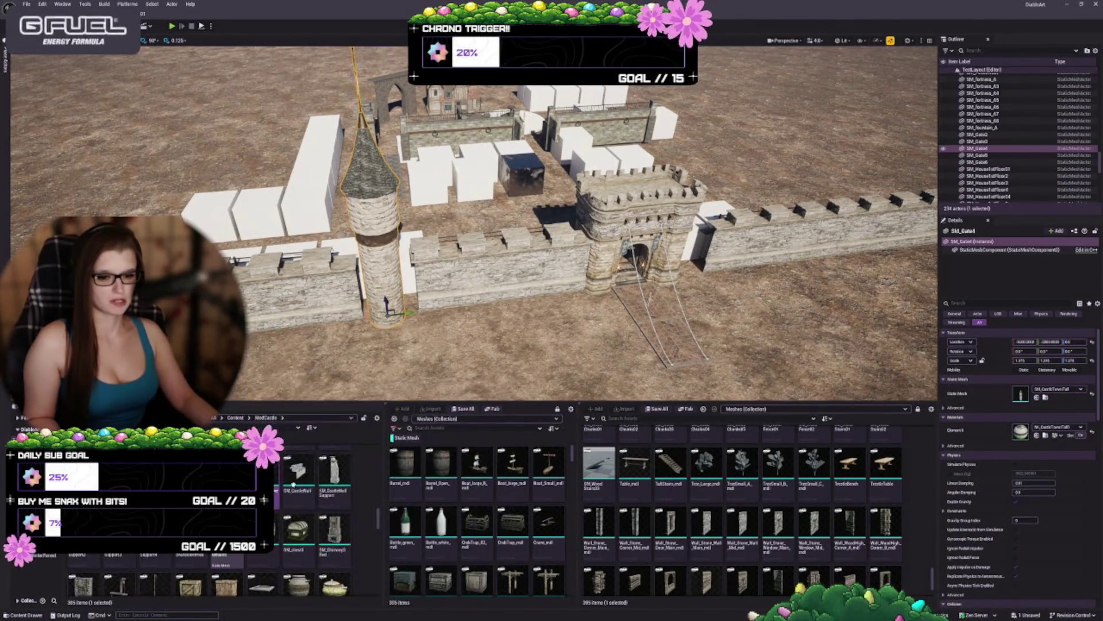
Step: Try SM_MainHouse as the wall piece's mesh and inspect it up close
scroll(310, 517, down, 3)
scroll(308, 493, down, 5)
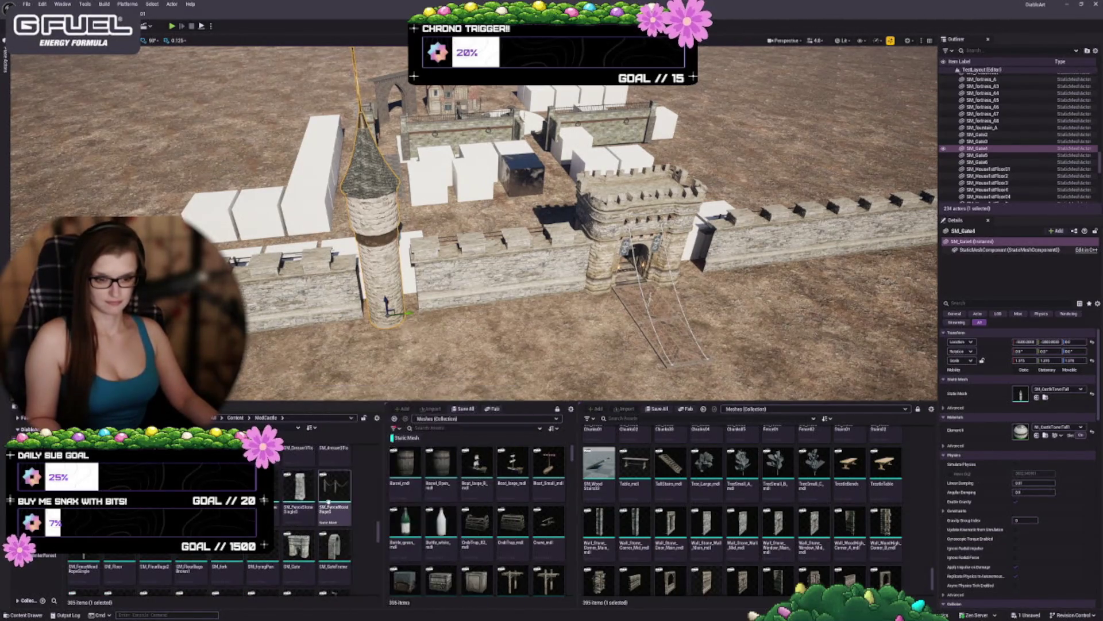
scroll(344, 488, down, 2)
scroll(288, 491, down, 2)
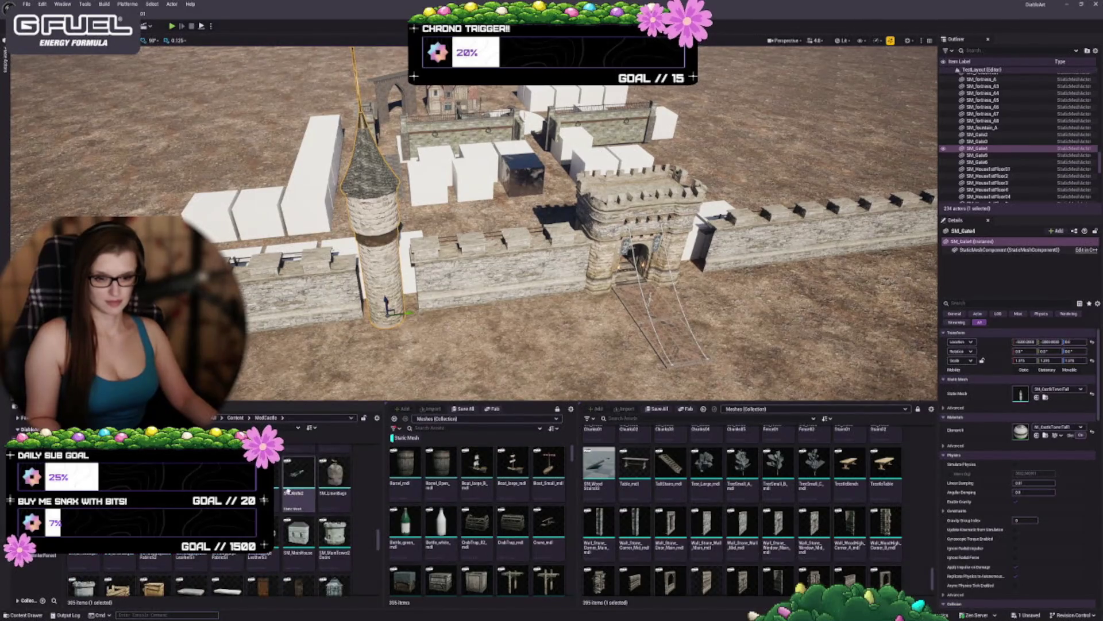
scroll(322, 505, down, 2)
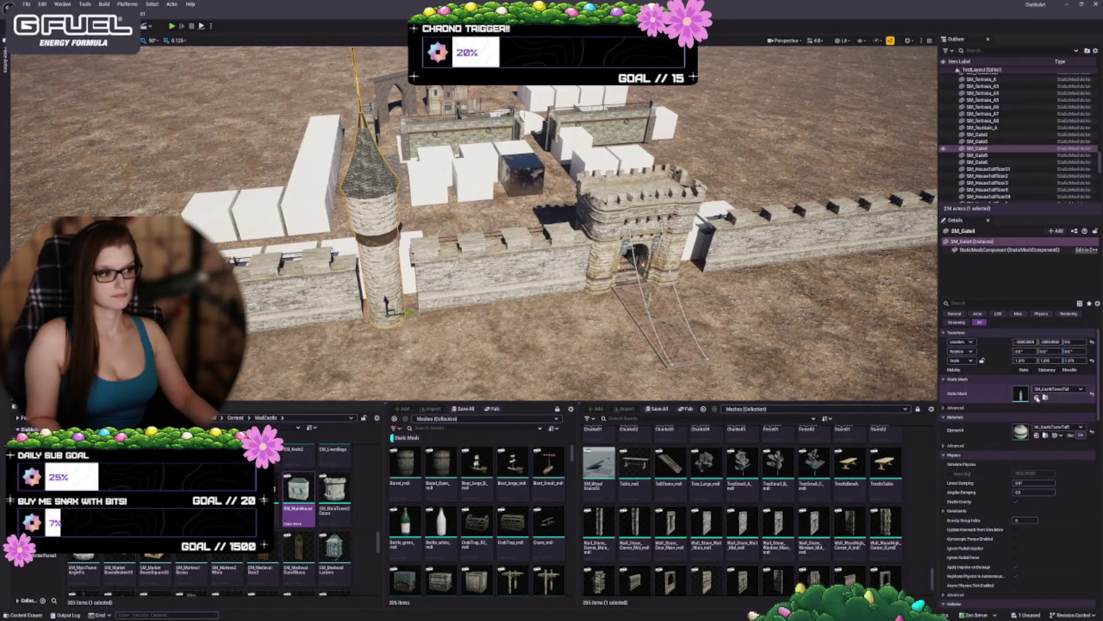
click(1038, 398)
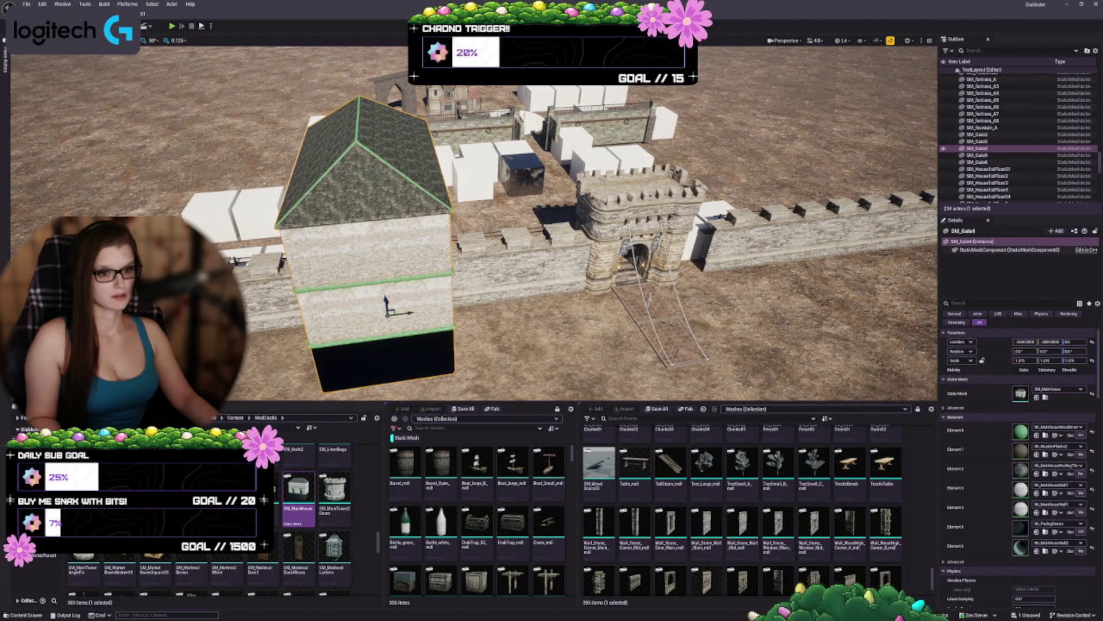
key(w)
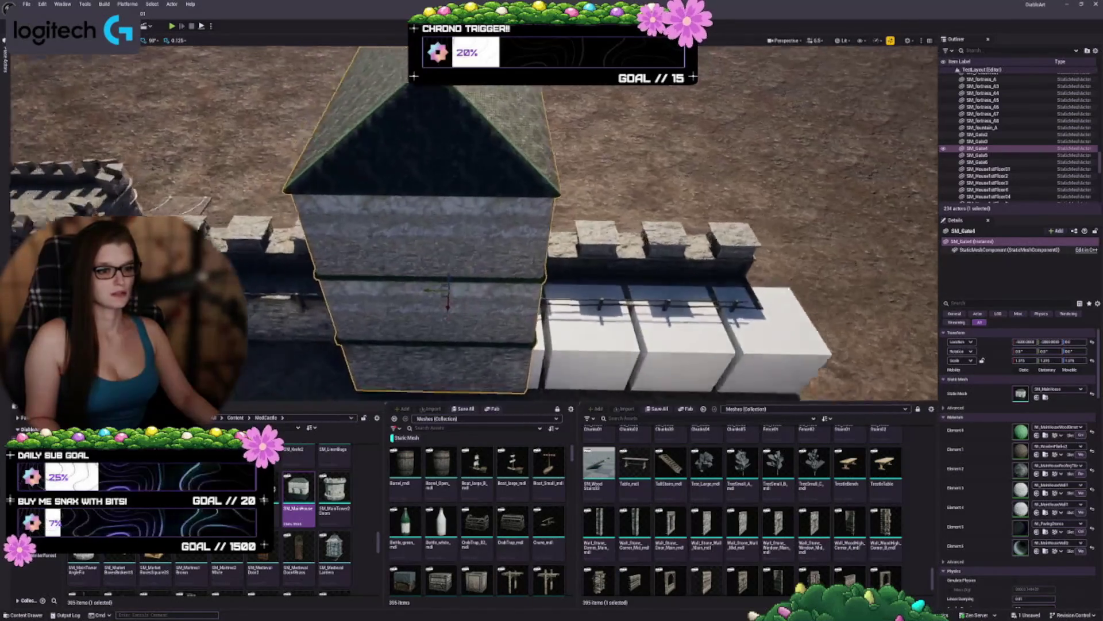
key(w)
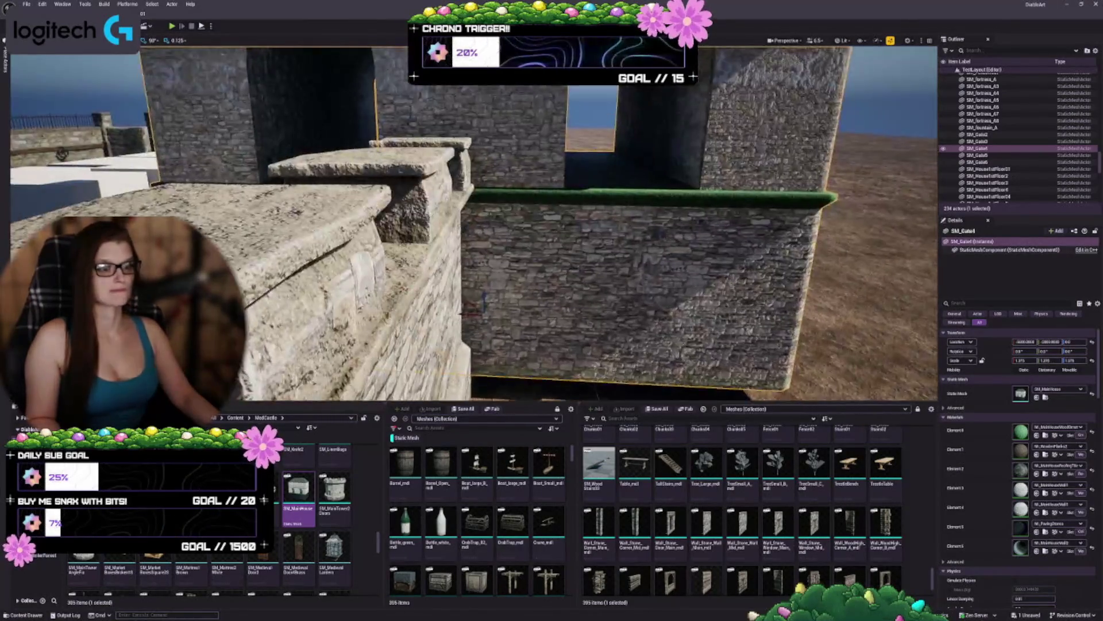
key(s)
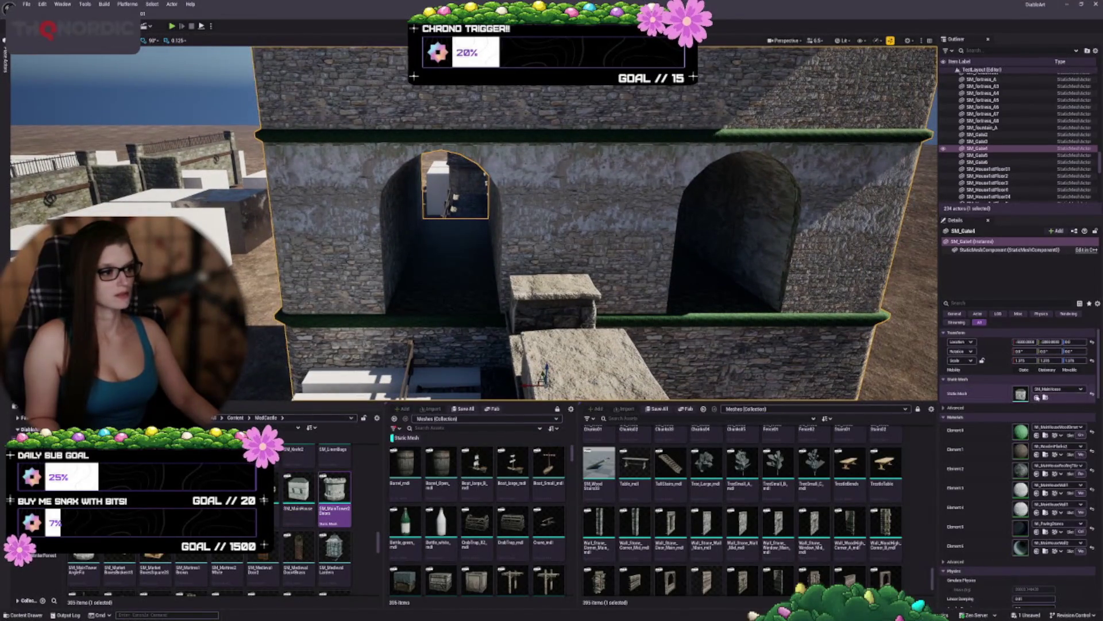
Step: Try the SM_MainTower2Doors and SM_MiddleHouse meshes on the piece
drag(383, 476, 438, 288)
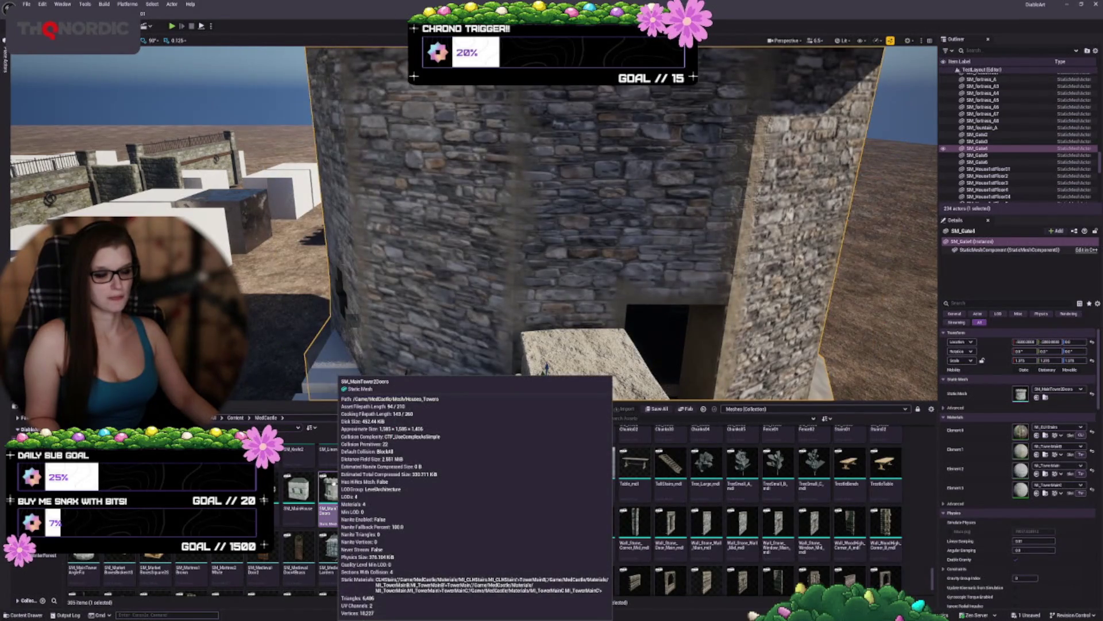
key(f)
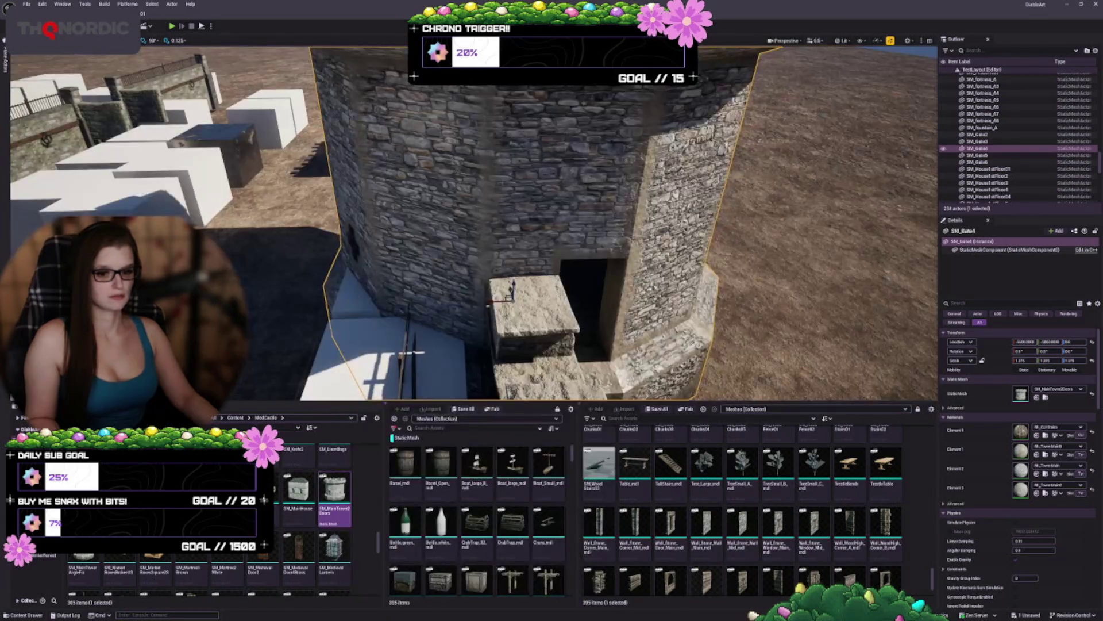
scroll(310, 517, down, 1)
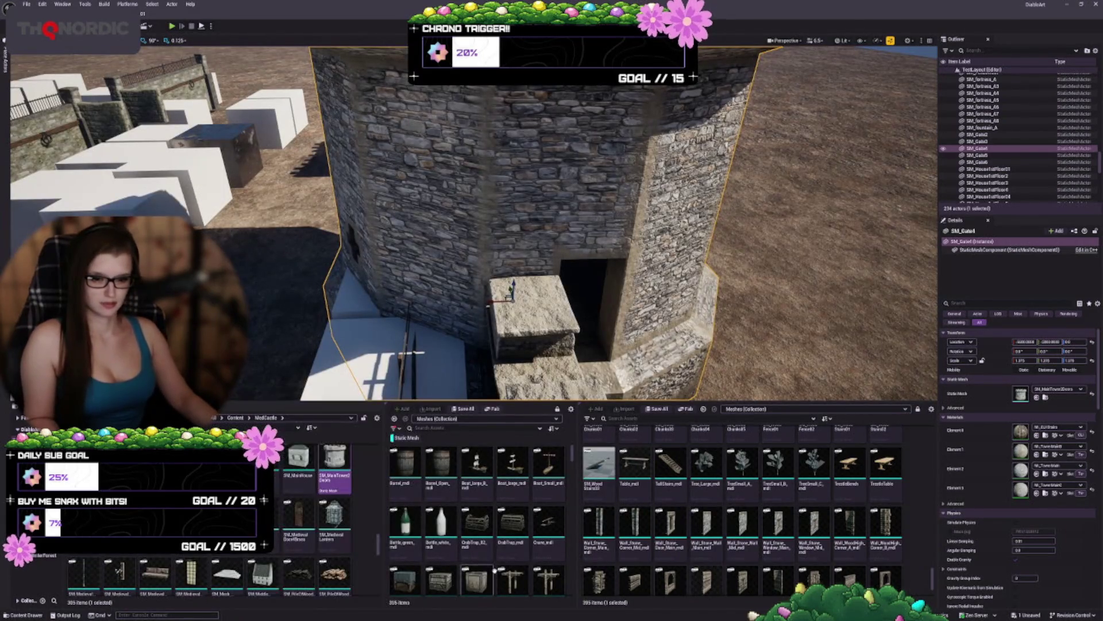
scroll(319, 527, down, 1)
scroll(316, 529, down, 1)
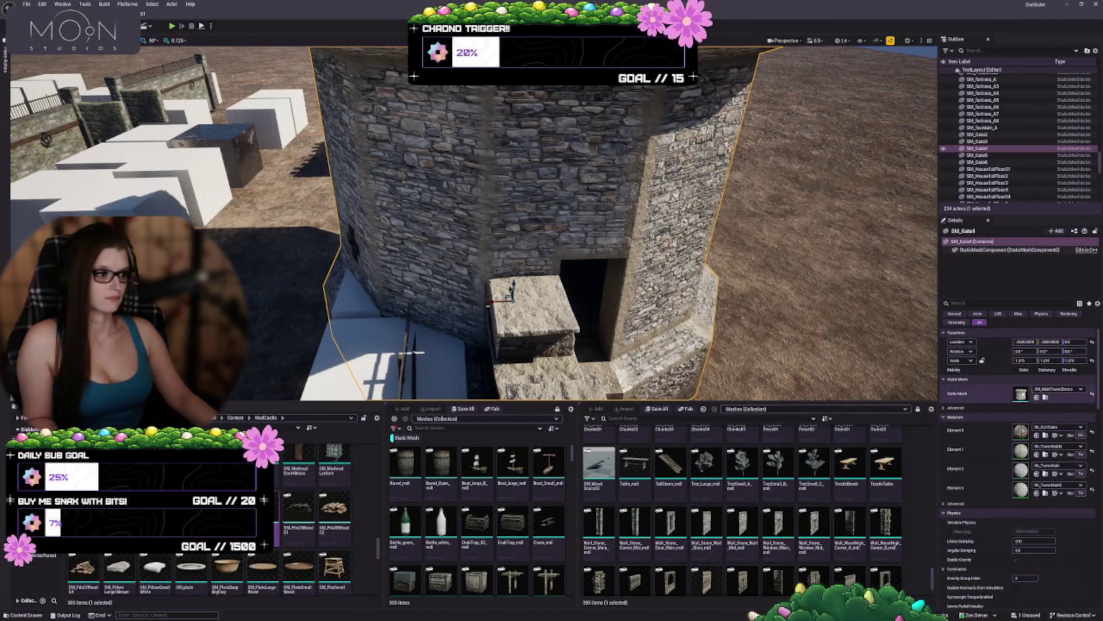
click(1037, 397)
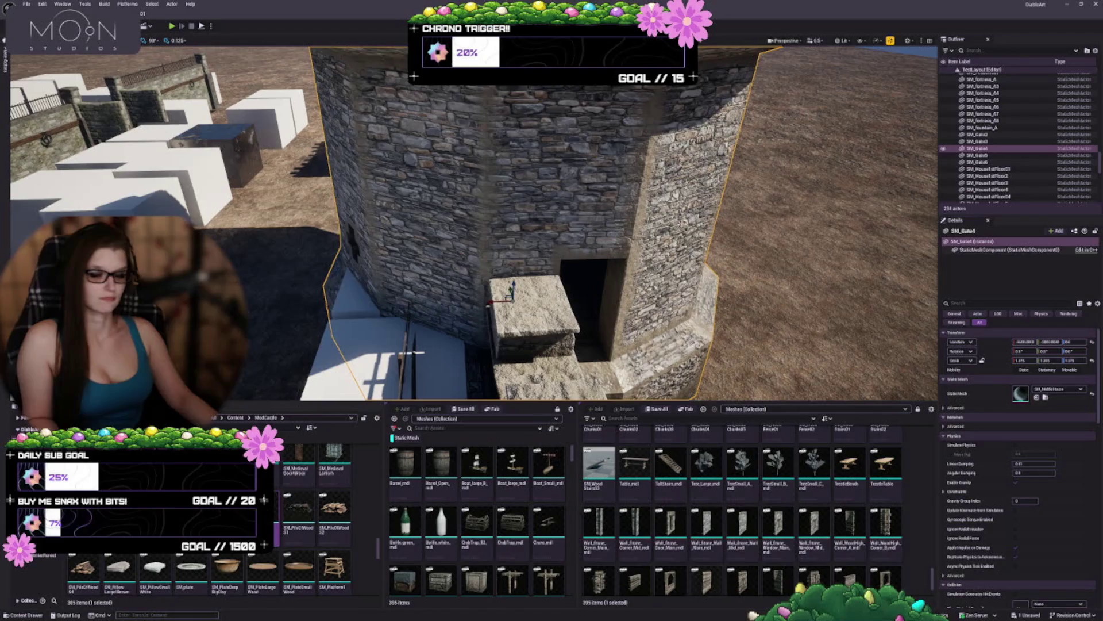
key(f)
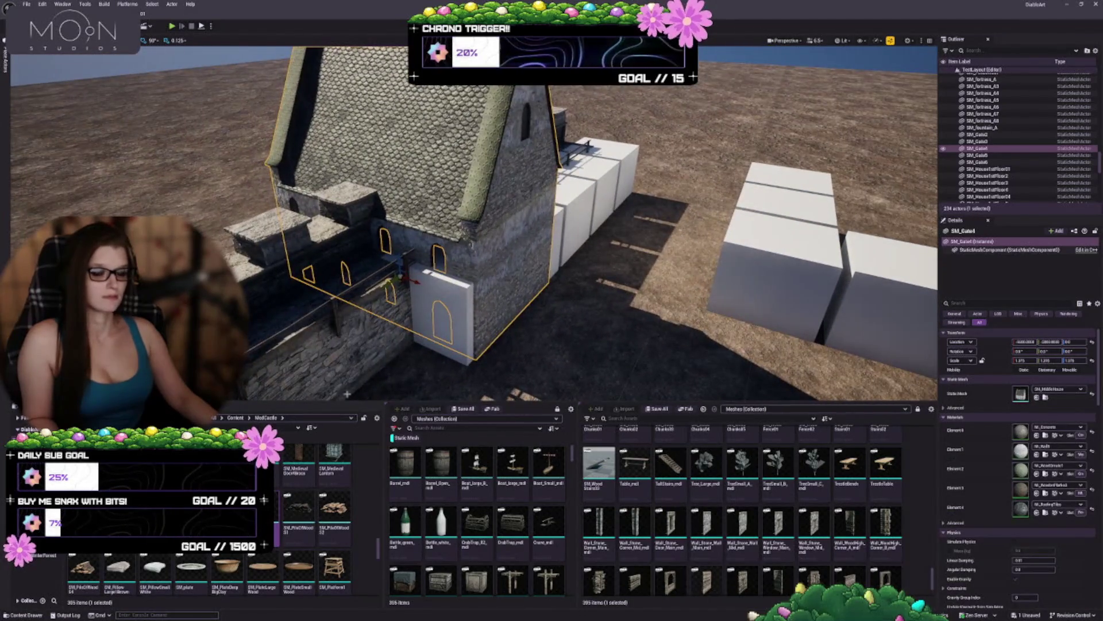
Step: Try SM_SmallHouse, then settle on the wooden-roofed SM_Tower4 scaled toward 1.25
scroll(316, 518, down, 3)
scroll(357, 496, down, 2)
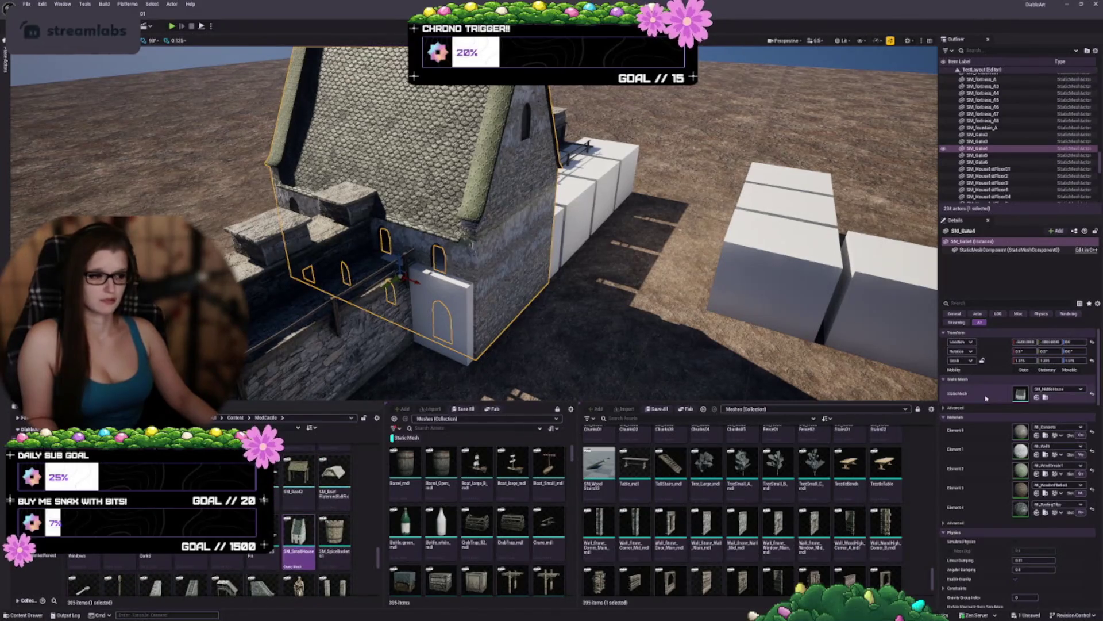
click(1037, 397)
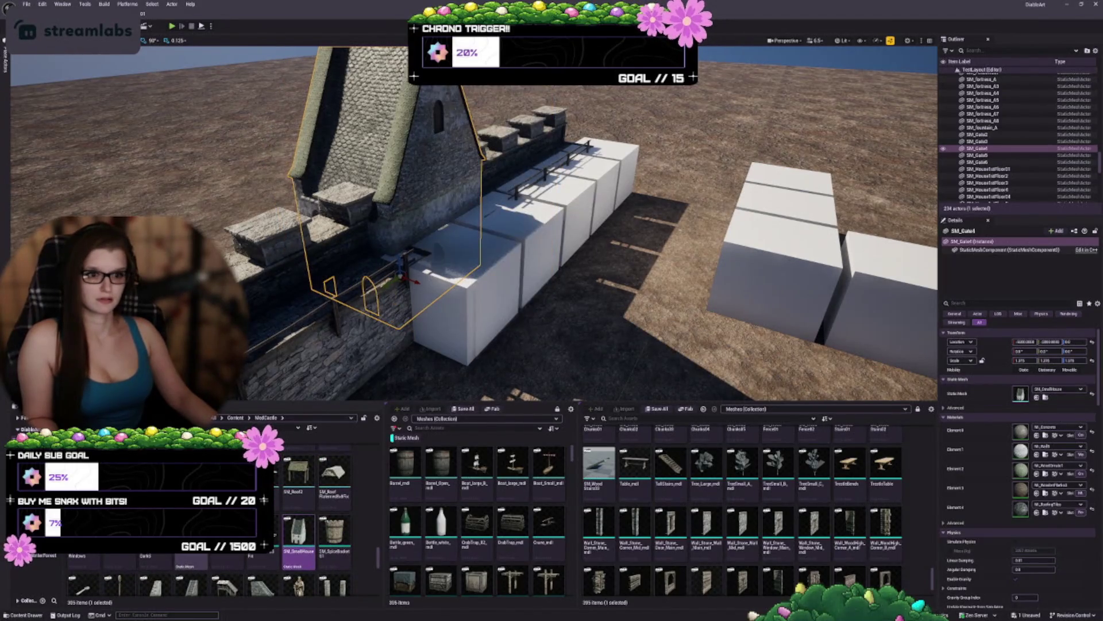
key(f)
scroll(329, 313, up, 1)
scroll(316, 517, down, 5)
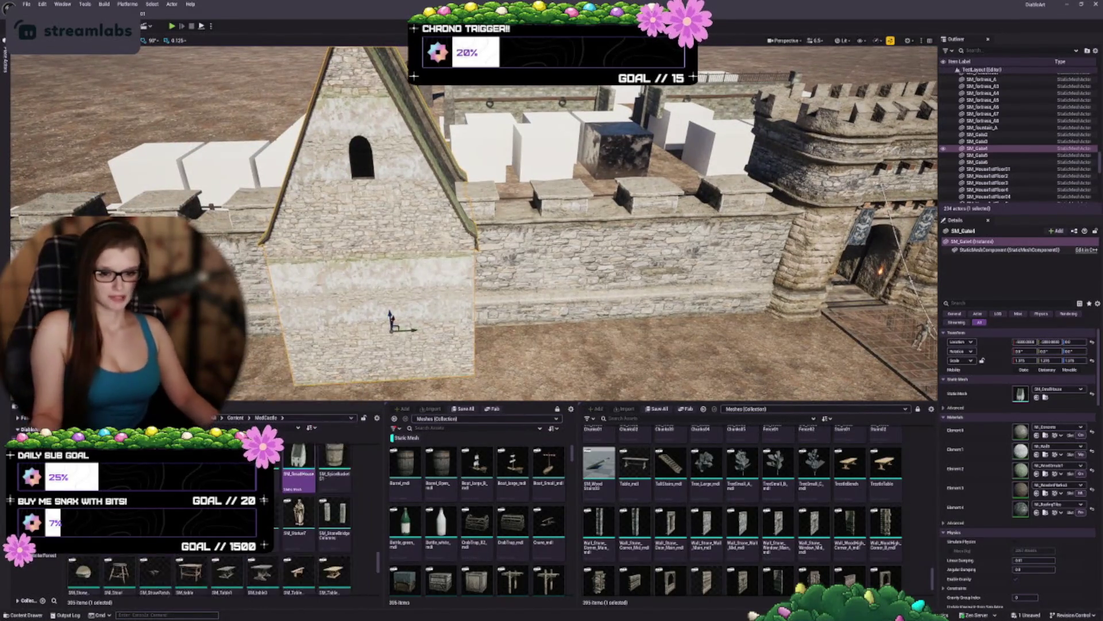
scroll(322, 517, down, 1)
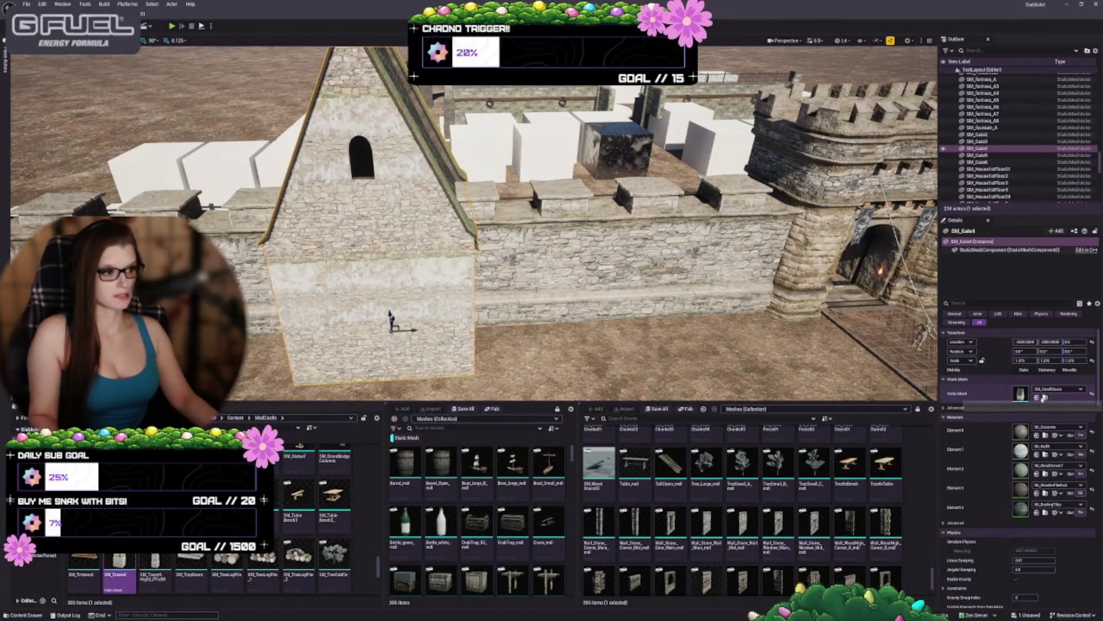
click(1037, 397)
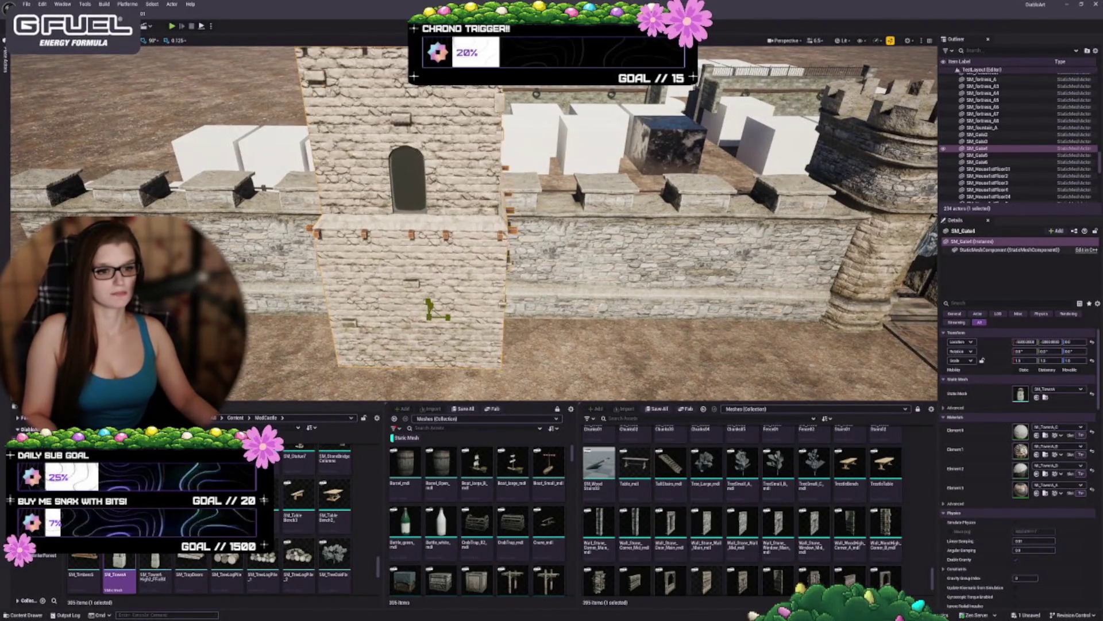
drag(1026, 361, 1005, 361)
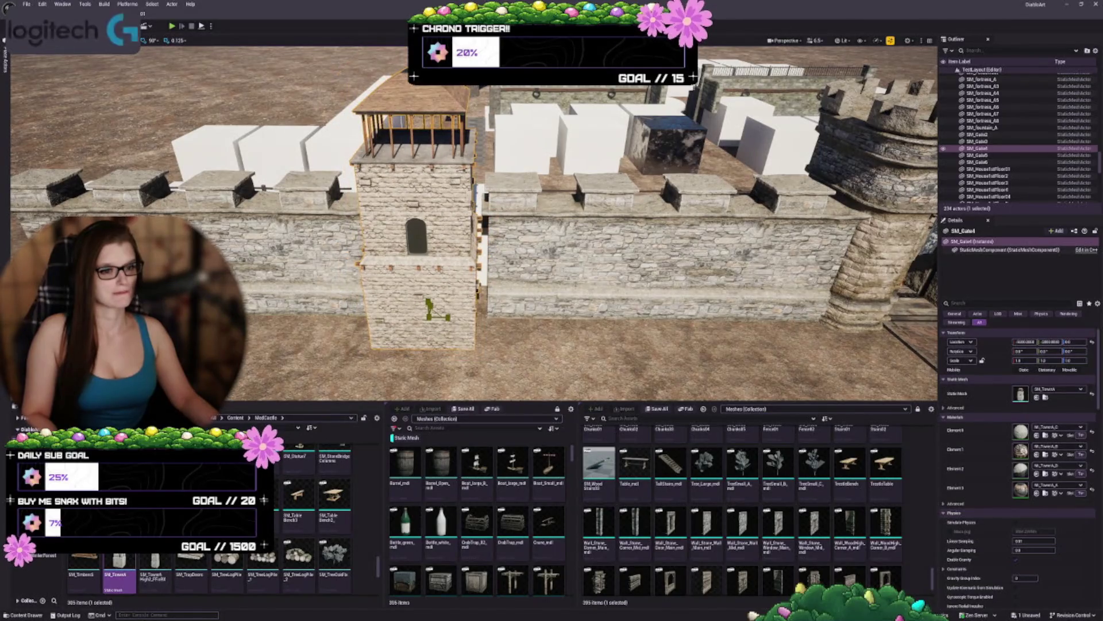
Step: Delete the two white blockout cubes, Cube36 and Cube37, beside the tower
key(f)
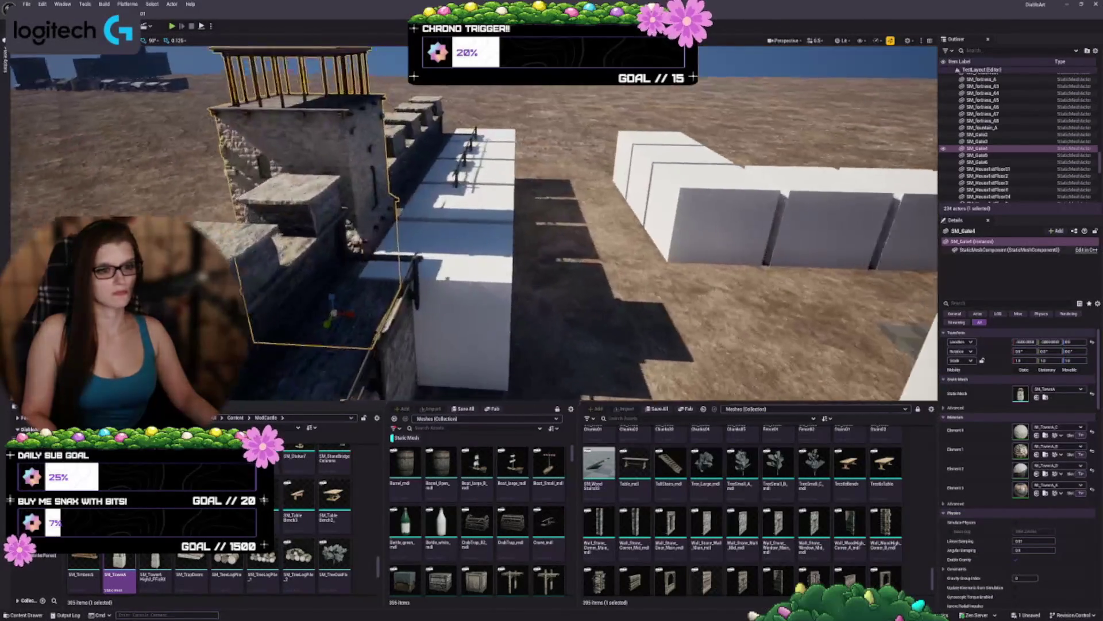
scroll(575, 270, up, 5)
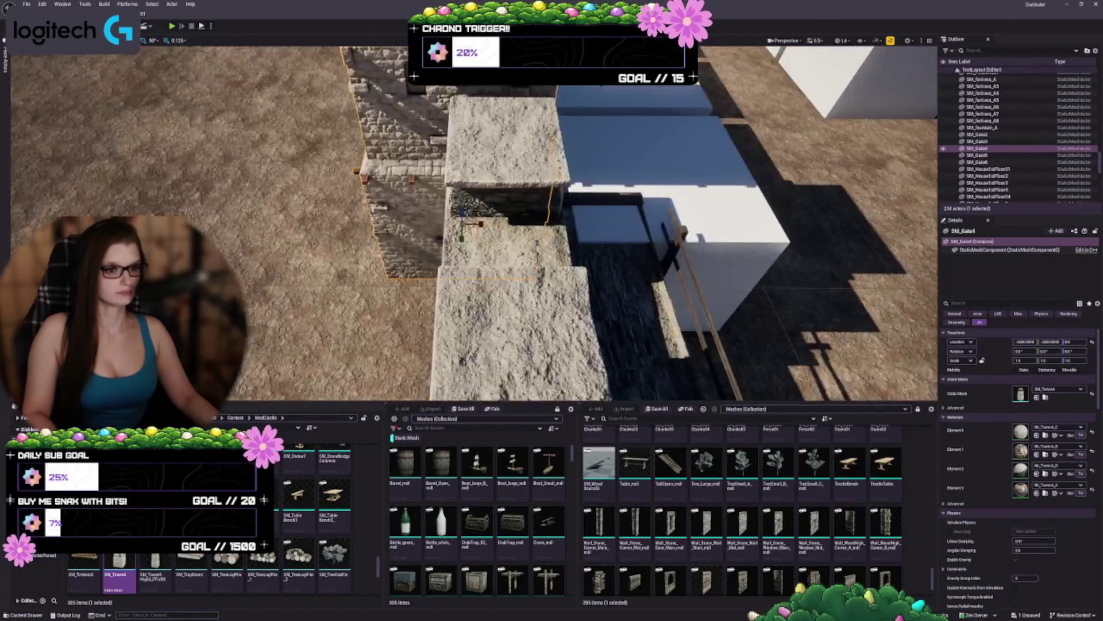
key(f)
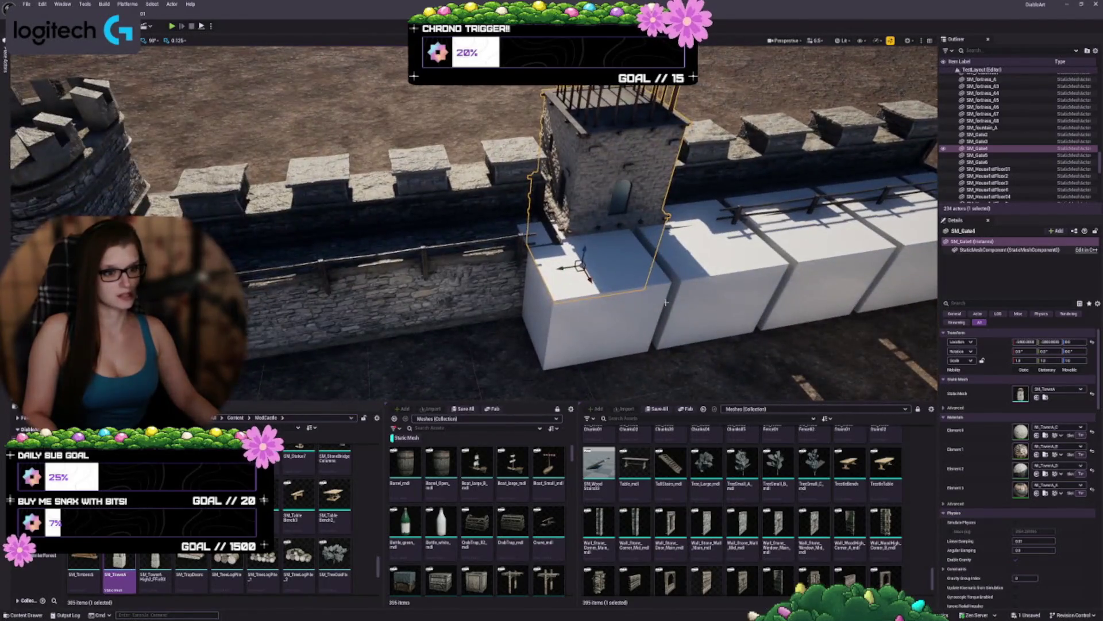
click(718, 288)
ctrl+click(592, 305)
key(Delete)
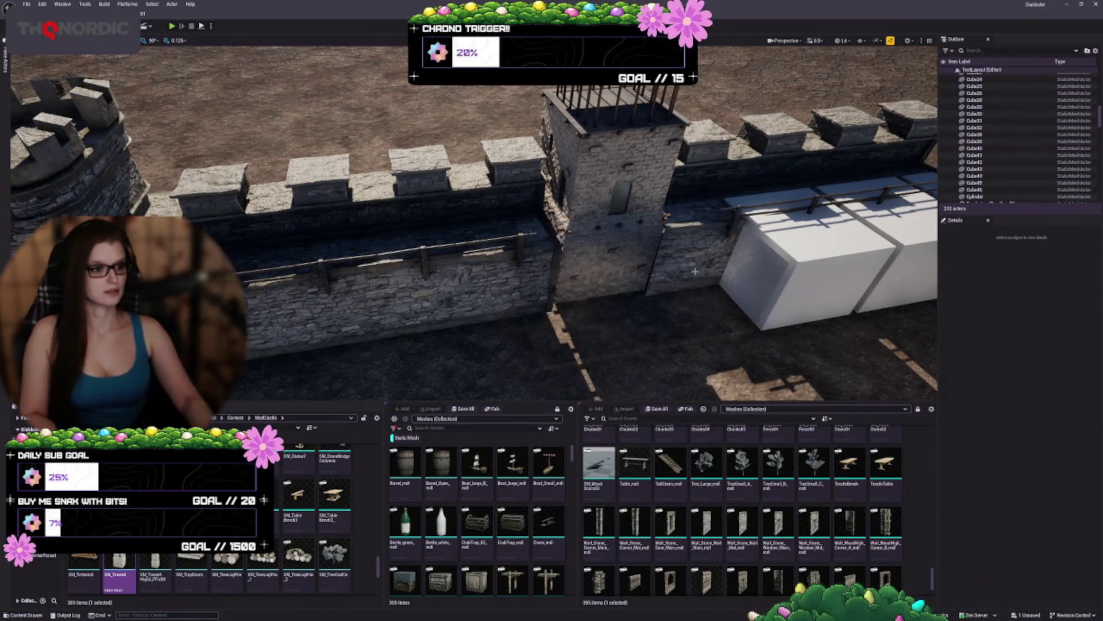
Step: Scale the watchtower to 1.25 and move it along the wall
click(511, 285)
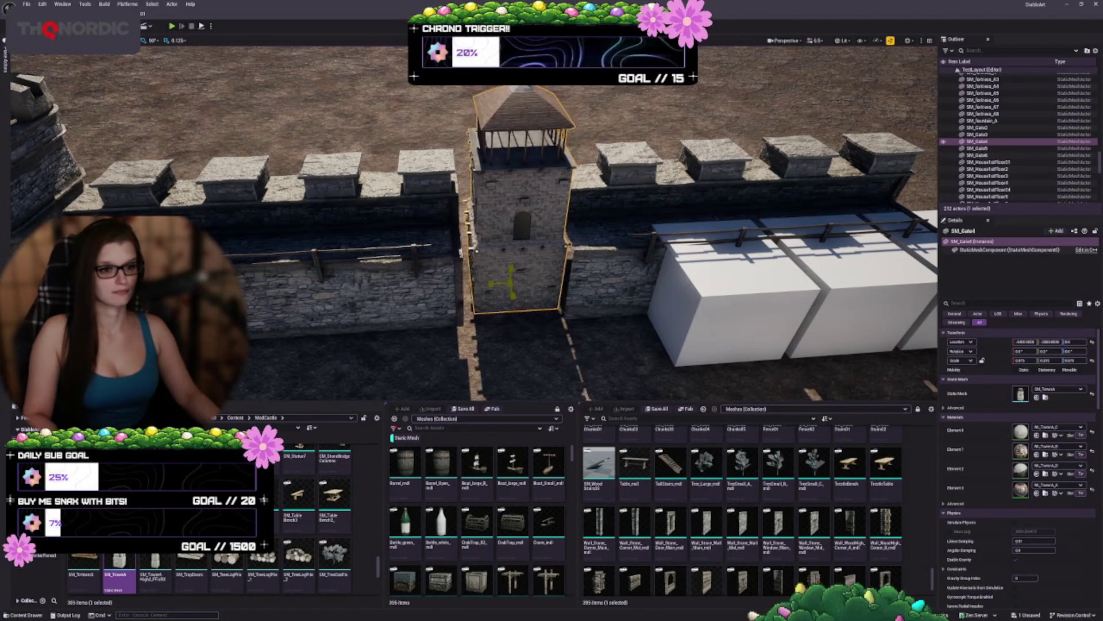
drag(1026, 360, 1035, 361)
drag(456, 233, 311, 239)
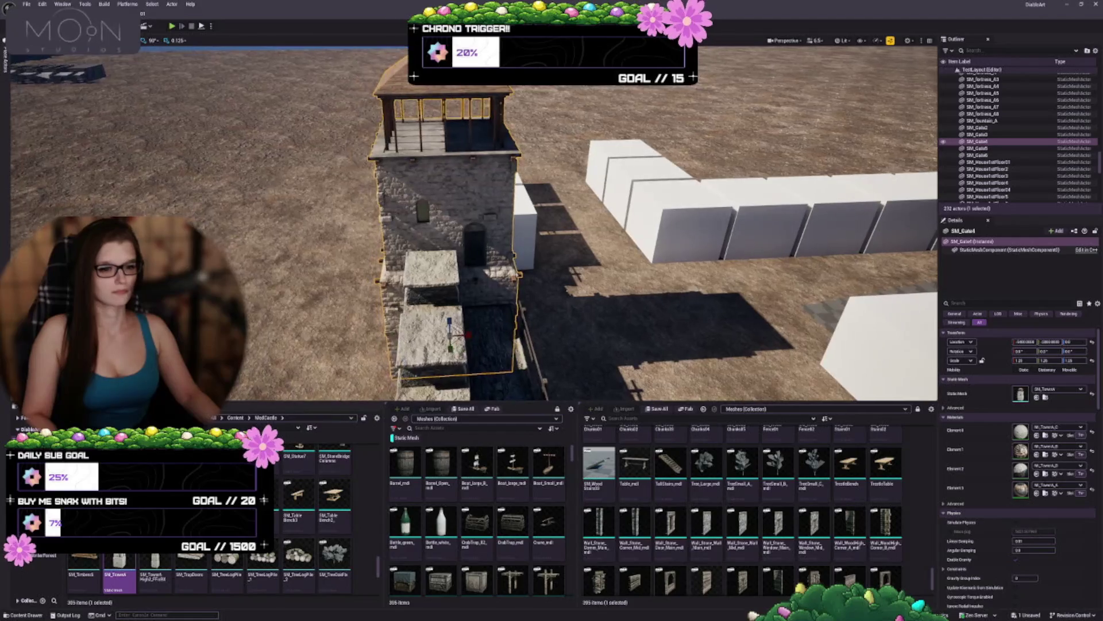
drag(473, 334, 373, 311)
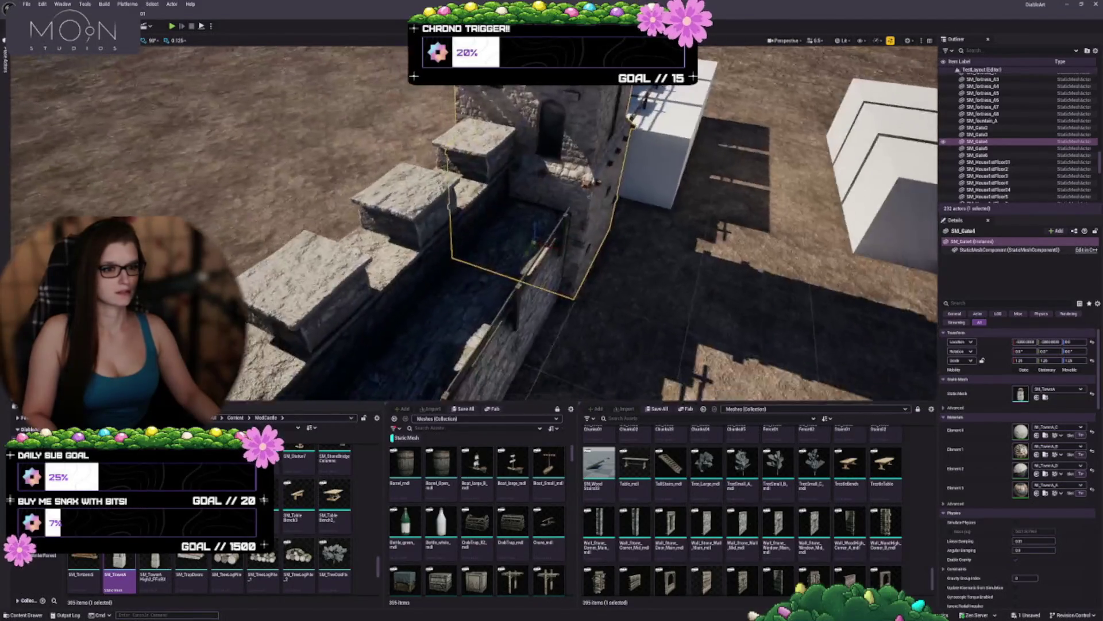
key(1)
drag(480, 347, 437, 332)
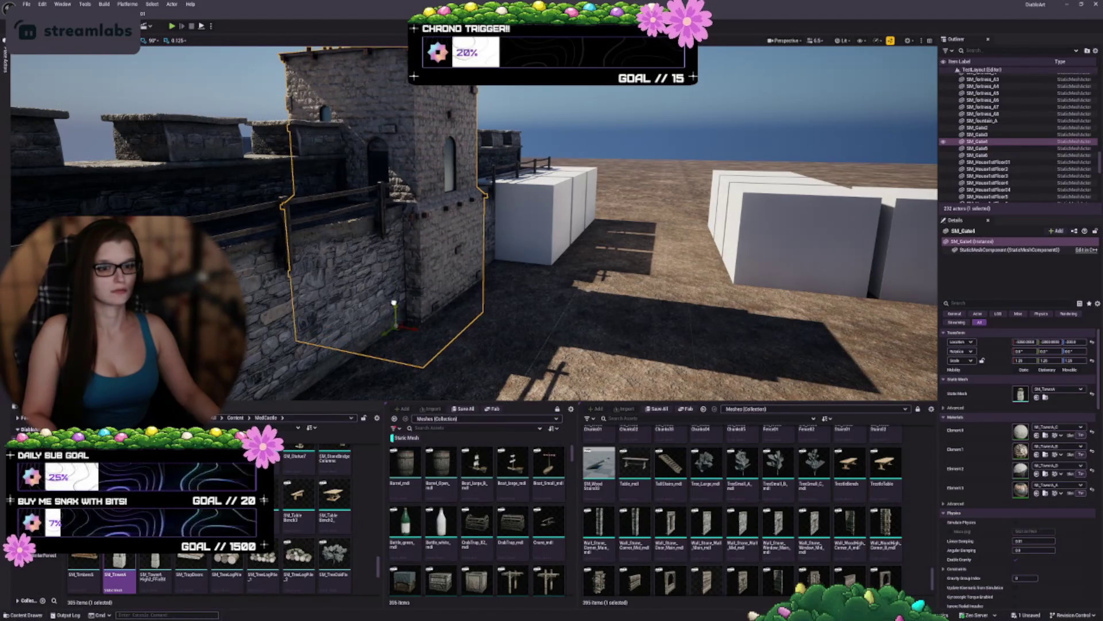
Step: Enlarge the watchtower to about 1.375 scale and move it left into the wall
mouse_move(437, 332)
mouse_down()
mouse_move(402, 318)
mouse_move(437, 322)
mouse_up()
drag(452, 282, 437, 288)
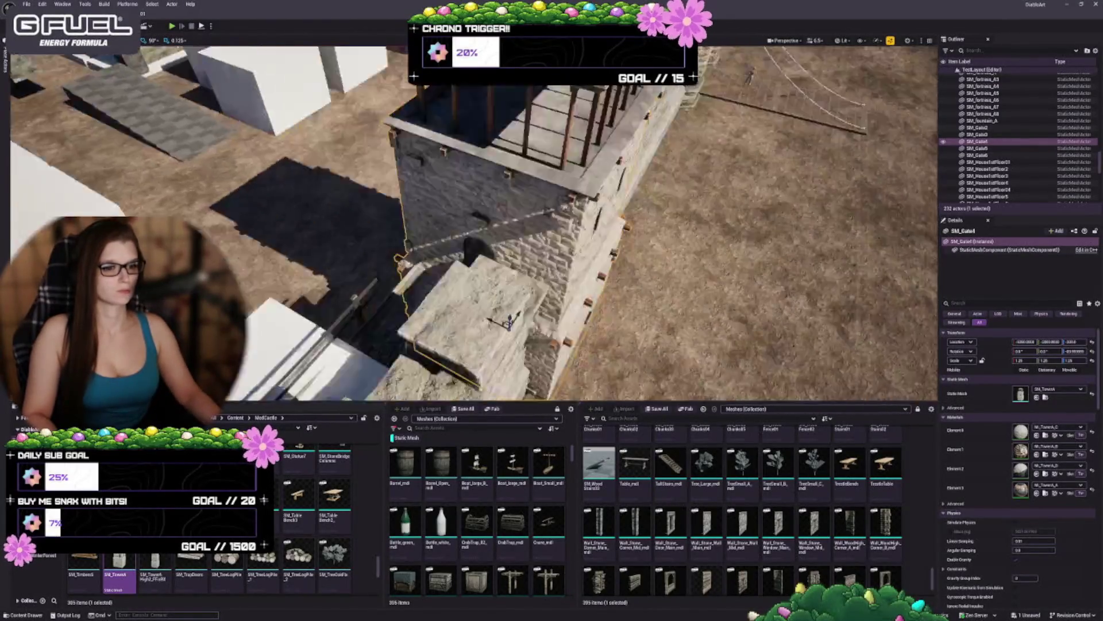
drag(437, 287, 460, 294)
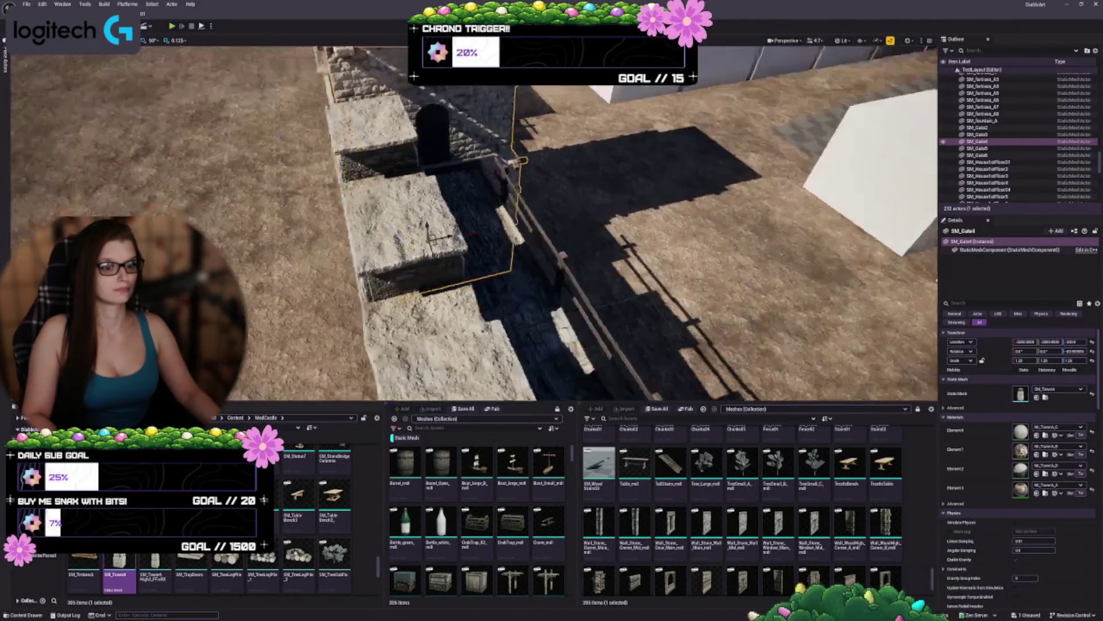
mouse_move(460, 293)
mouse_down()
mouse_move(598, 314)
mouse_move(592, 300)
mouse_up()
drag(505, 318, 509, 312)
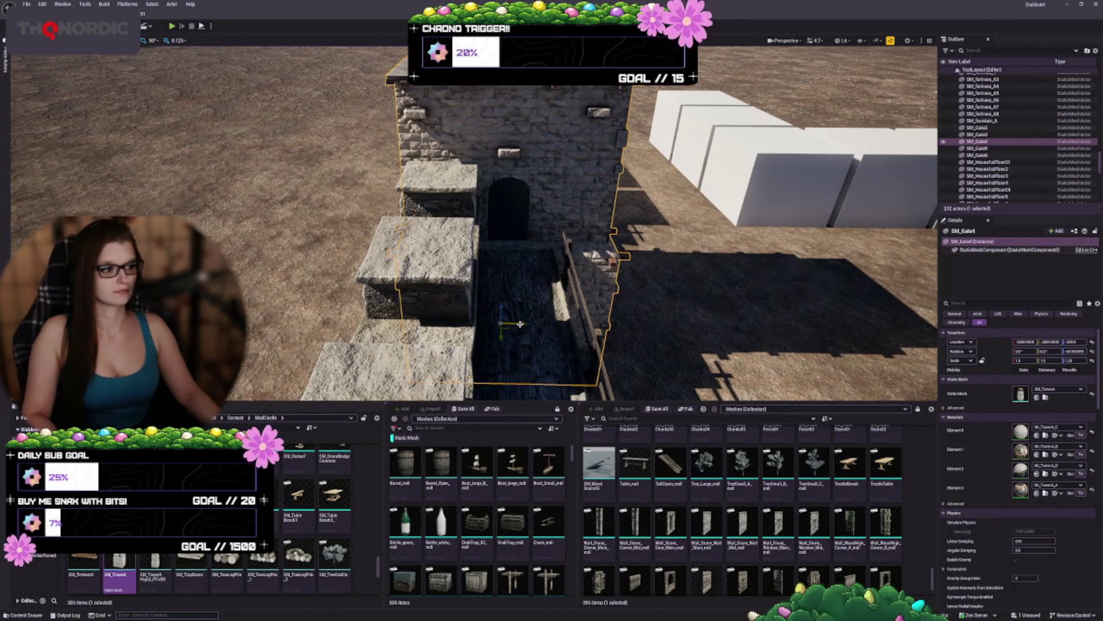
mouse_move(520, 324)
mouse_down()
mouse_move(460, 313)
mouse_move(468, 340)
mouse_up()
Step: Nudge and rotate the tower to line up with the walkway steps and fence, then deselect it
drag(509, 265, 503, 284)
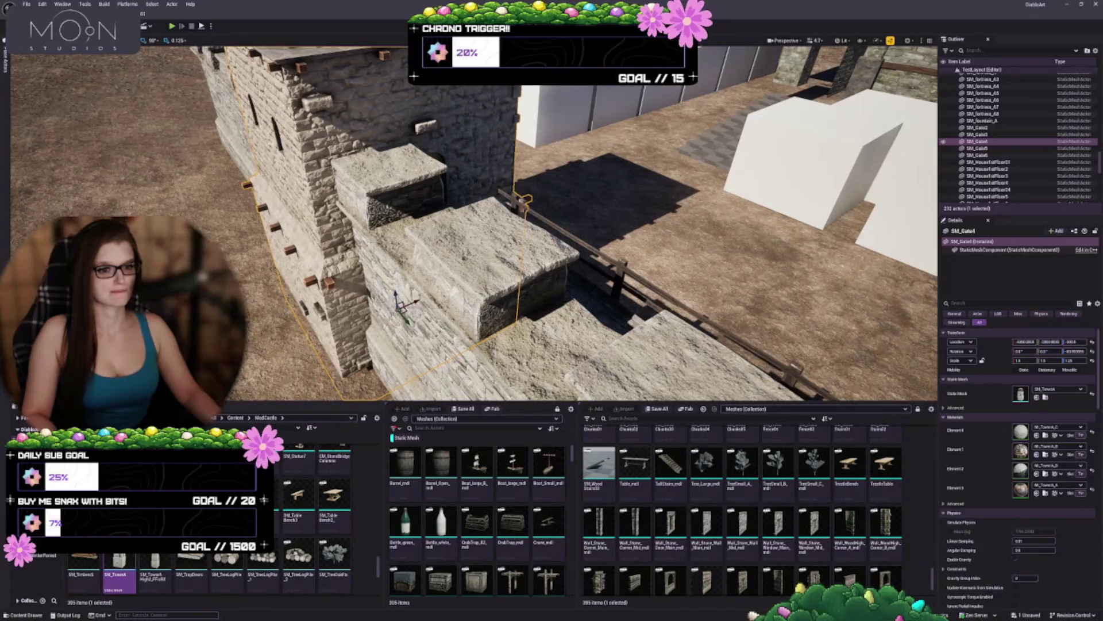
mouse_move(403, 305)
mouse_down()
mouse_move(411, 296)
mouse_move(471, 314)
mouse_move(408, 313)
mouse_up()
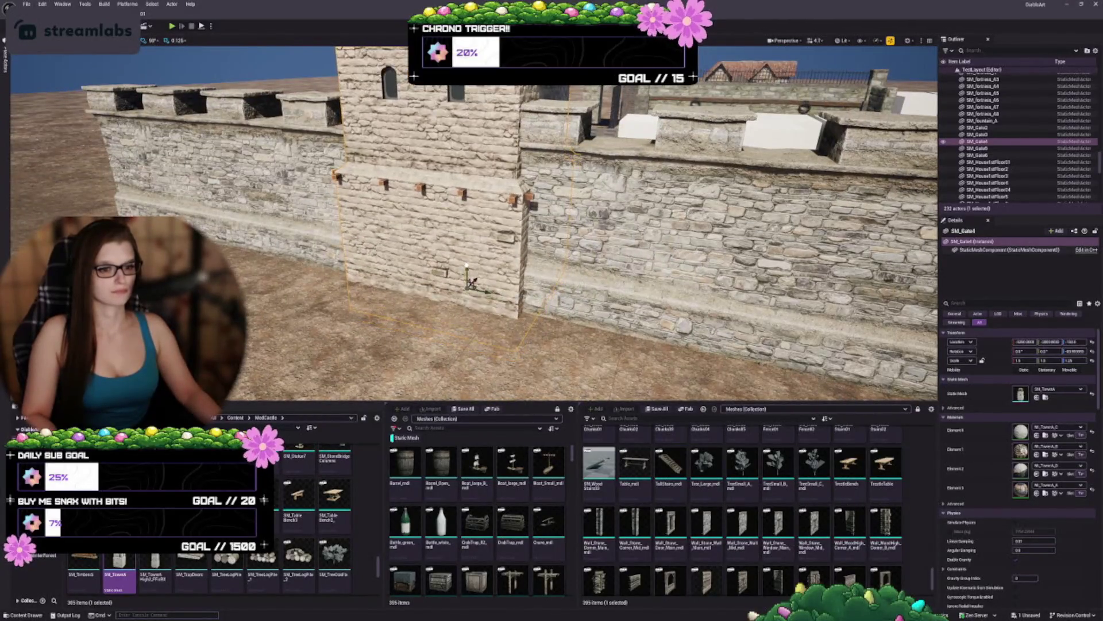
mouse_move(464, 243)
mouse_down()
mouse_move(457, 250)
mouse_move(420, 221)
mouse_move(489, 227)
mouse_move(493, 245)
mouse_move(601, 250)
mouse_up()
key(Escape)
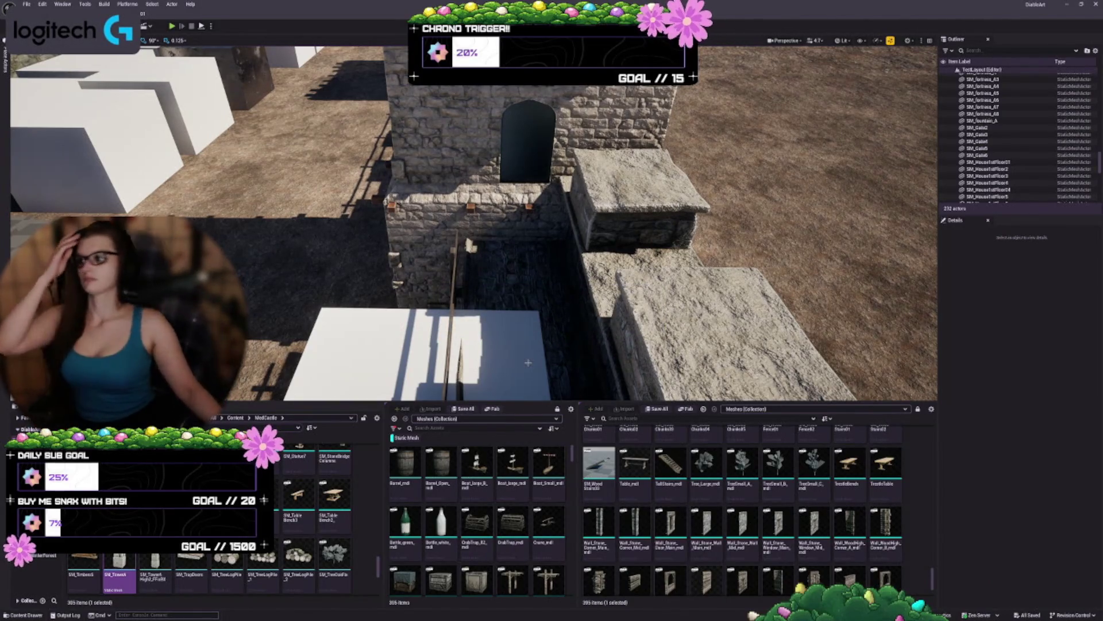
drag(577, 314, 536, 302)
click(382, 275)
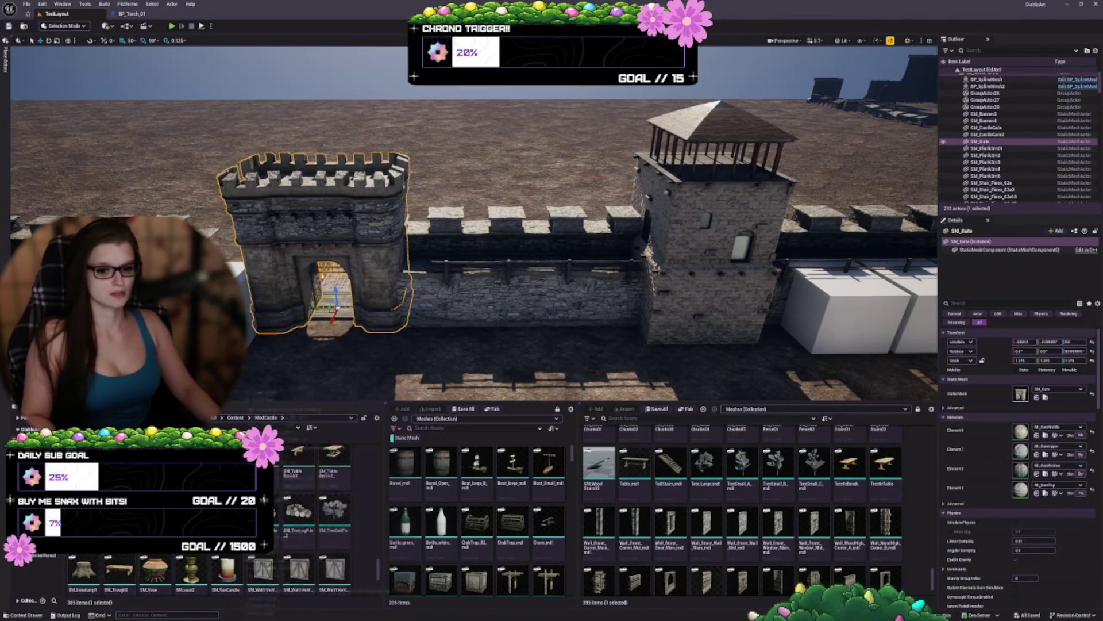
scroll(361, 564, down, 2)
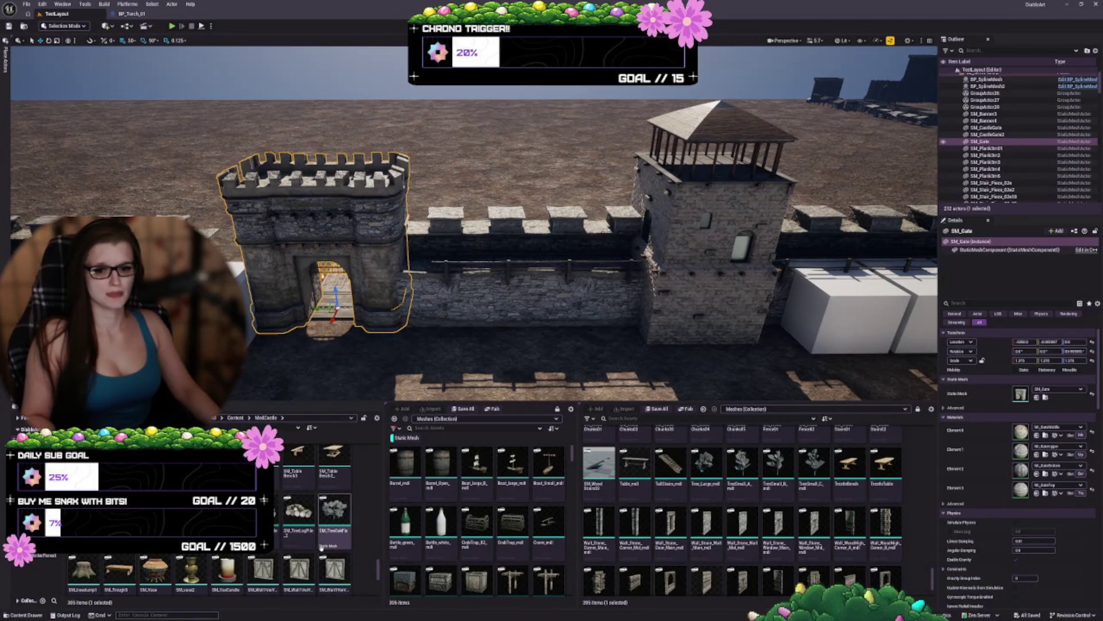
scroll(321, 546, down, 3)
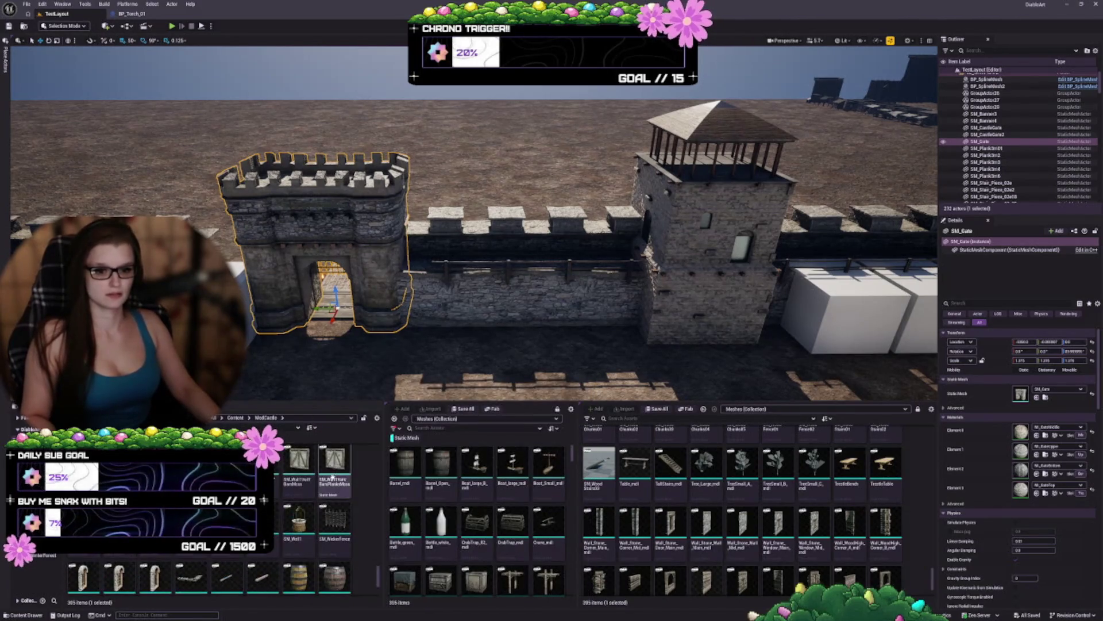
scroll(328, 477, down, 3)
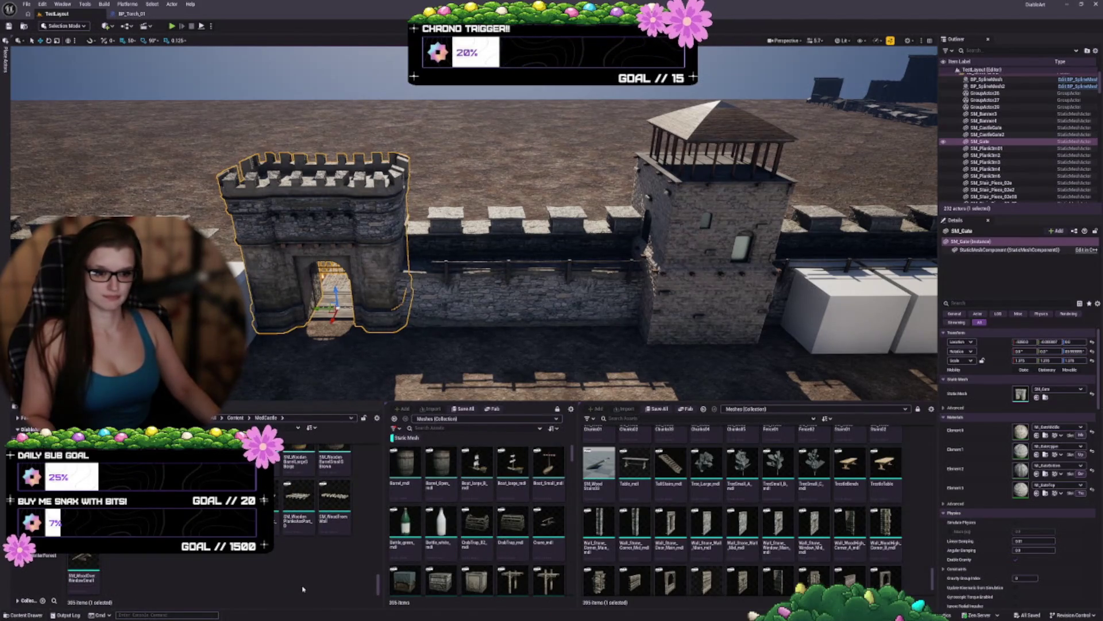
drag(469, 351, 475, 336)
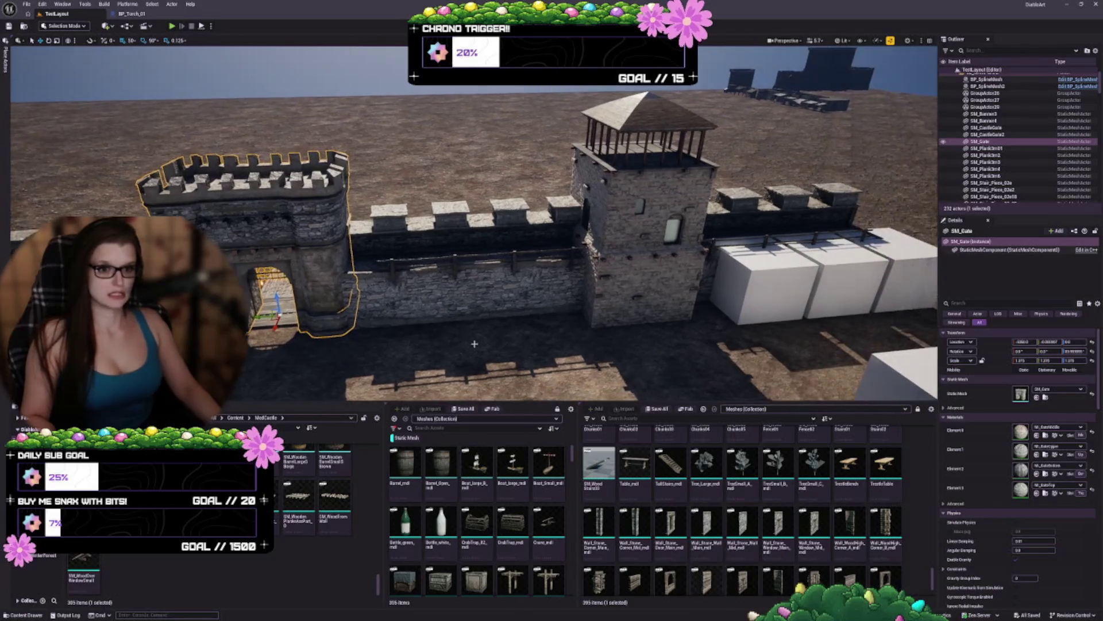
key(Escape)
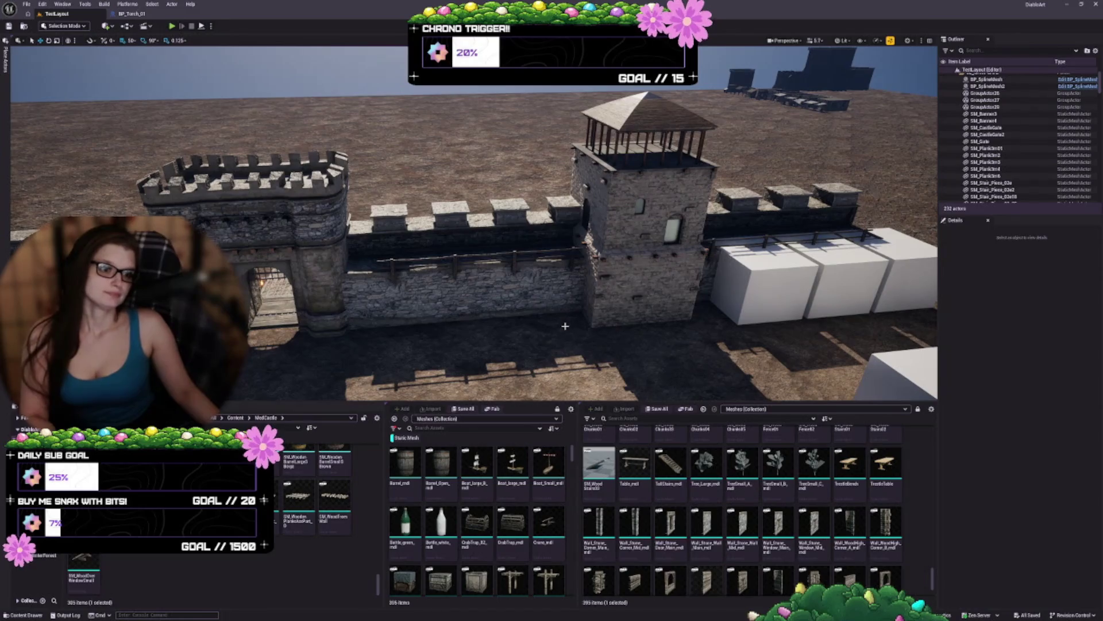
drag(570, 303, 575, 331)
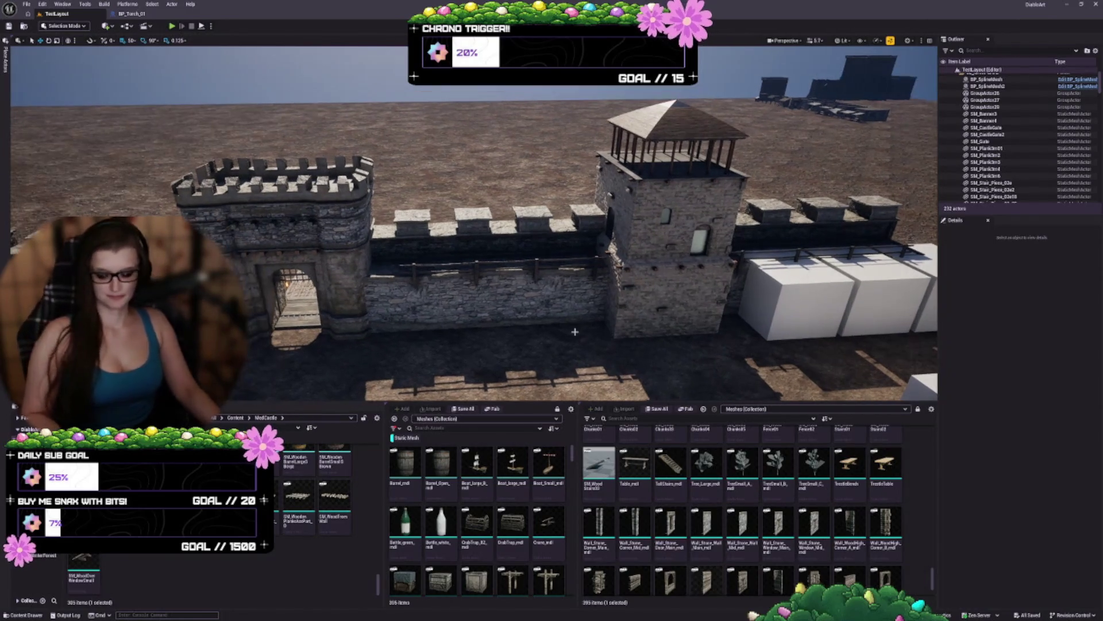
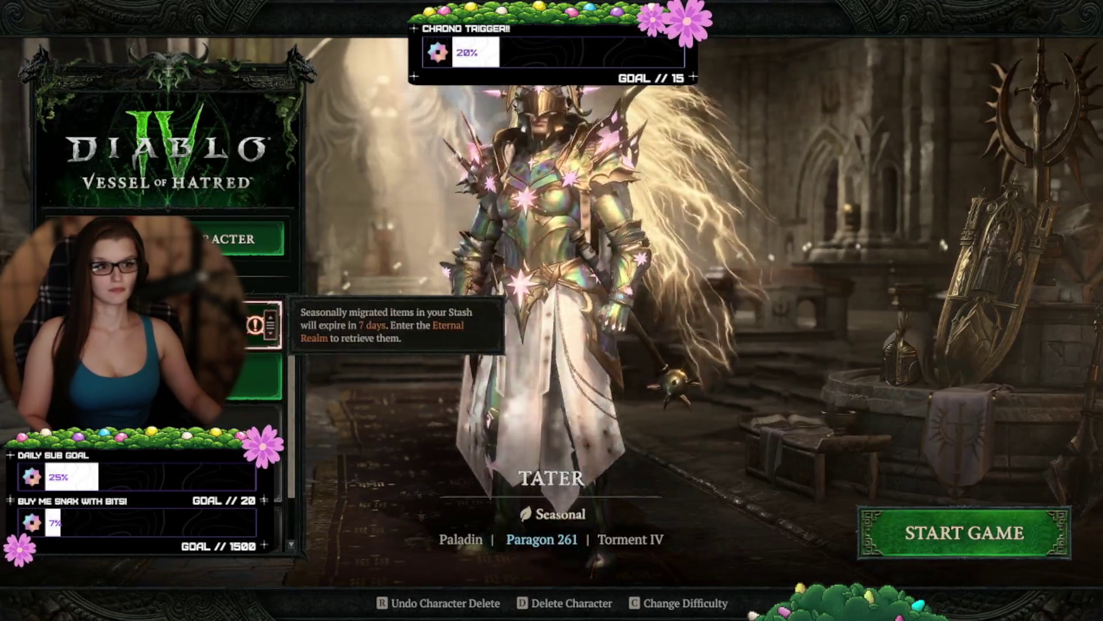
Step: Preview the Sorcerer, switch back to the Paladin, and start the game
click(256, 325)
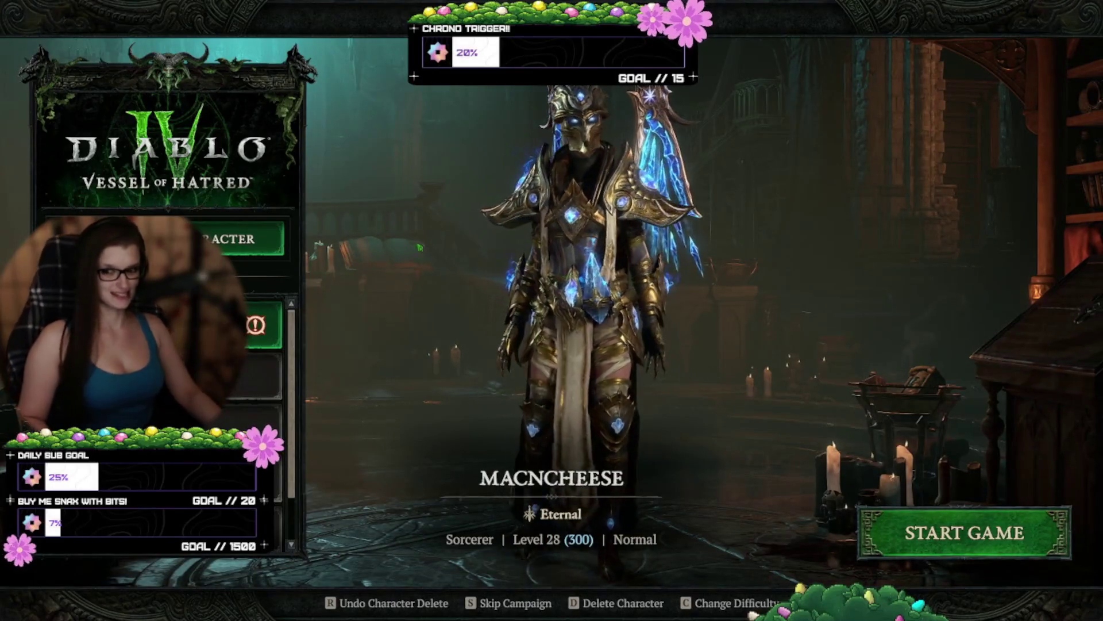
click(259, 373)
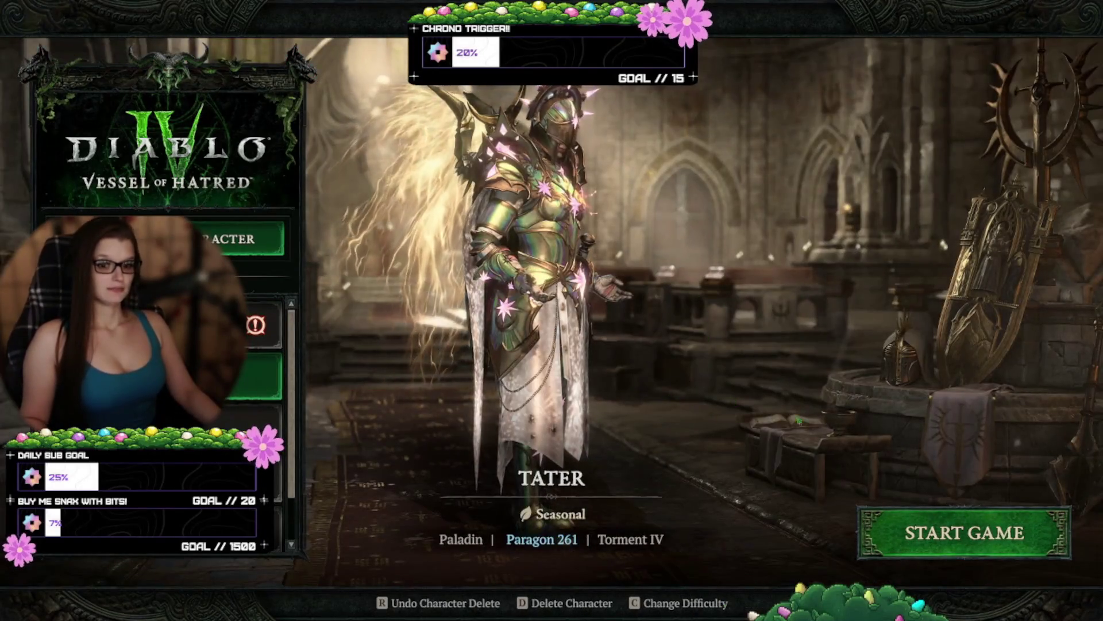
click(965, 533)
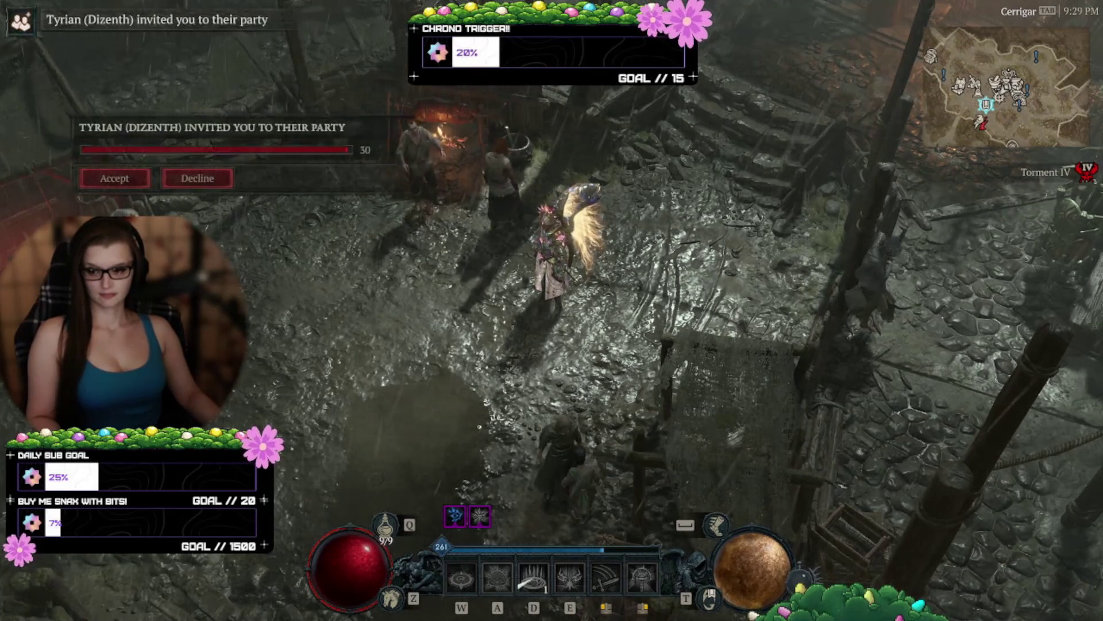
Step: Accept the party invite and teleport to the party leader at the Fields of Desecration
click(114, 178)
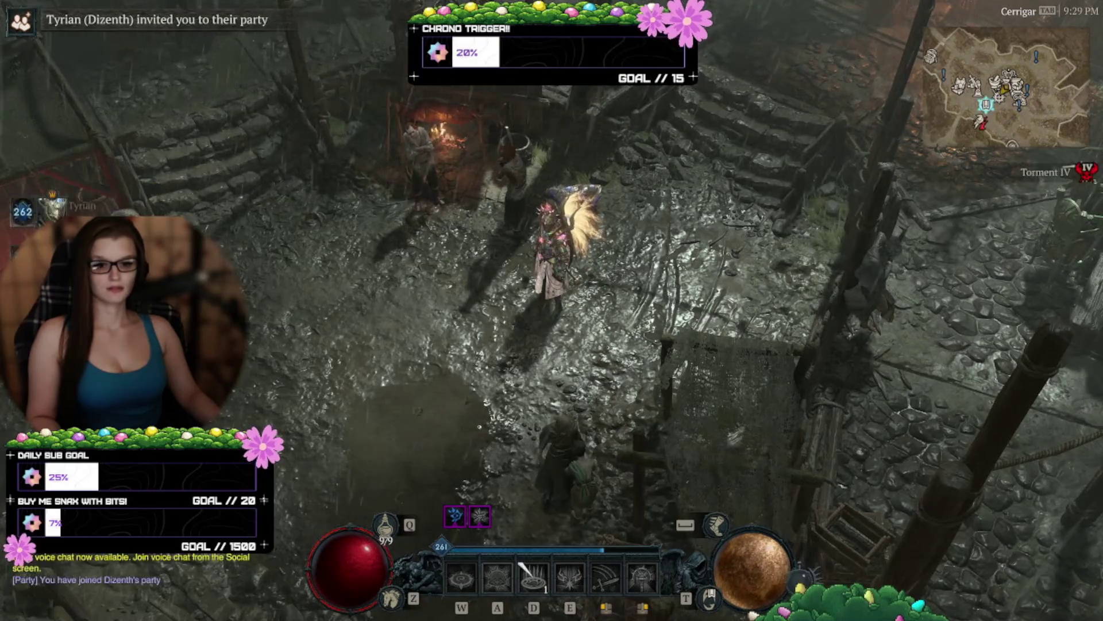
click(123, 214)
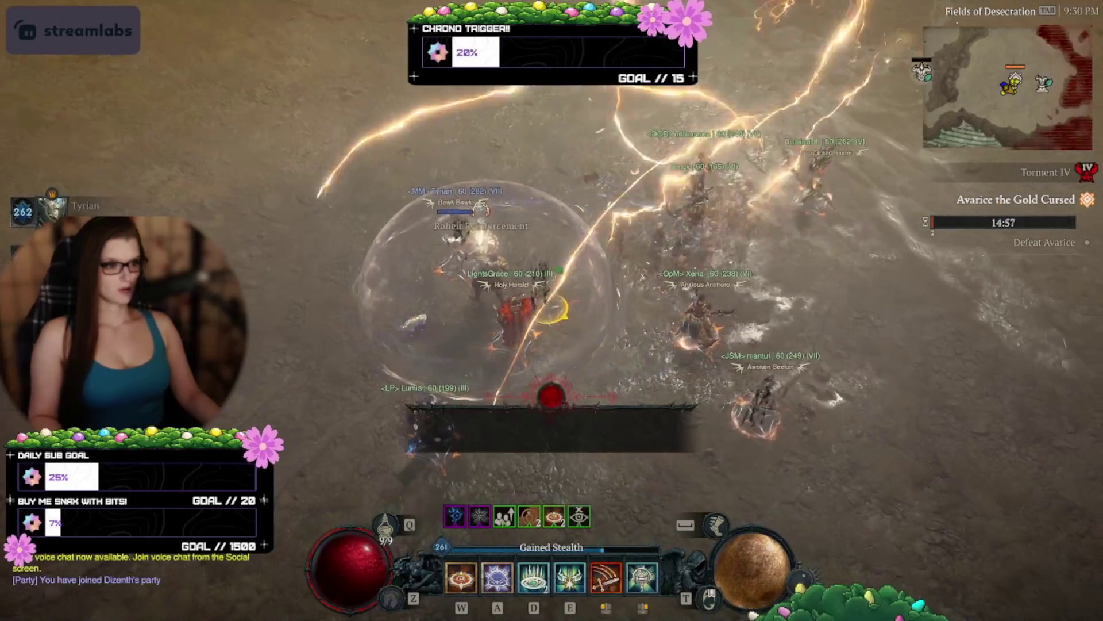
Step: Attack Avarice the Gold Cursed repeatedly with the W, A, D and E skills, including Argent Veil
key(w)
key(a)
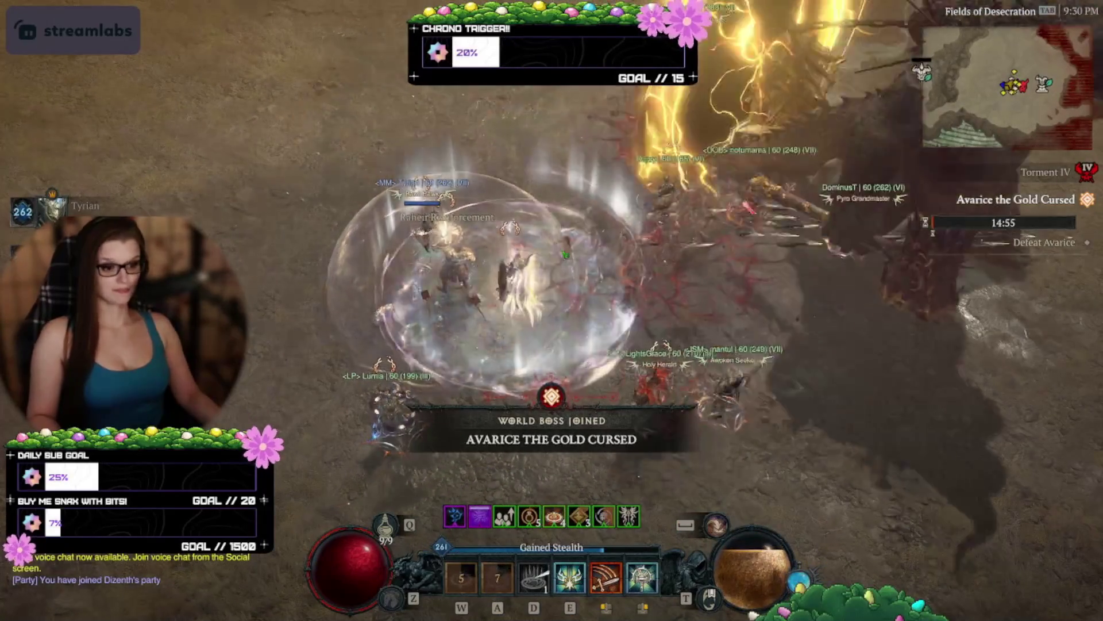
key(d)
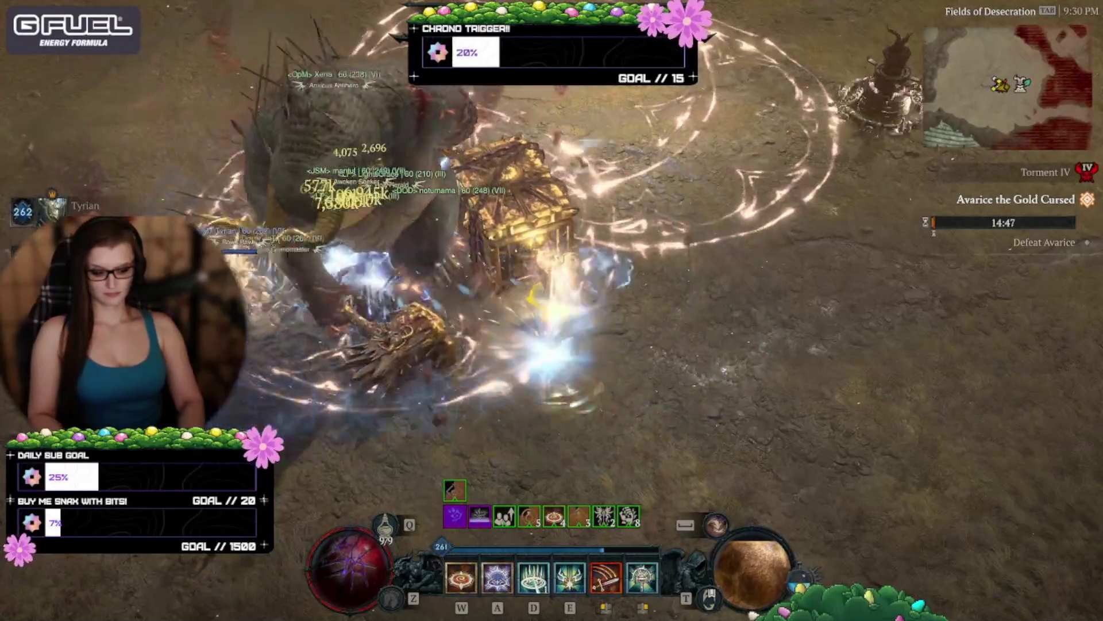
key(d)
key(e)
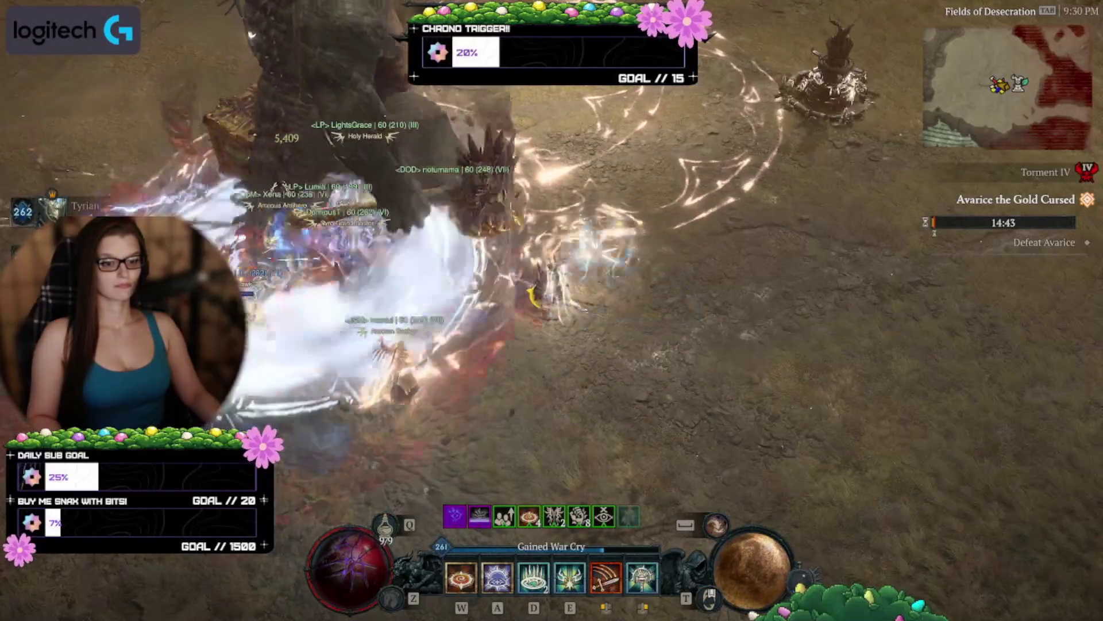
key(w)
key(a)
key(d)
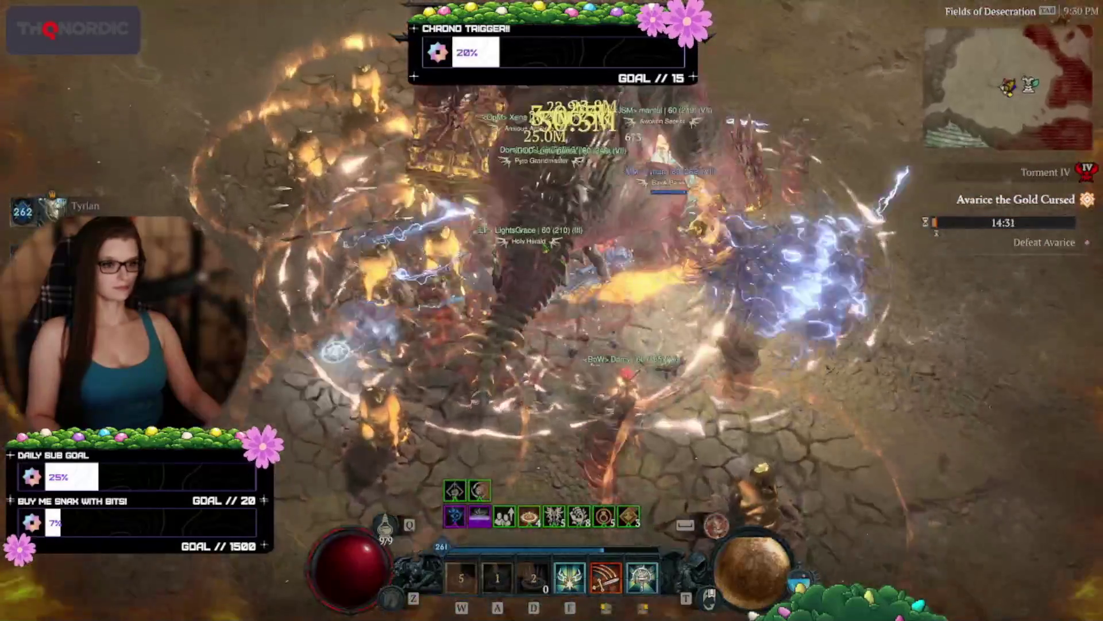
key(d)
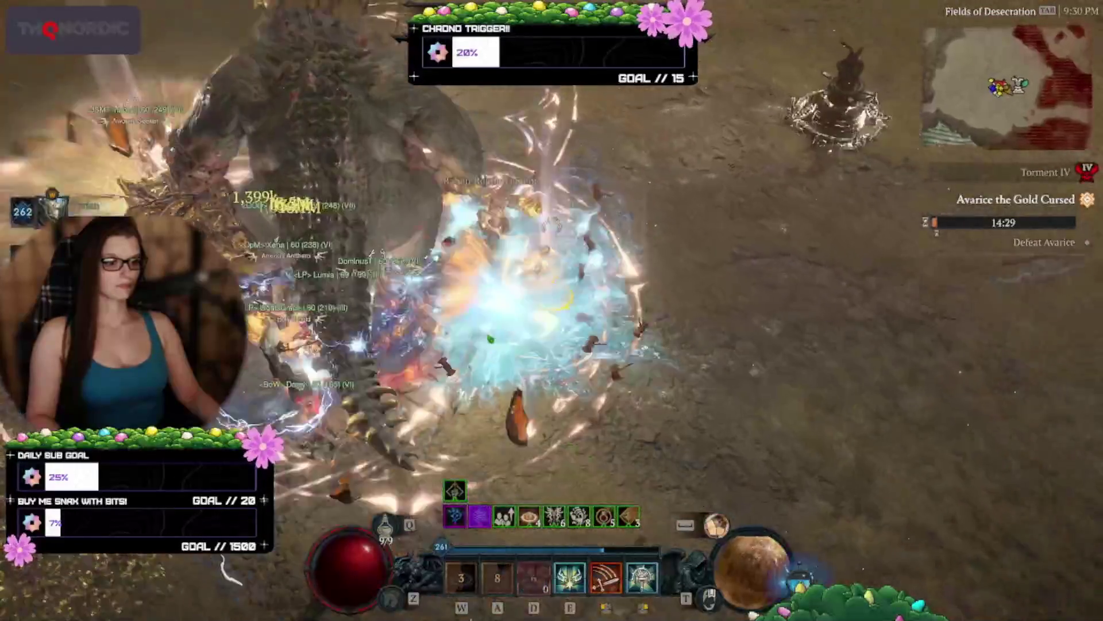
key(d)
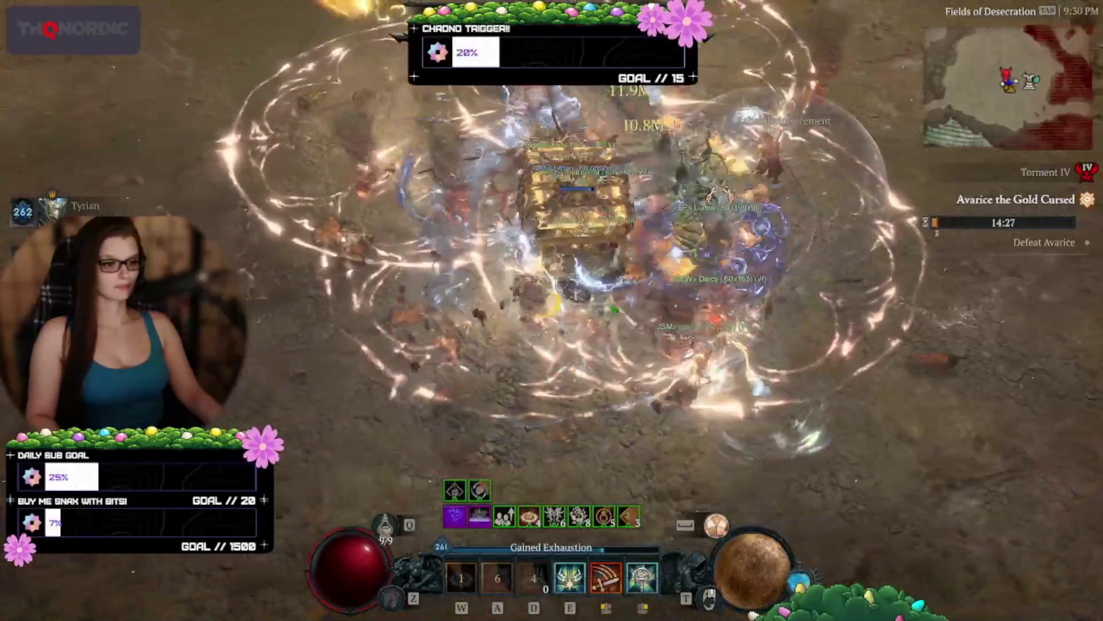
key(w)
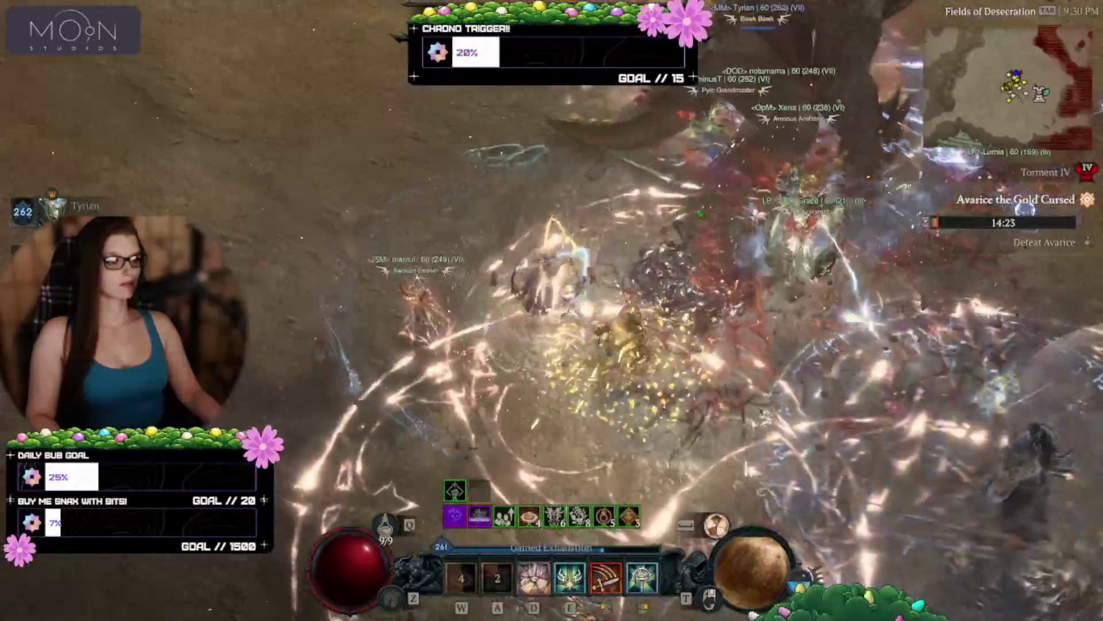
key(a)
key(d)
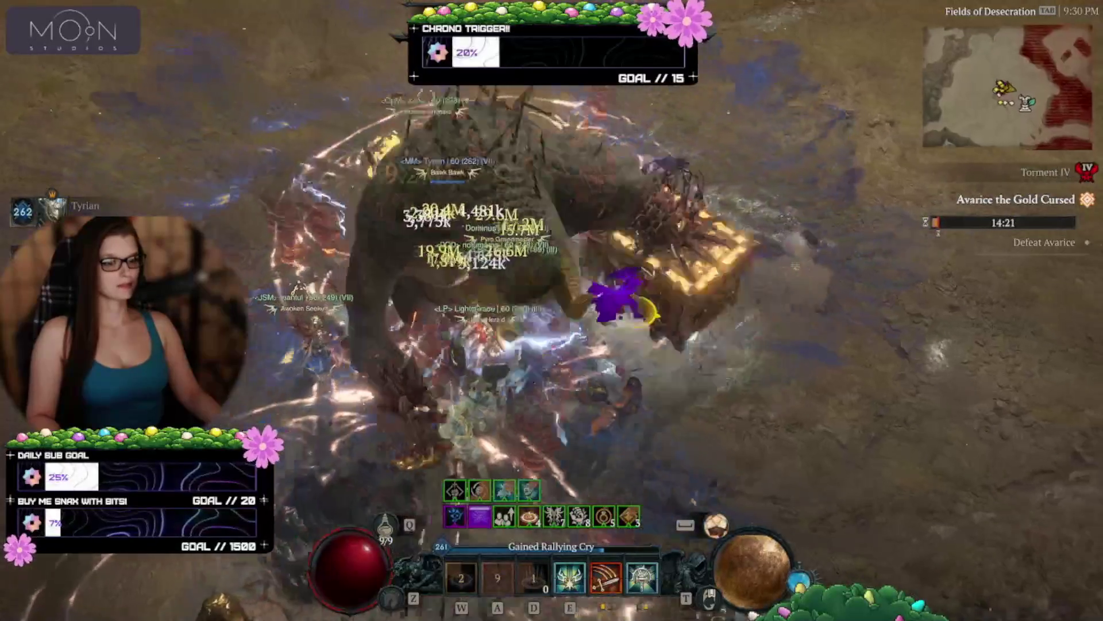
key(d)
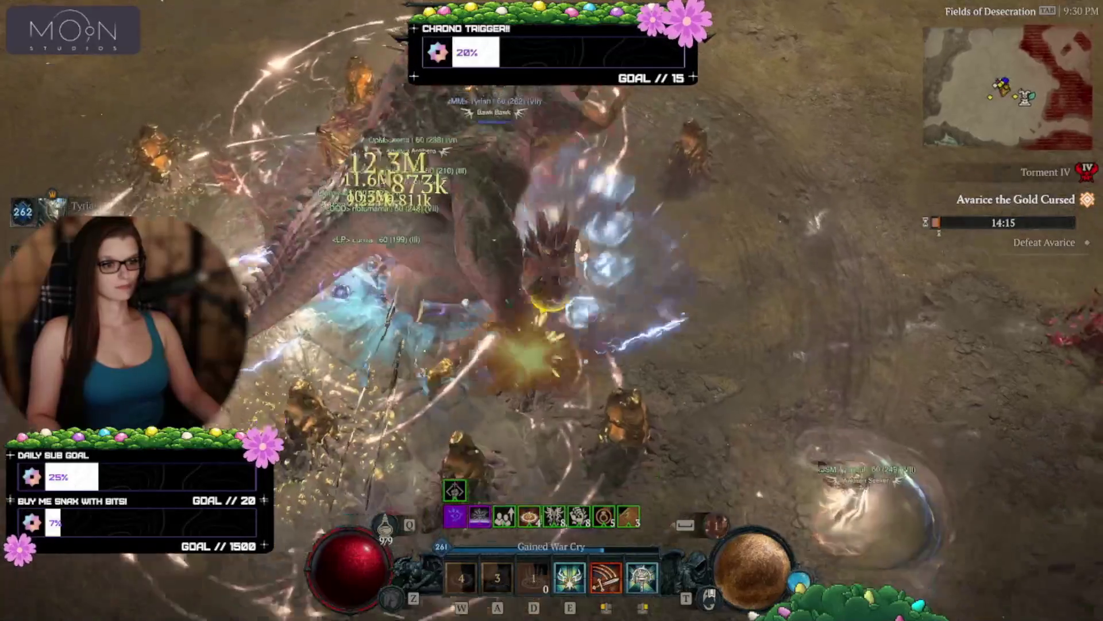
key(d)
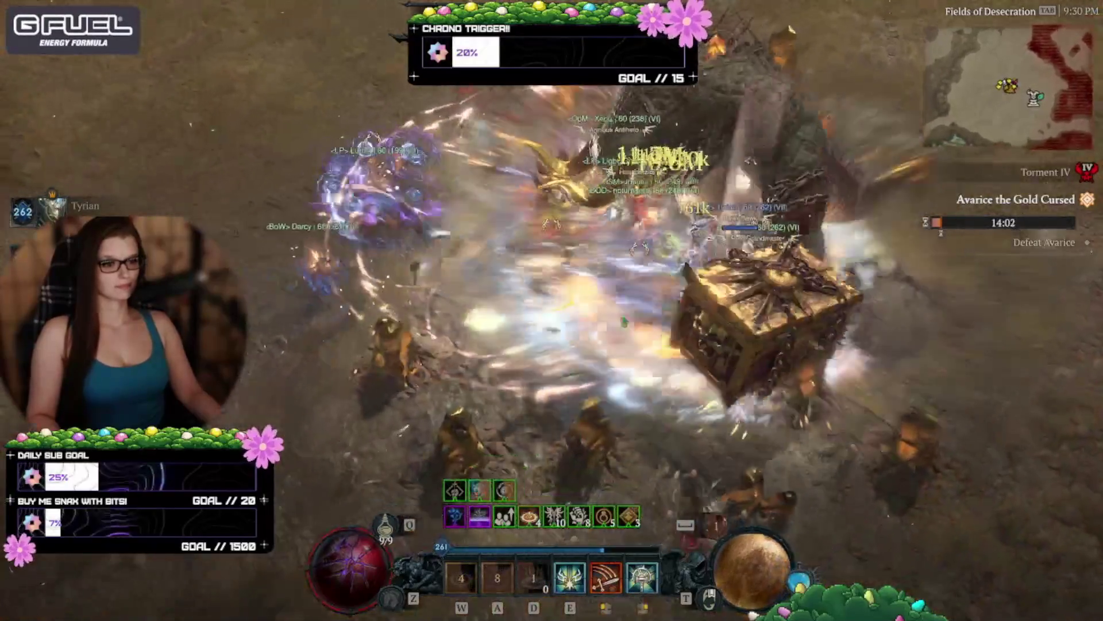
Step: Close in on Avarice, keep leaping and casting W and D skills, then open the character panel
click(624, 321)
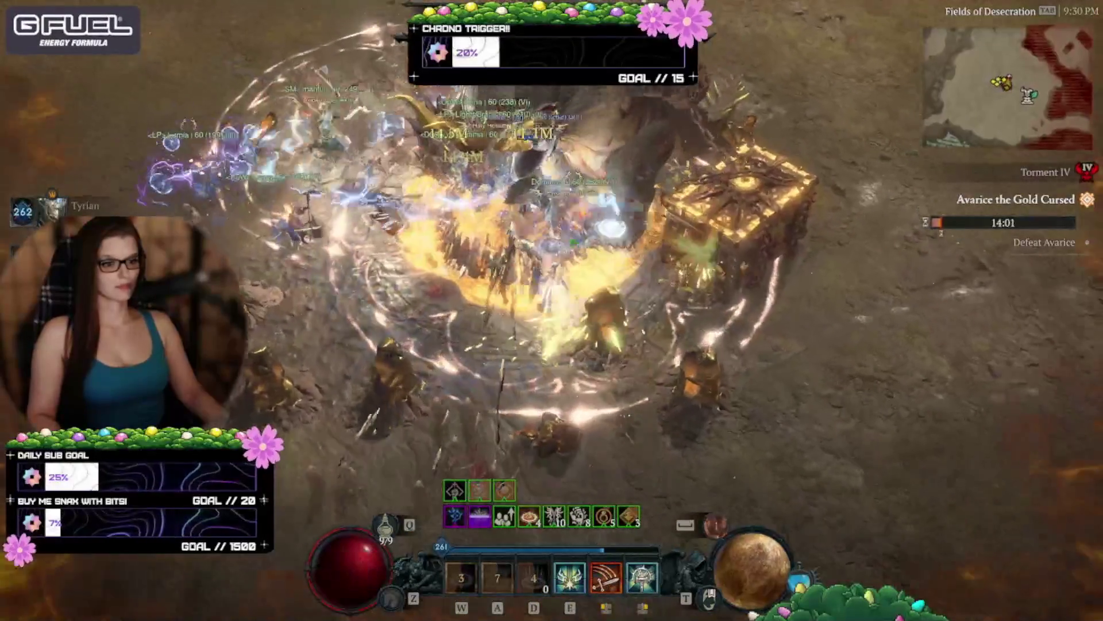
key(w)
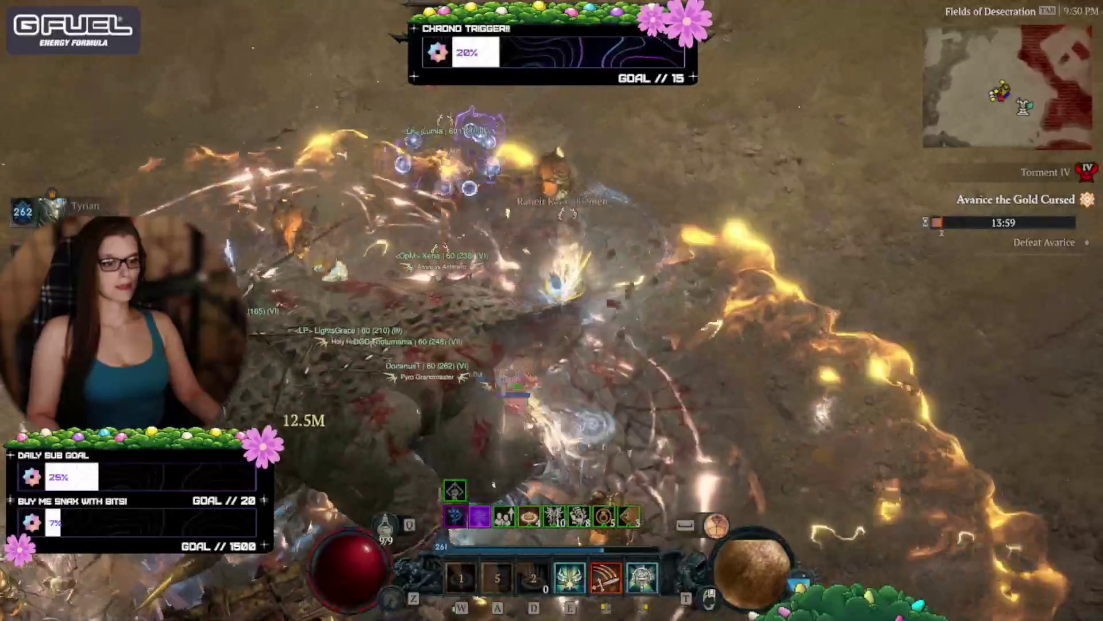
key(d)
key(w)
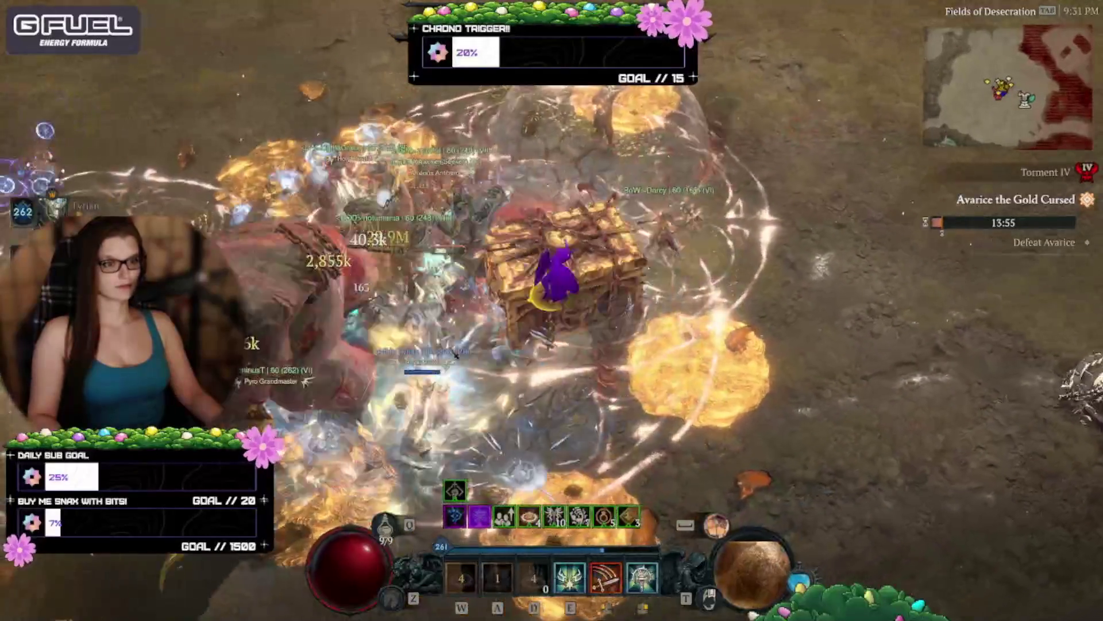
key(w)
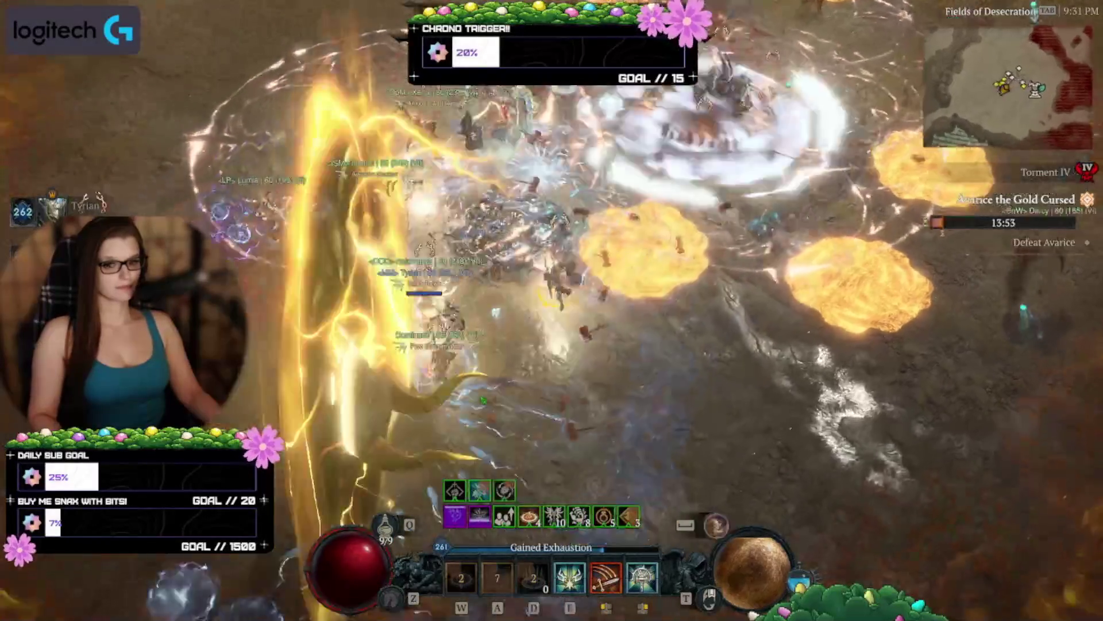
key(d)
key(w)
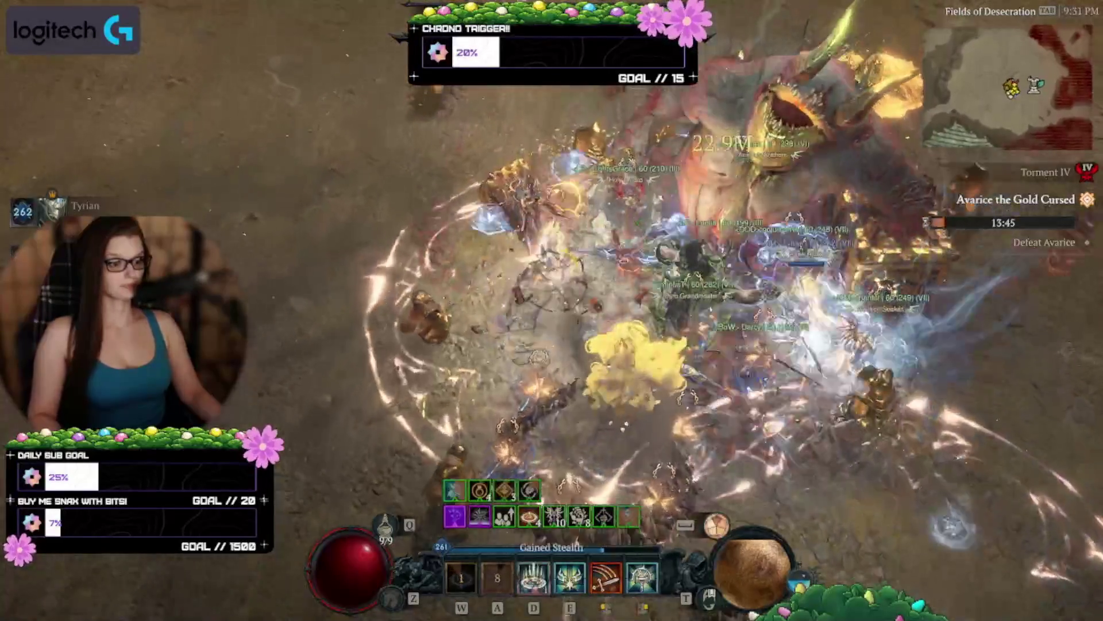
key(w)
key(d)
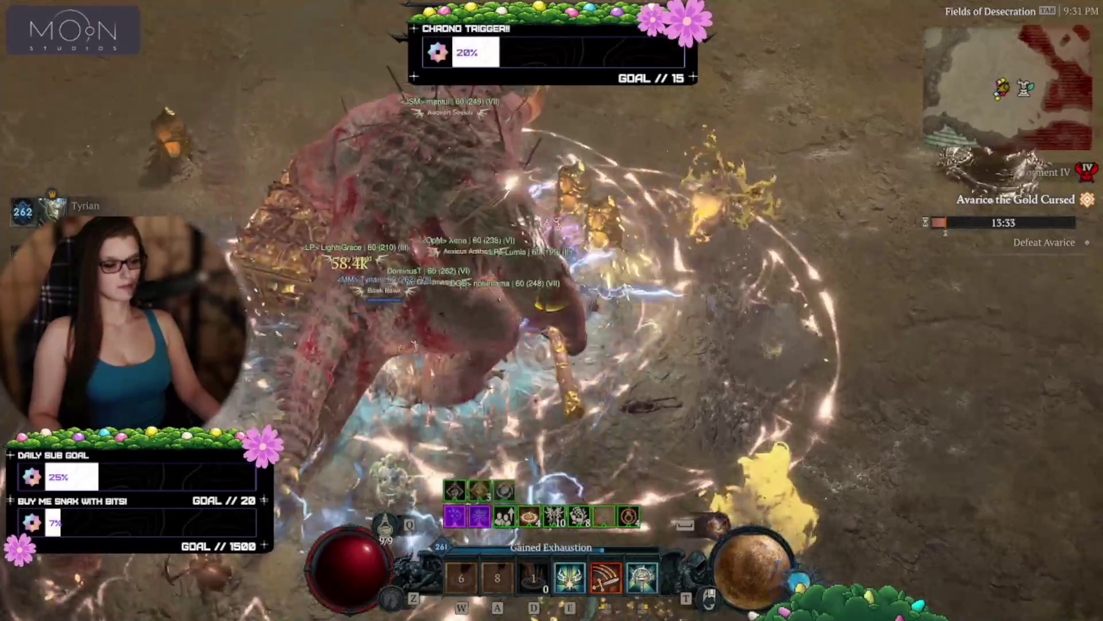
key(c)
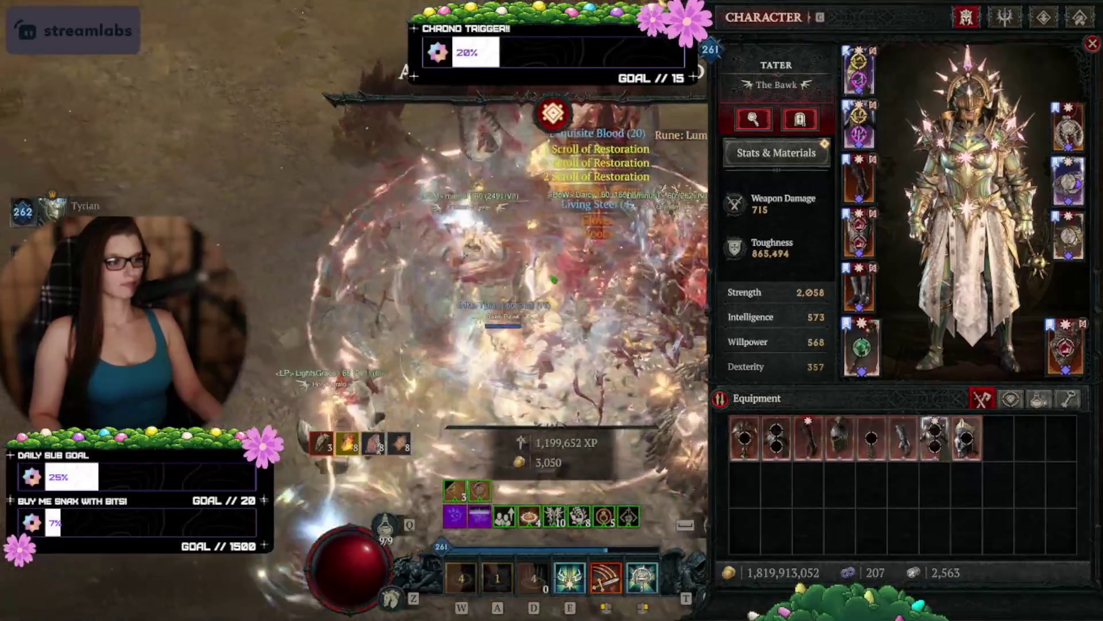
Step: Close the character sheet, finish the fight with W, A, D, E skills, then reopen the sheet
key(c)
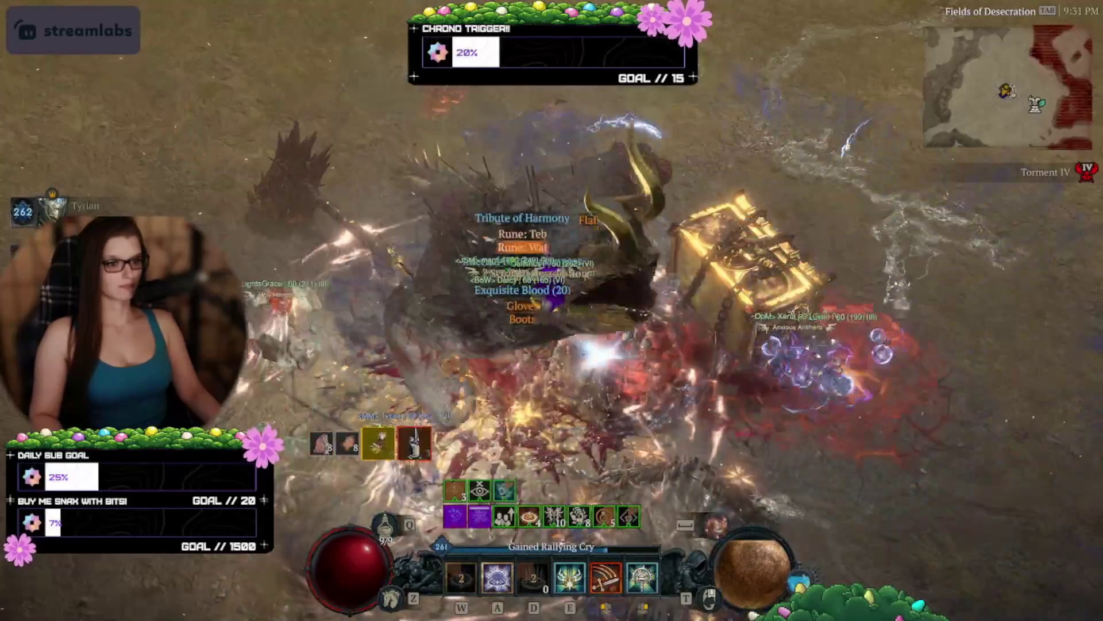
key(w)
key(a)
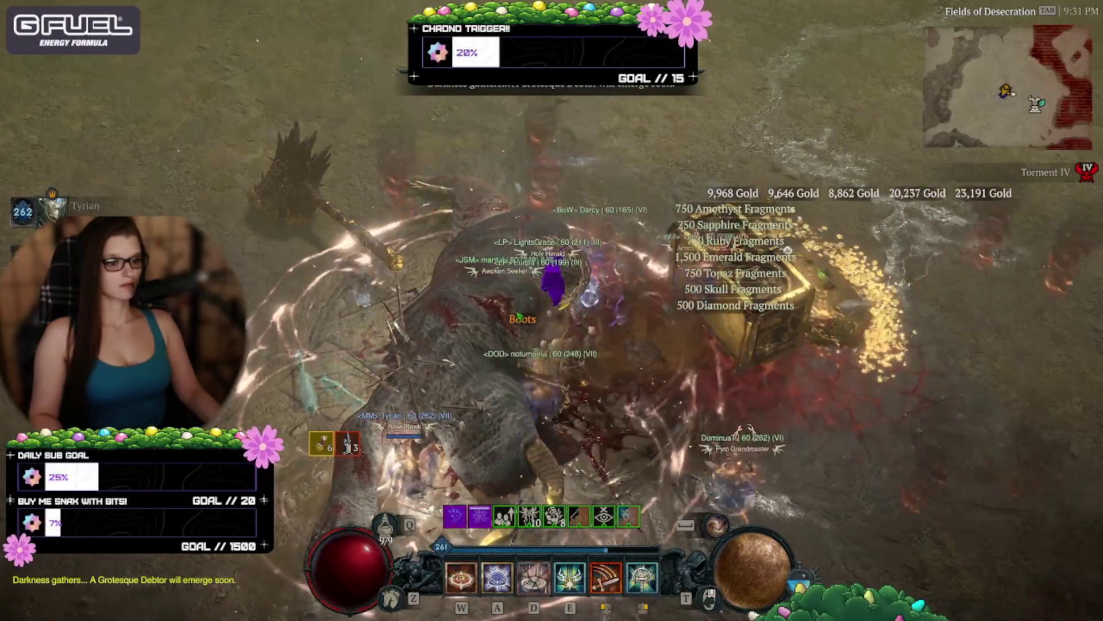
key(d)
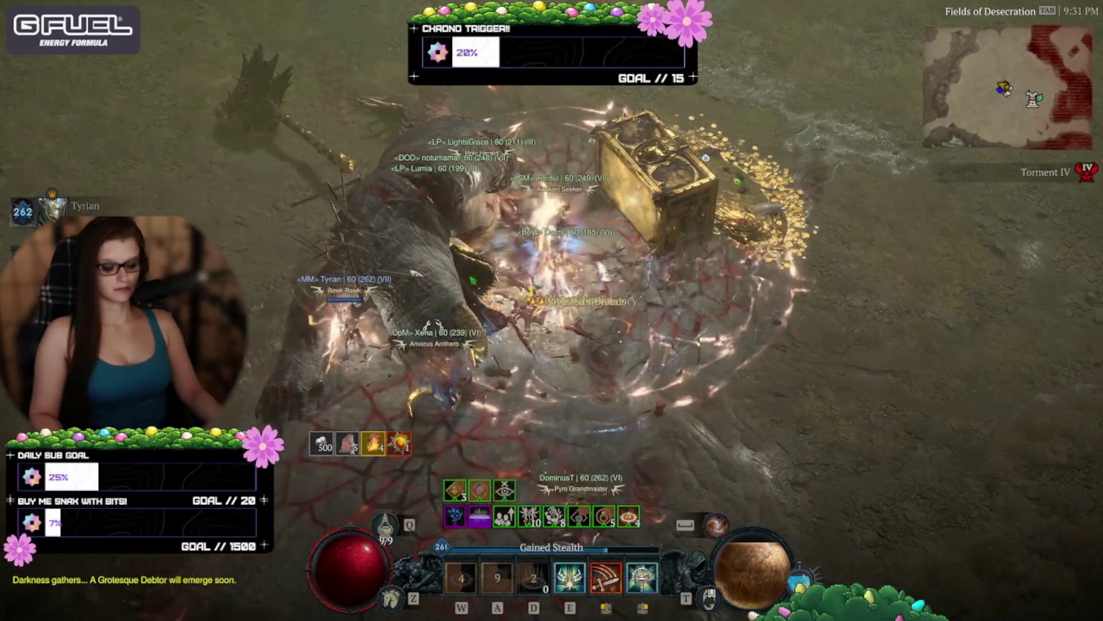
key(e)
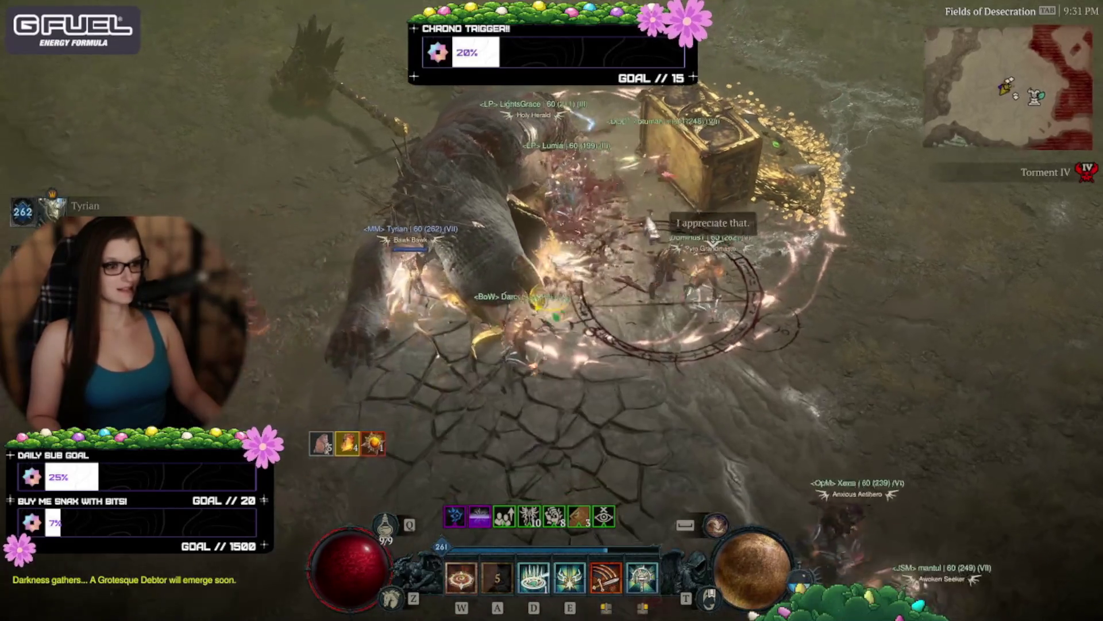
key(c)
mouse_move(936, 440)
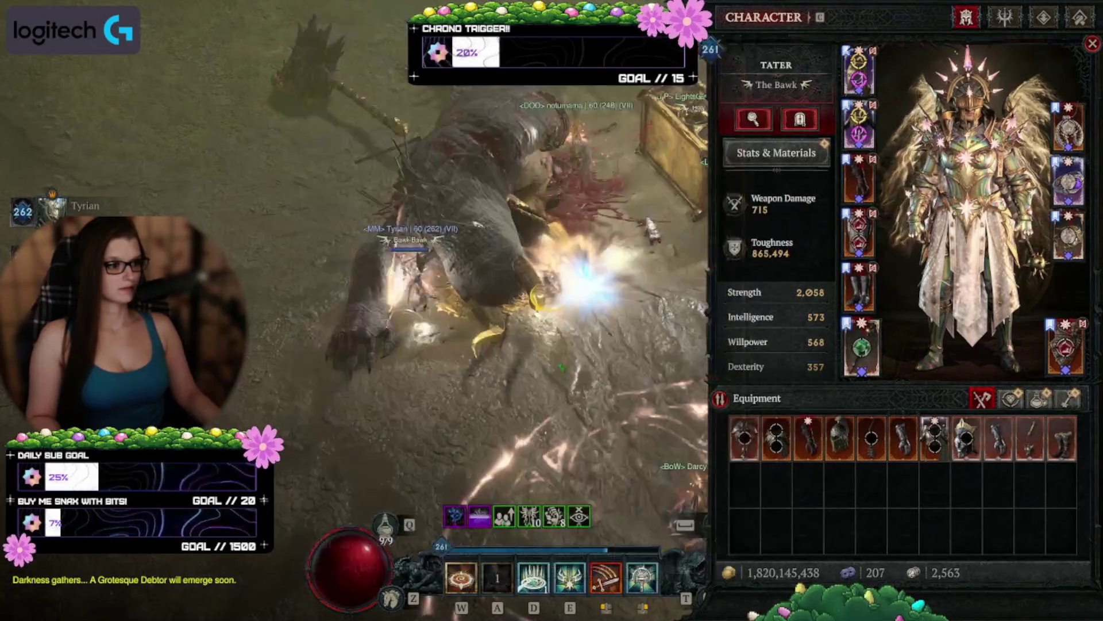
Step: Close the character sheet and teleport to the Kyovashad waypoint from the world map
key(c)
key(m)
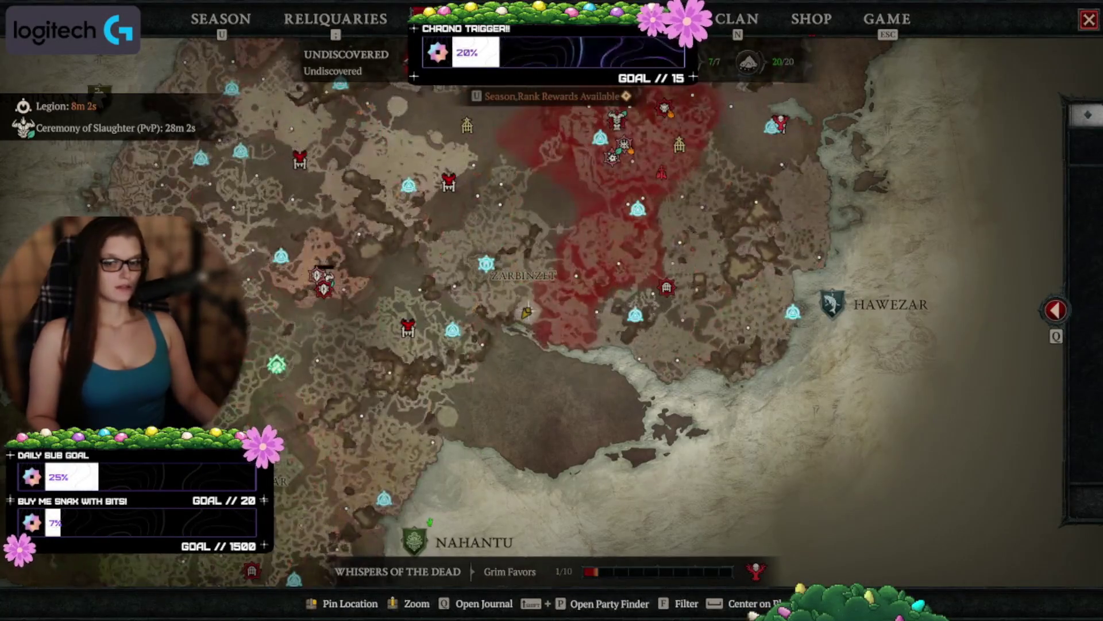
key(m)
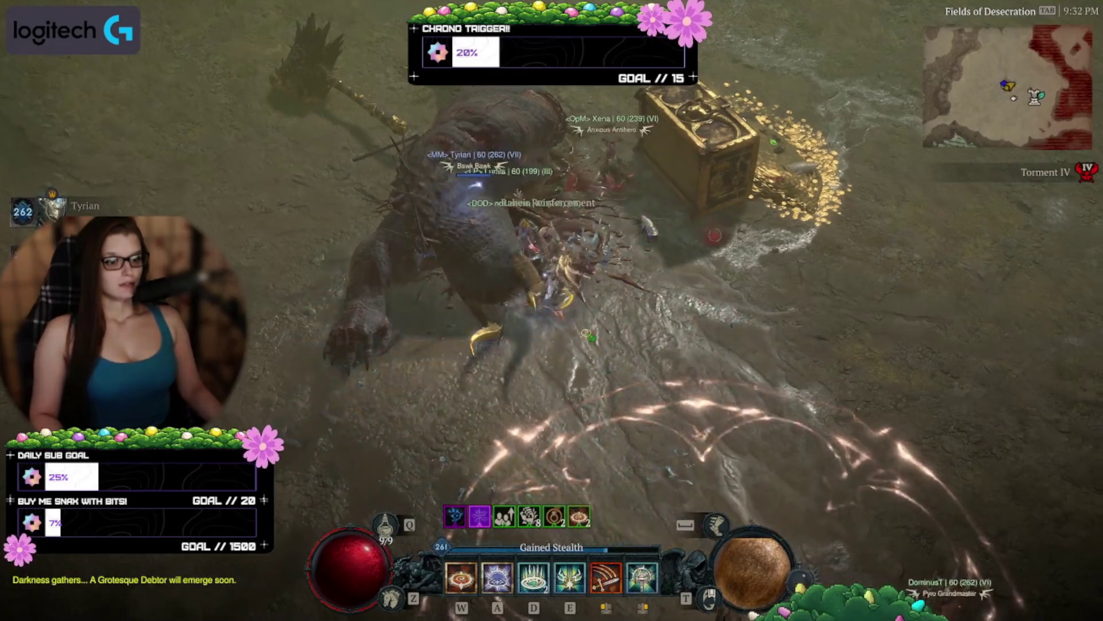
key(m)
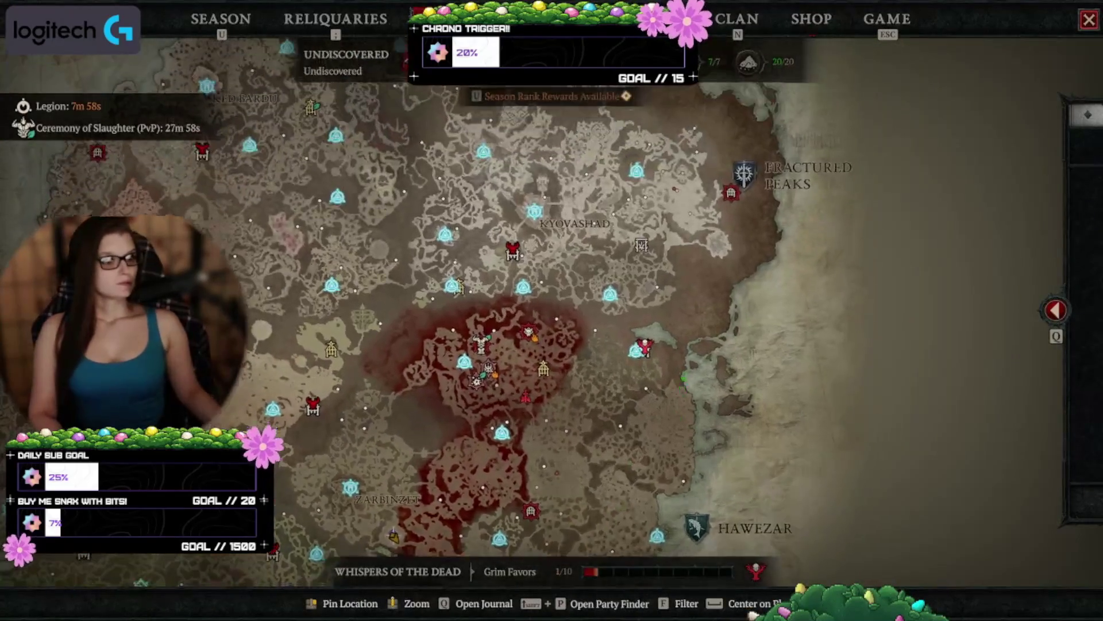
click(535, 210)
click(505, 367)
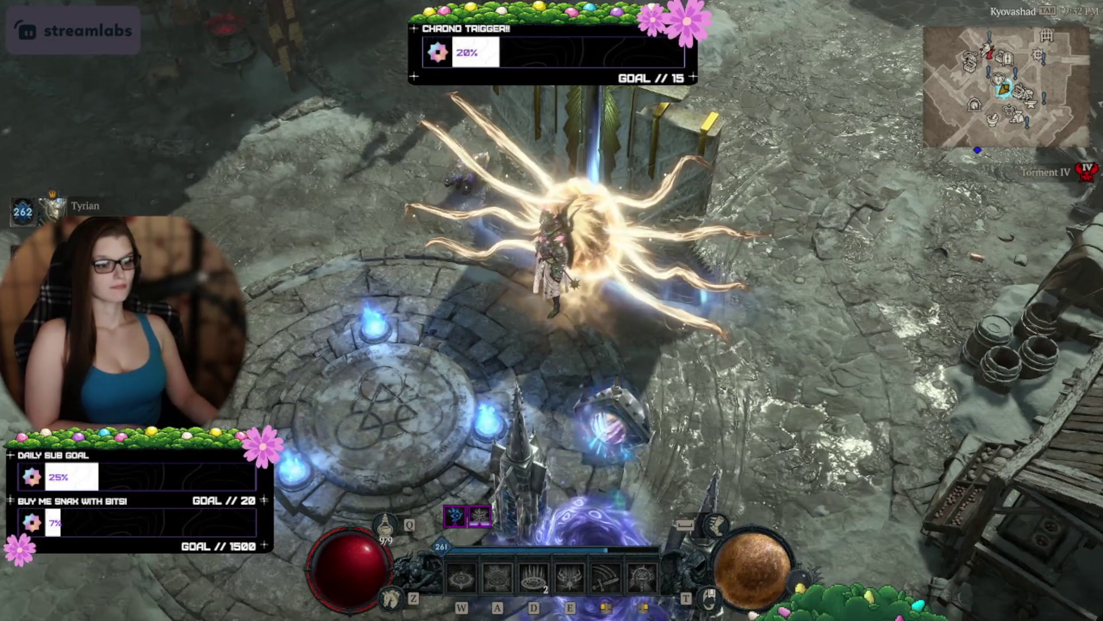
Step: Walk the Paladin left across Kyovashad and down the stone stairs past the braziers
click(461, 323)
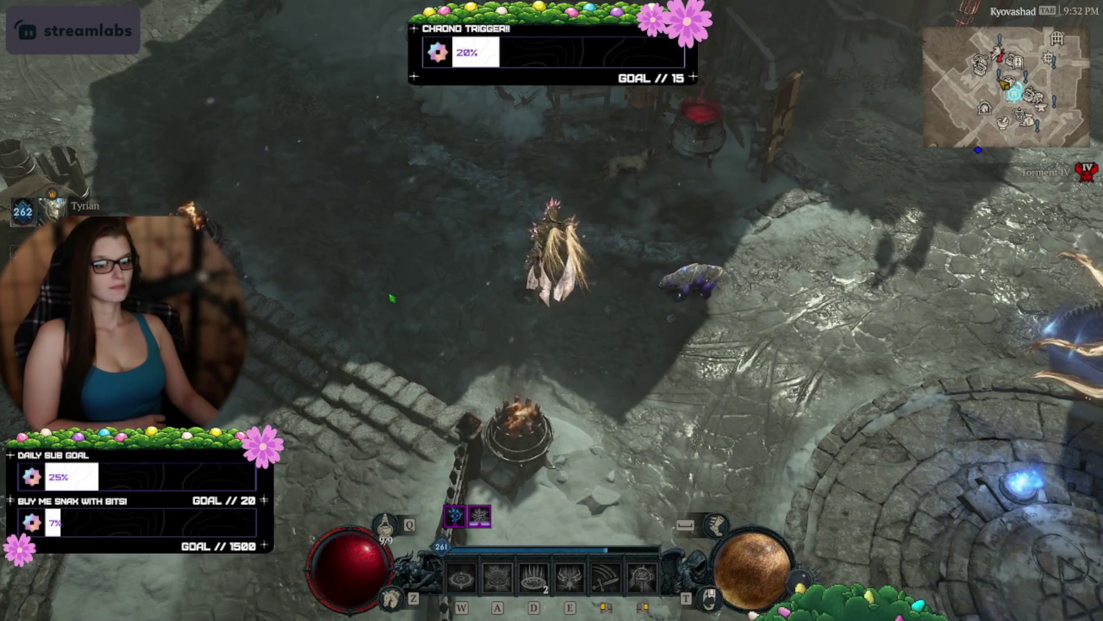
click(407, 339)
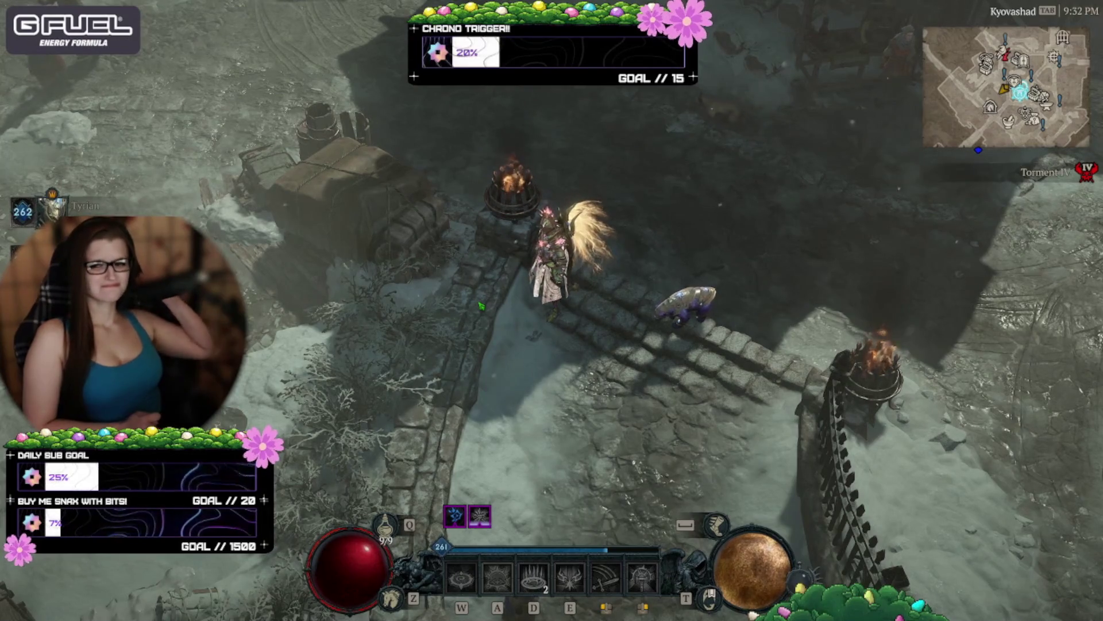
click(661, 322)
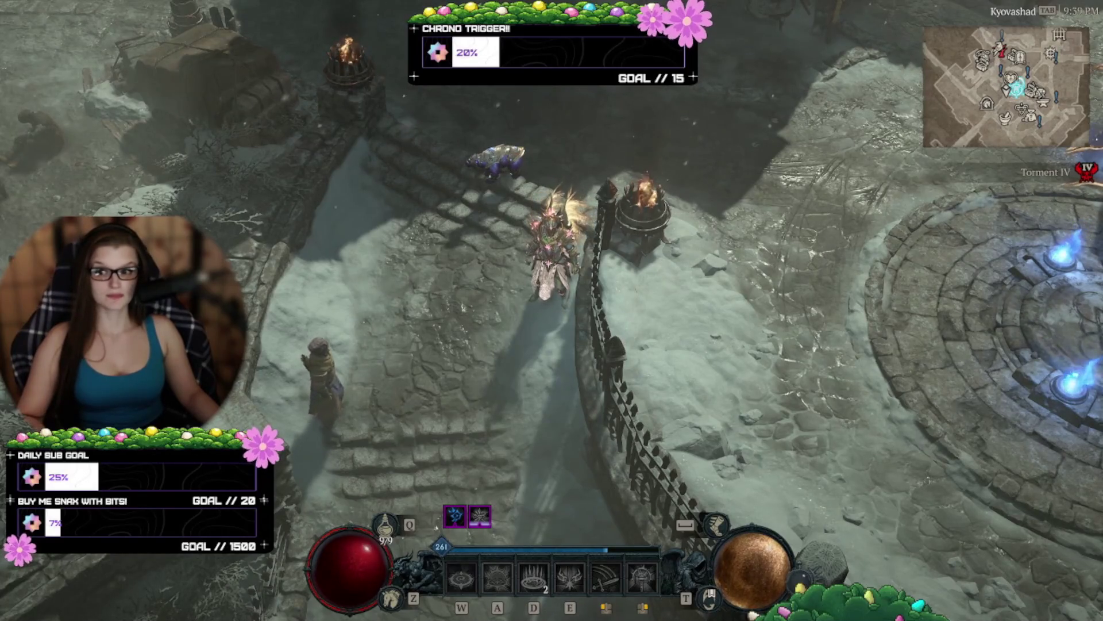
Step: Walk through Kyovashad past the wooden shelter, up the stairs and back down onto the snowy ground
click(488, 223)
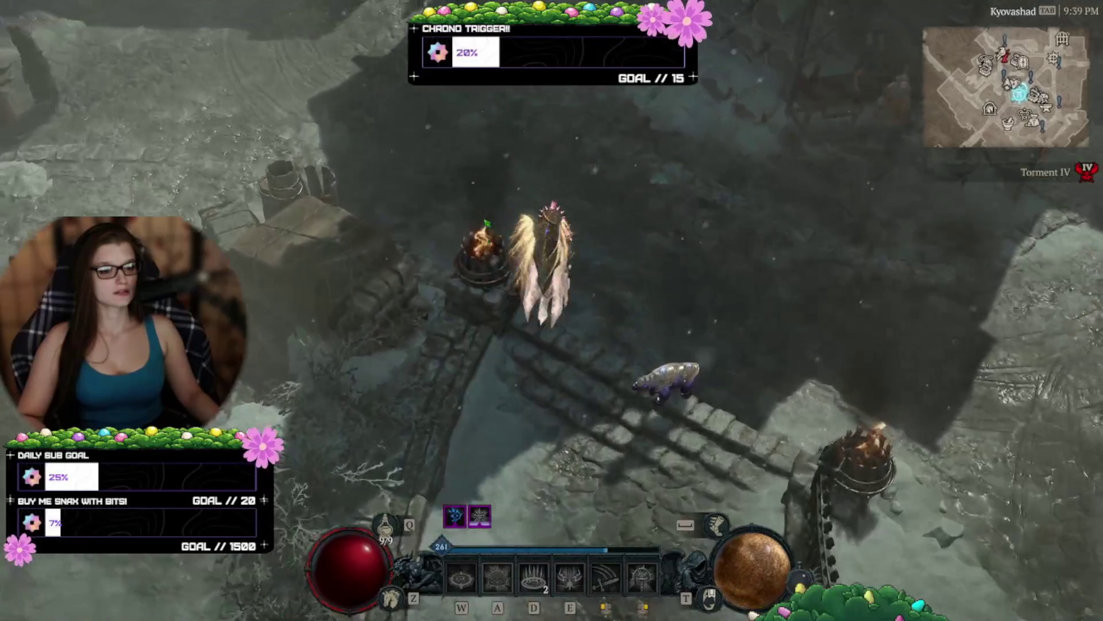
drag(487, 223, 506, 230)
mouse_move(711, 383)
mouse_down()
mouse_move(437, 299)
mouse_move(402, 275)
mouse_move(555, 366)
mouse_move(420, 432)
mouse_up()
click(404, 426)
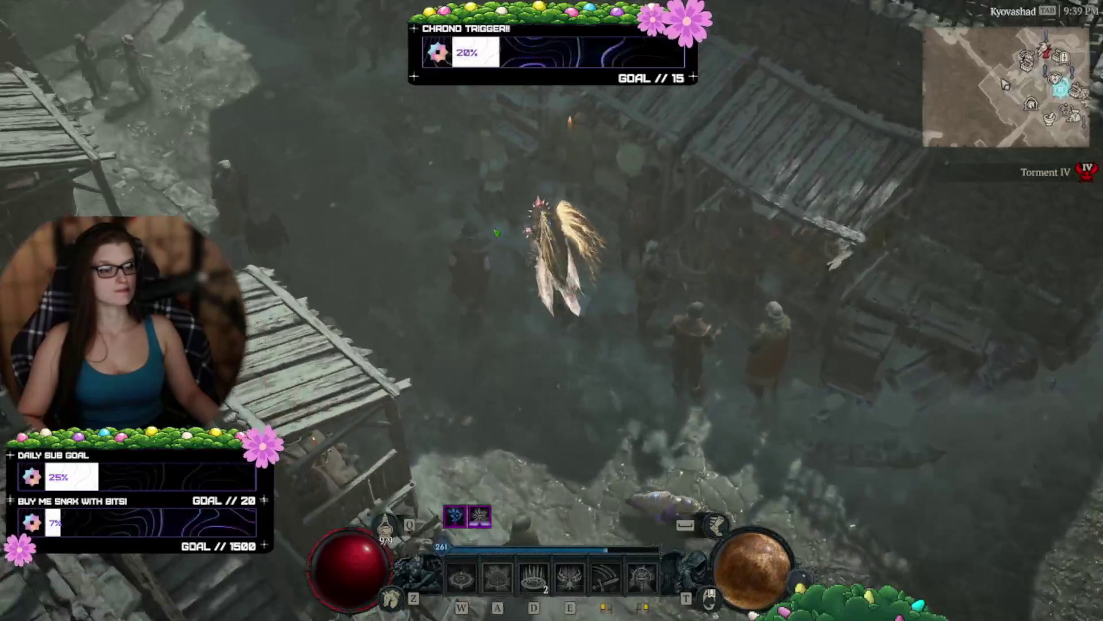
click(496, 232)
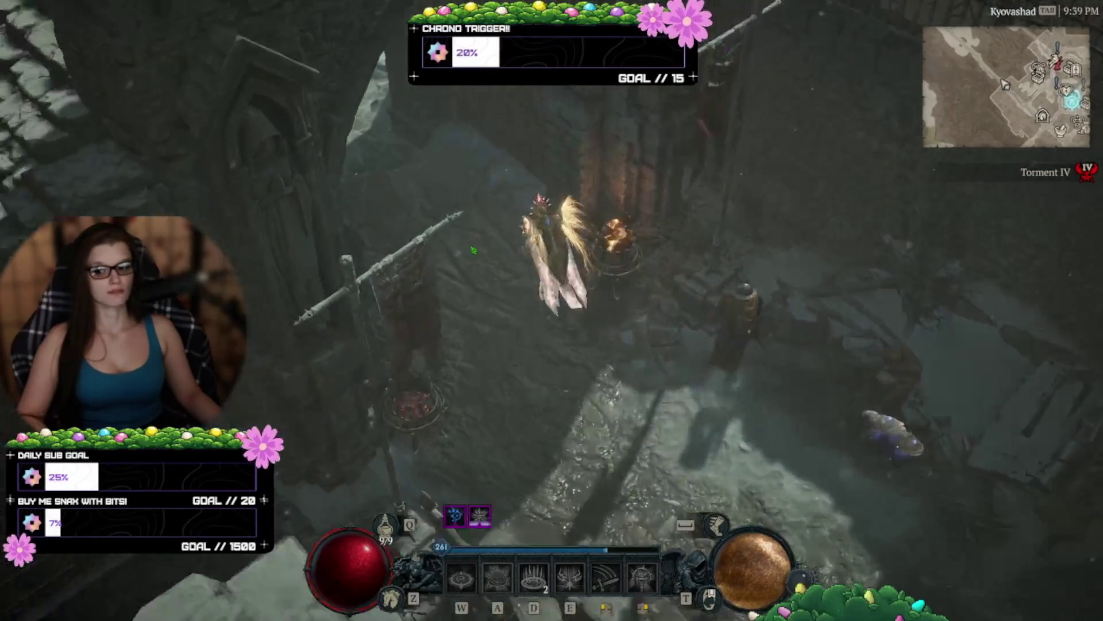
click(474, 249)
click(449, 351)
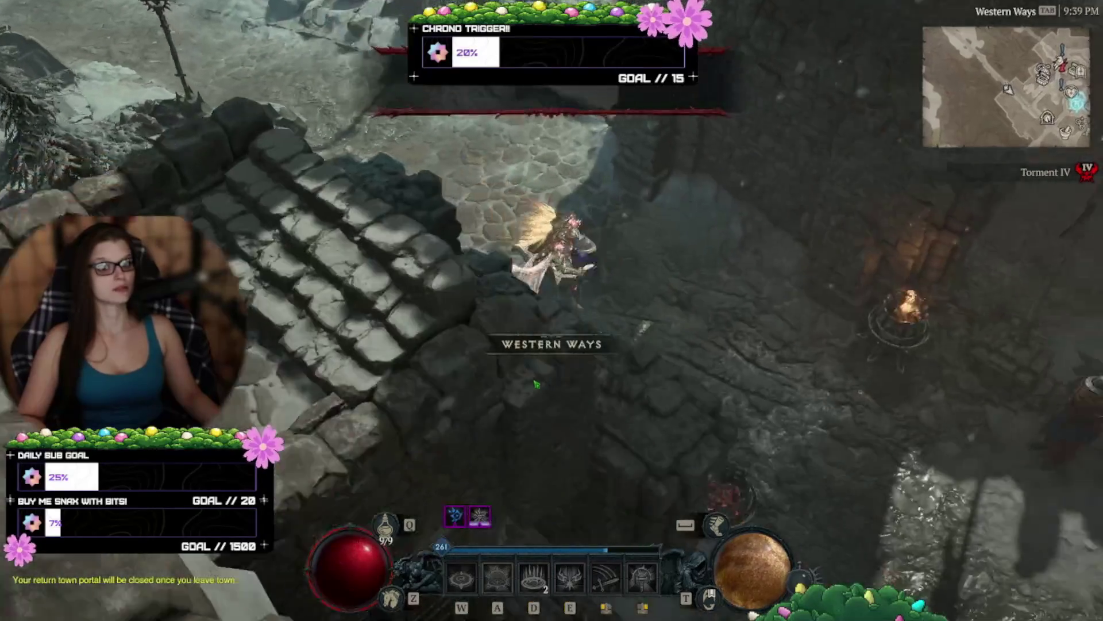
click(535, 384)
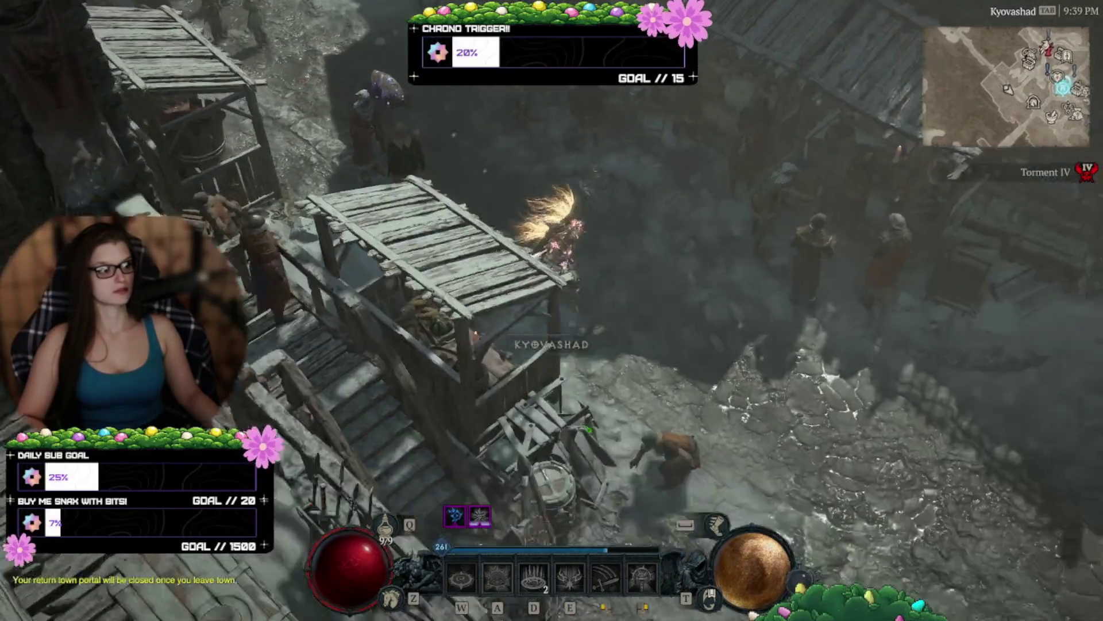
click(589, 428)
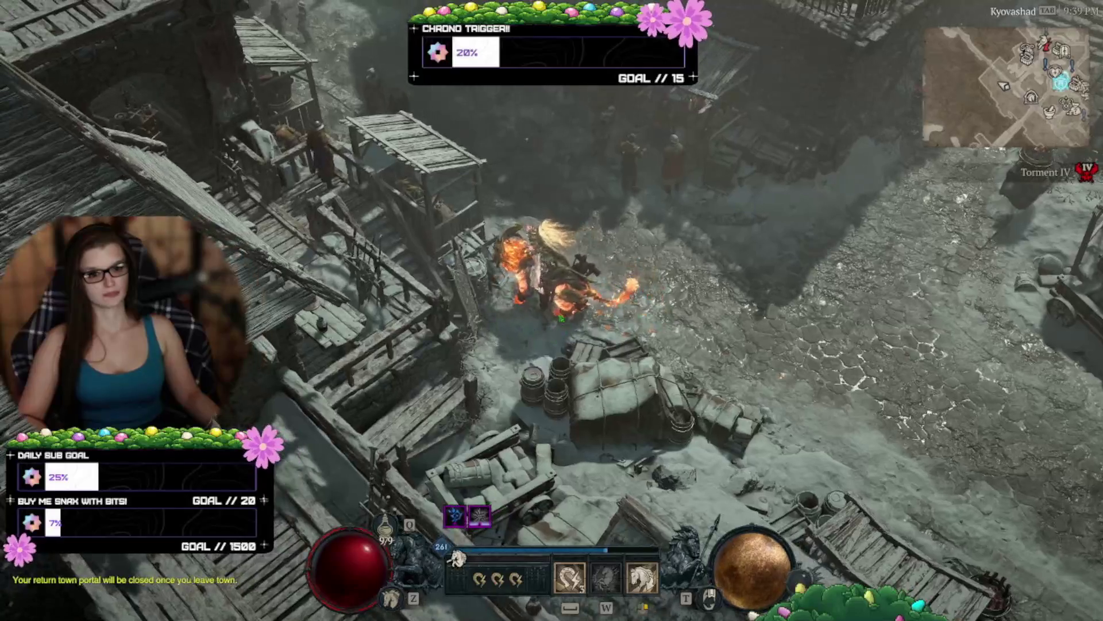
Step: Ride the mount down the stairs and around Kyovashad, then back toward the wooden bridge
click(420, 322)
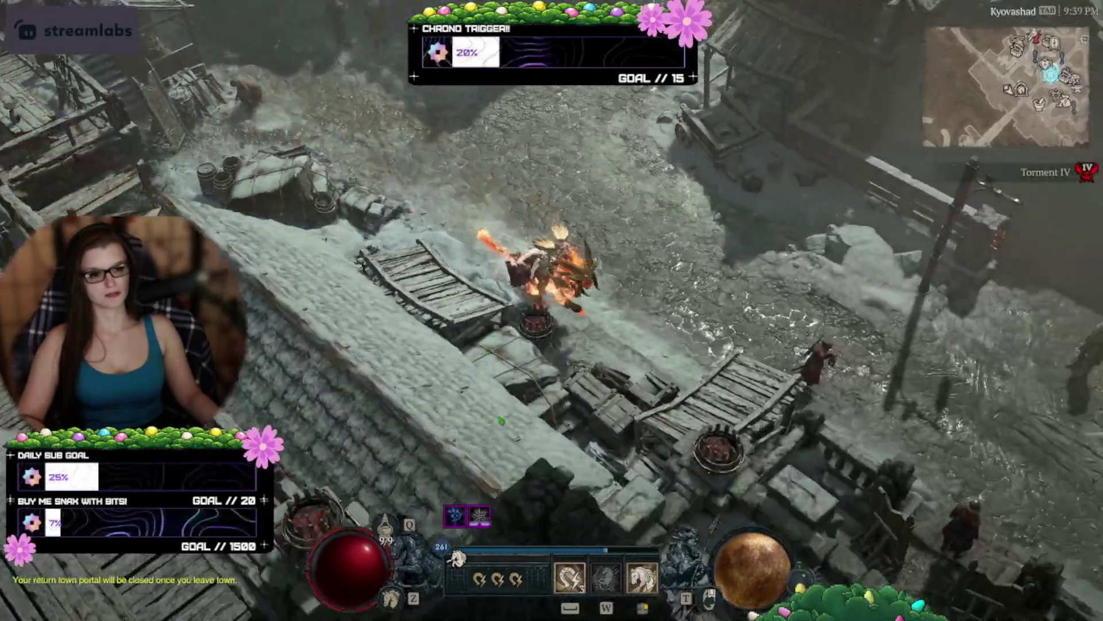
click(501, 420)
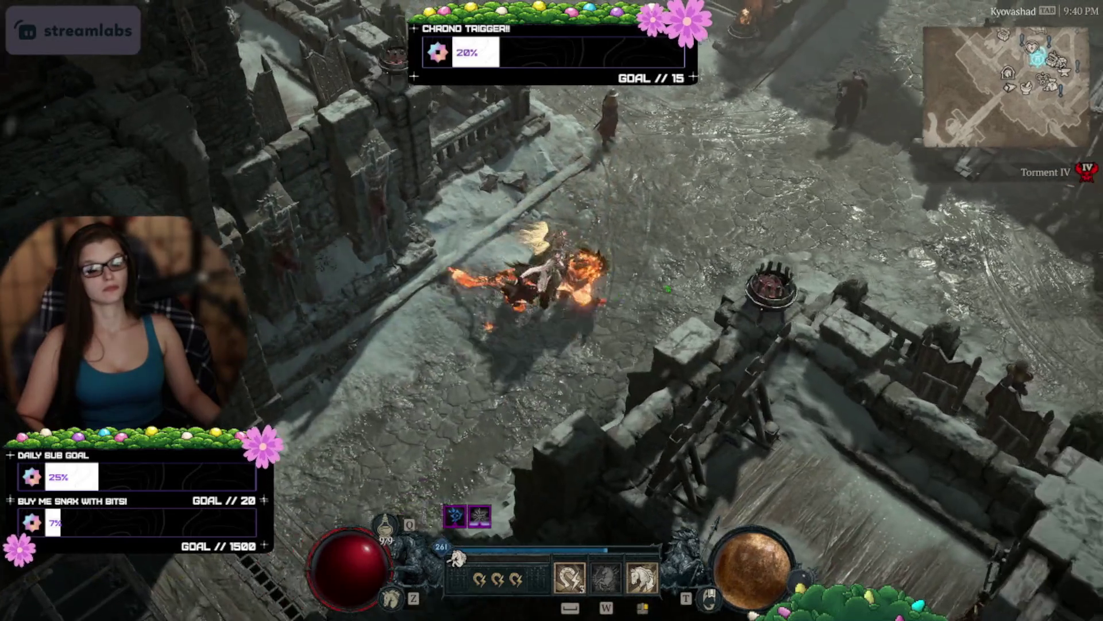
click(668, 289)
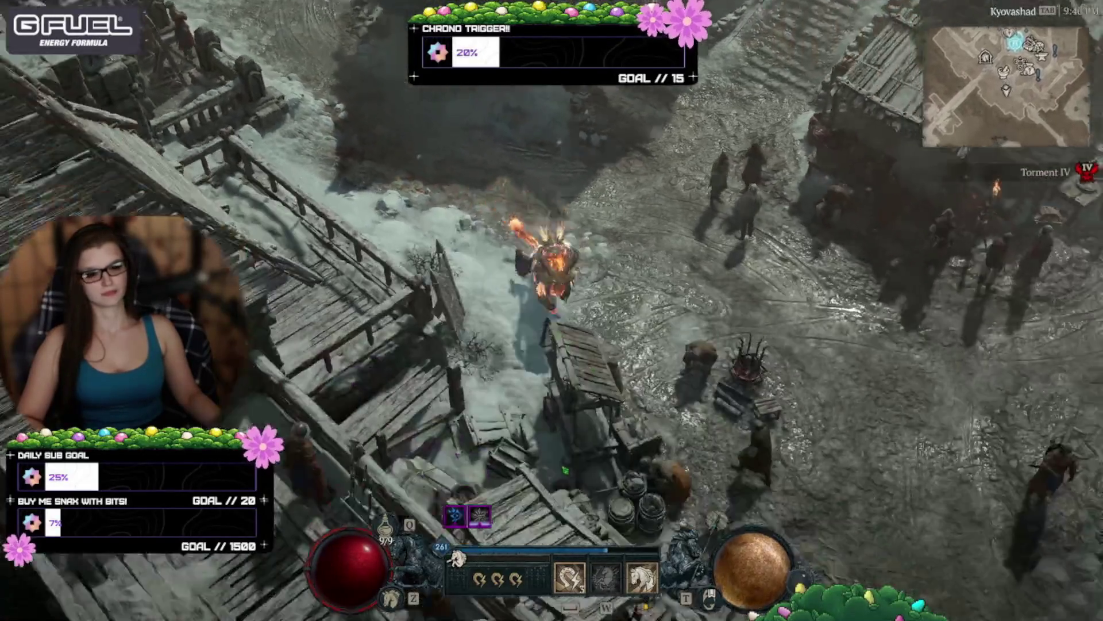
click(565, 470)
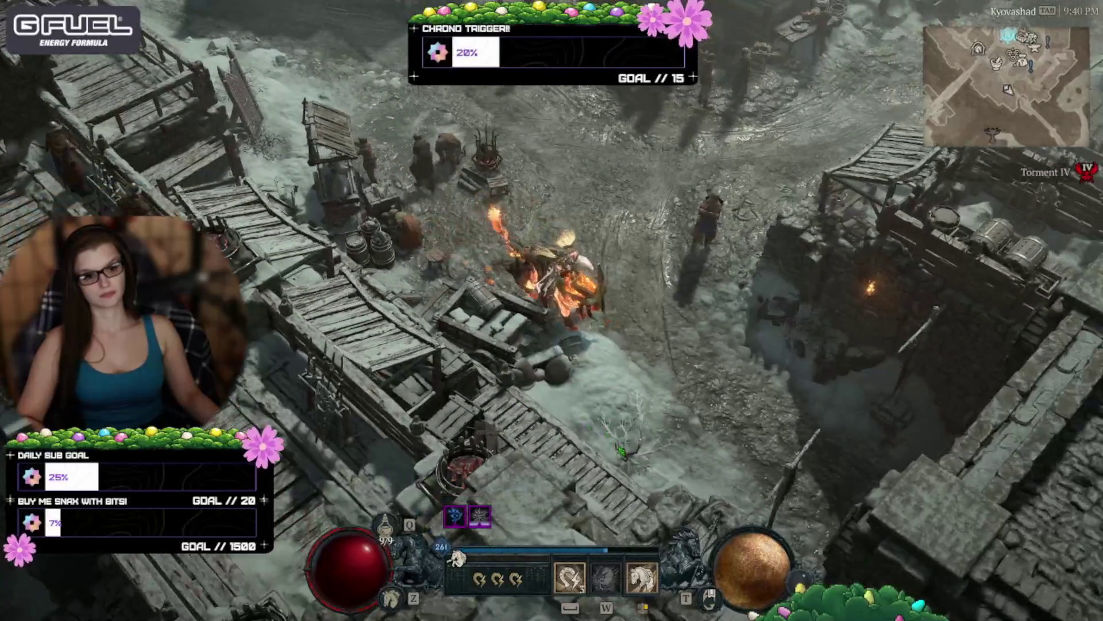
click(650, 413)
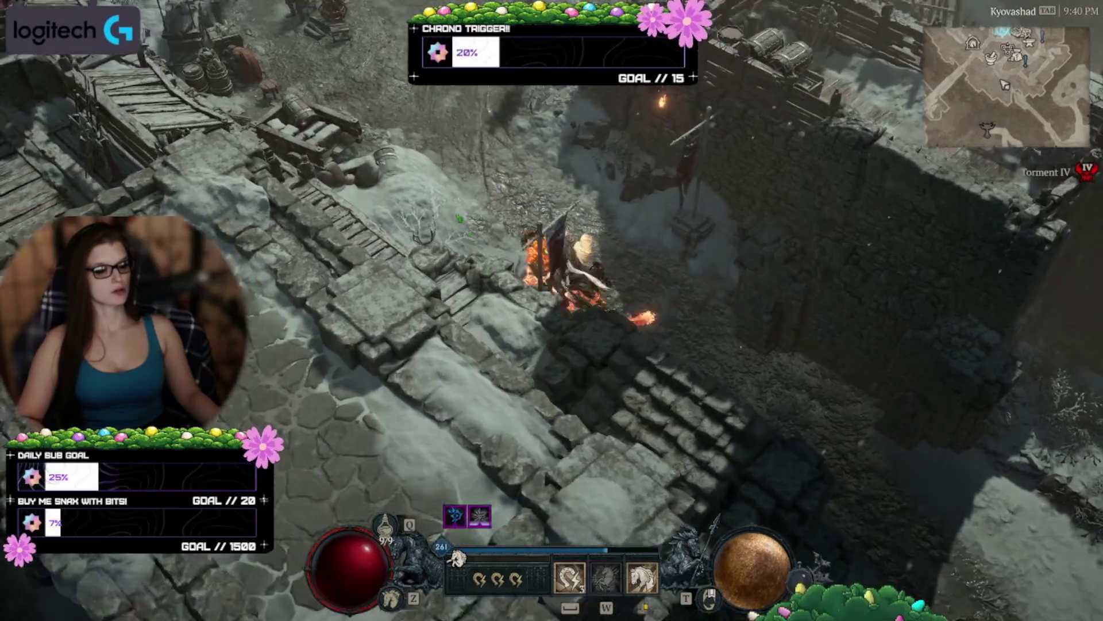
click(459, 219)
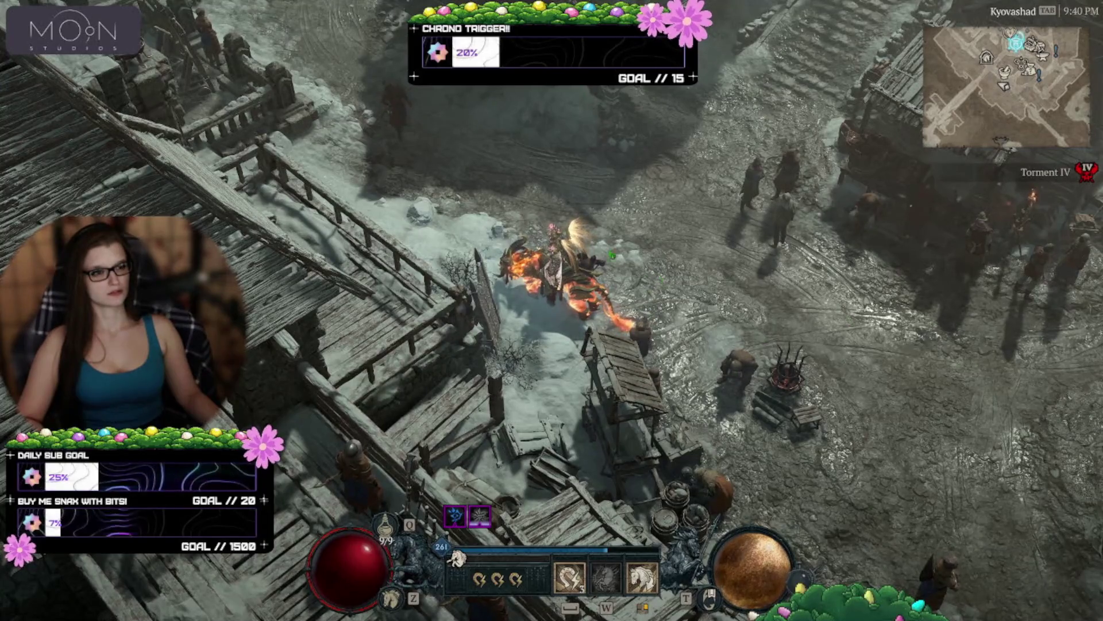
Step: Walk up the snowy path beside the wooden building and back down into the town square
click(523, 191)
drag(523, 190, 488, 232)
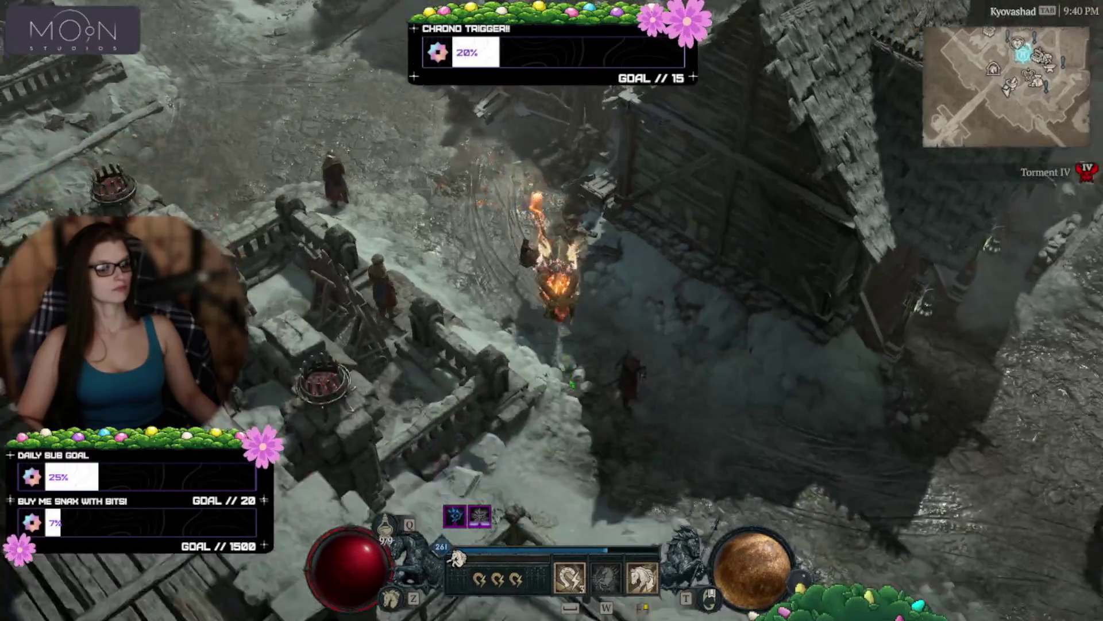
mouse_move(571, 384)
mouse_down()
mouse_move(586, 360)
mouse_move(579, 354)
mouse_up()
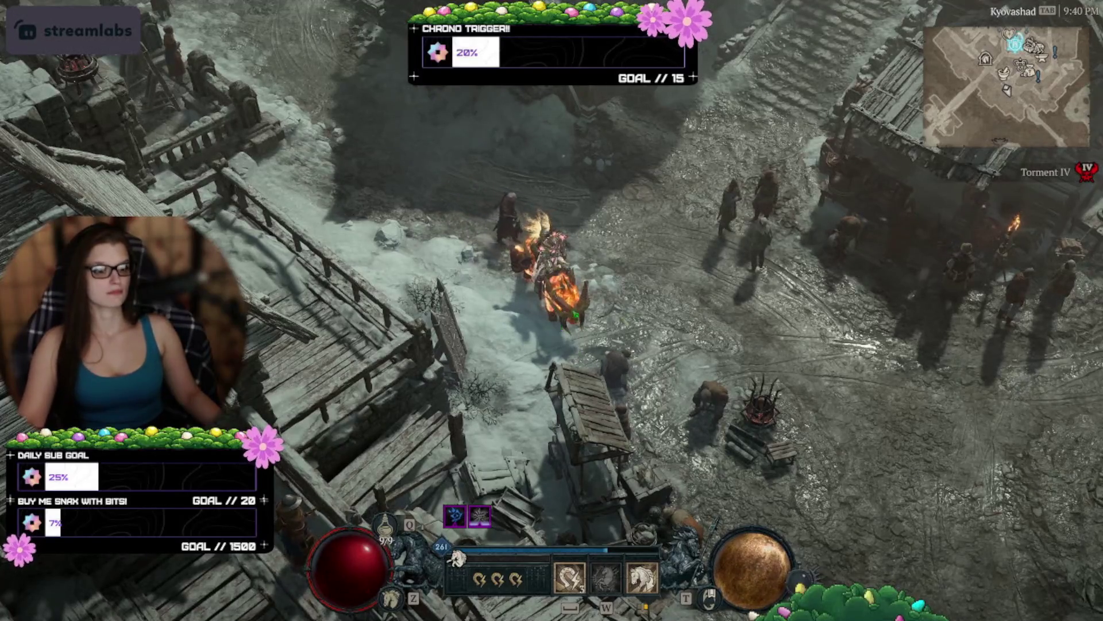
key(Escape)
Step: Choose Exit Game from the menu and answer the quit confirmation
click(253, 397)
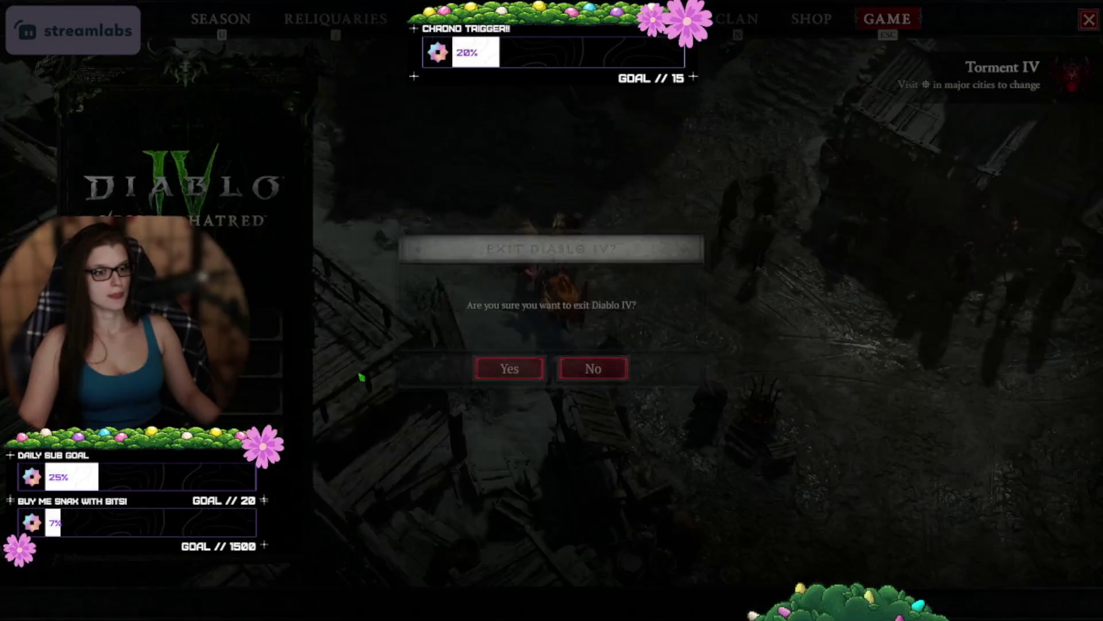
key(Escape)
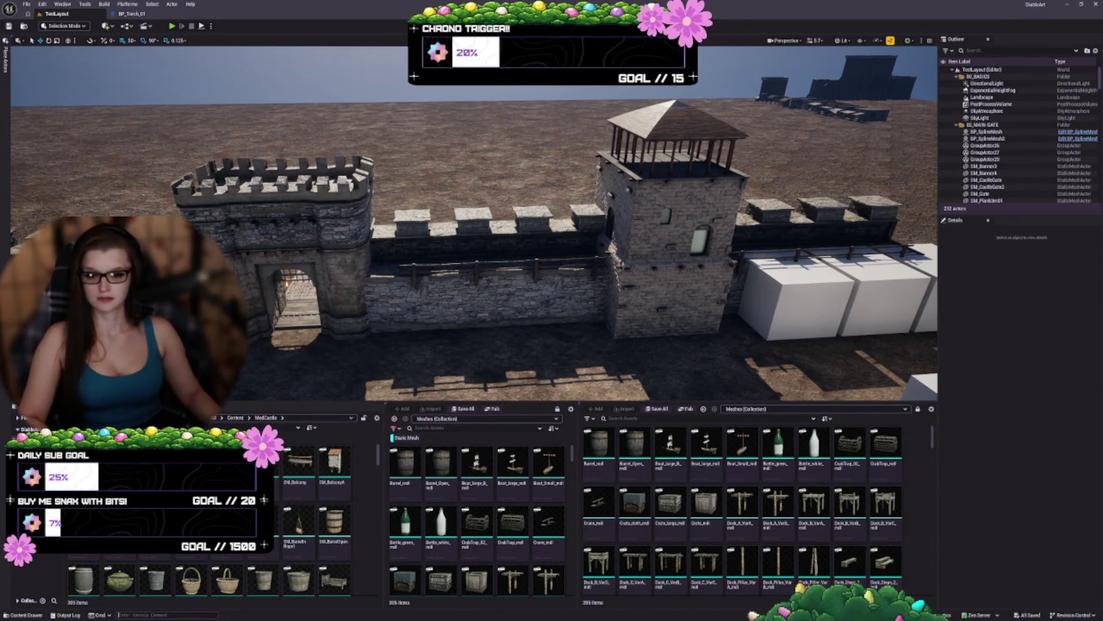
Step: Move the view closer to the stone castle wall in front of the blockout cubes
key(w)
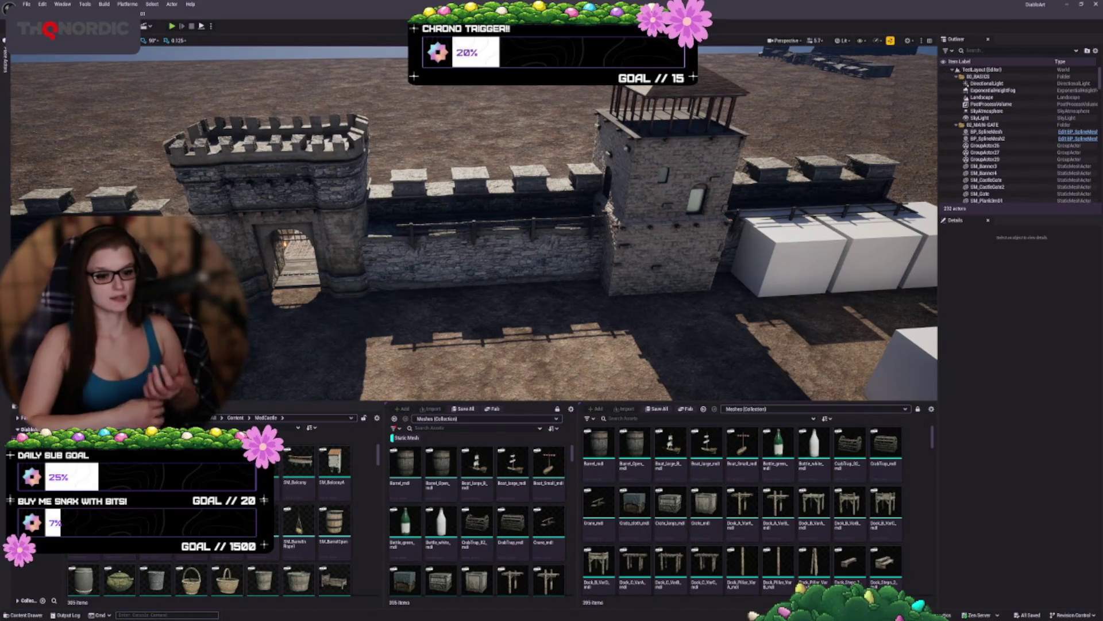
drag(517, 259, 437, 247)
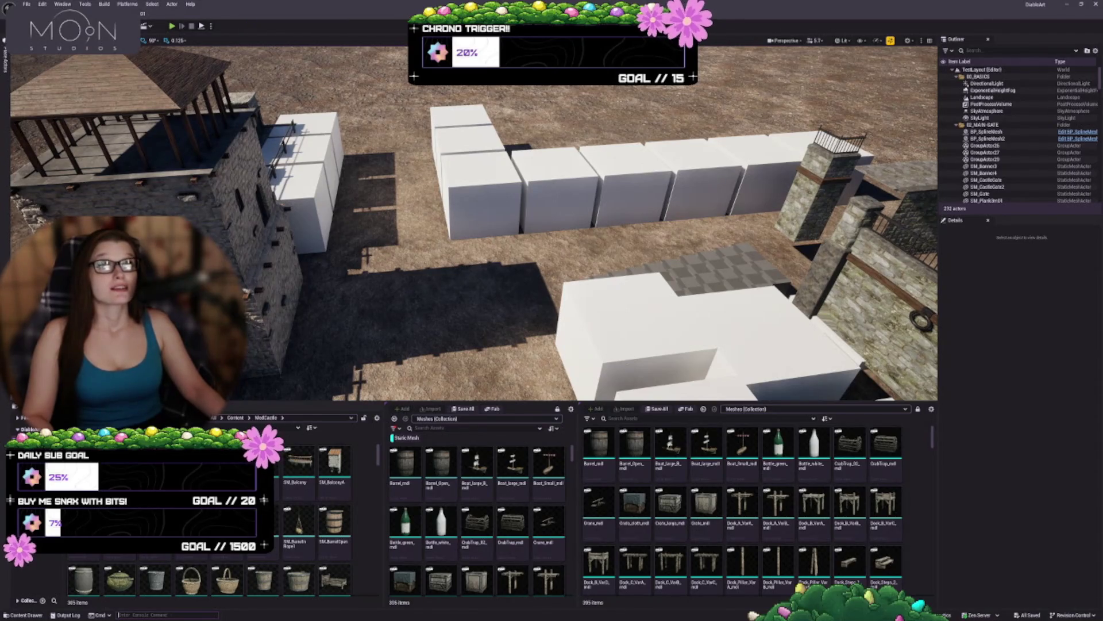
mouse_move(463, 330)
mouse_down()
mouse_move(446, 242)
mouse_move(438, 270)
mouse_move(448, 319)
mouse_move(454, 300)
mouse_up()
Step: Select the DirectionalLight sun in rotate mode and look around the castle and sea
click(1001, 85)
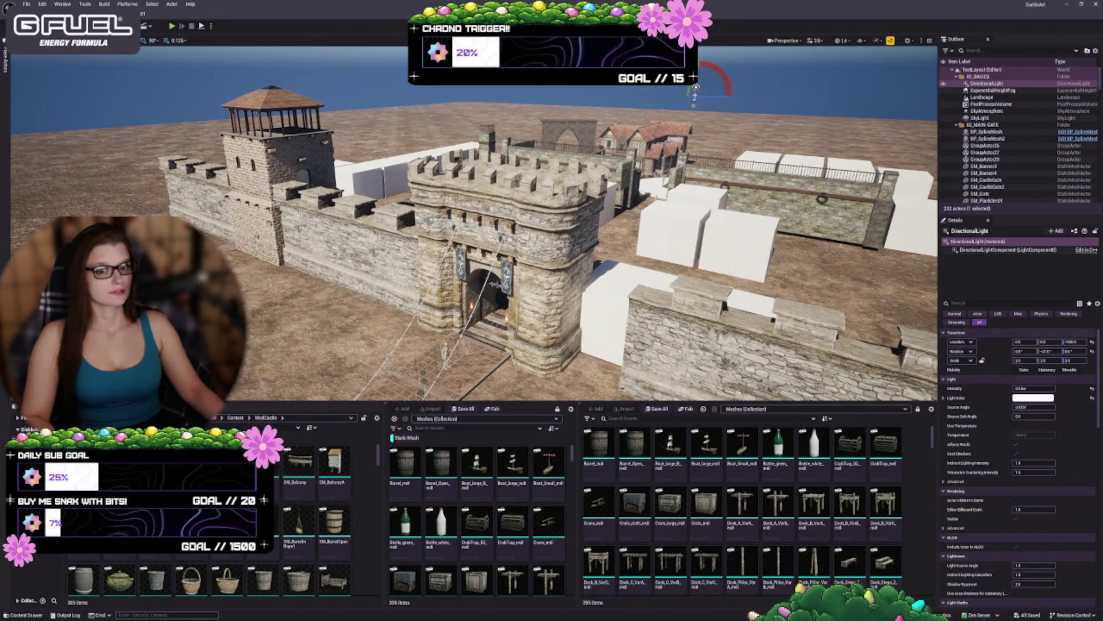
key(e)
mouse_move(655, 228)
mouse_down()
mouse_move(603, 205)
mouse_move(601, 214)
mouse_up()
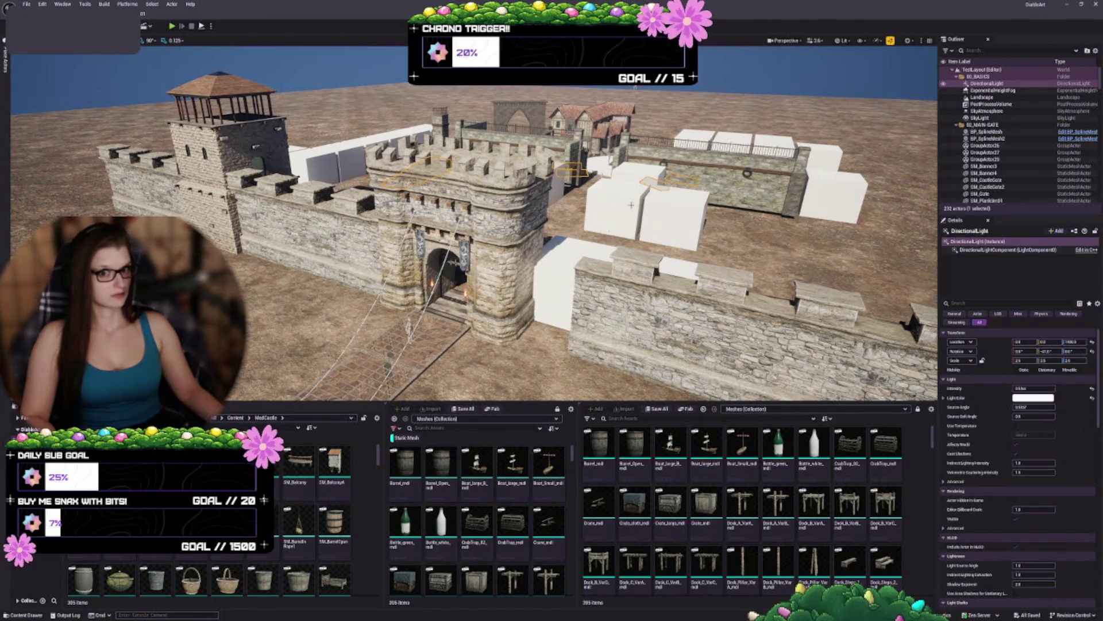
mouse_move(572, 186)
mouse_down()
mouse_move(549, 172)
mouse_move(612, 195)
mouse_up()
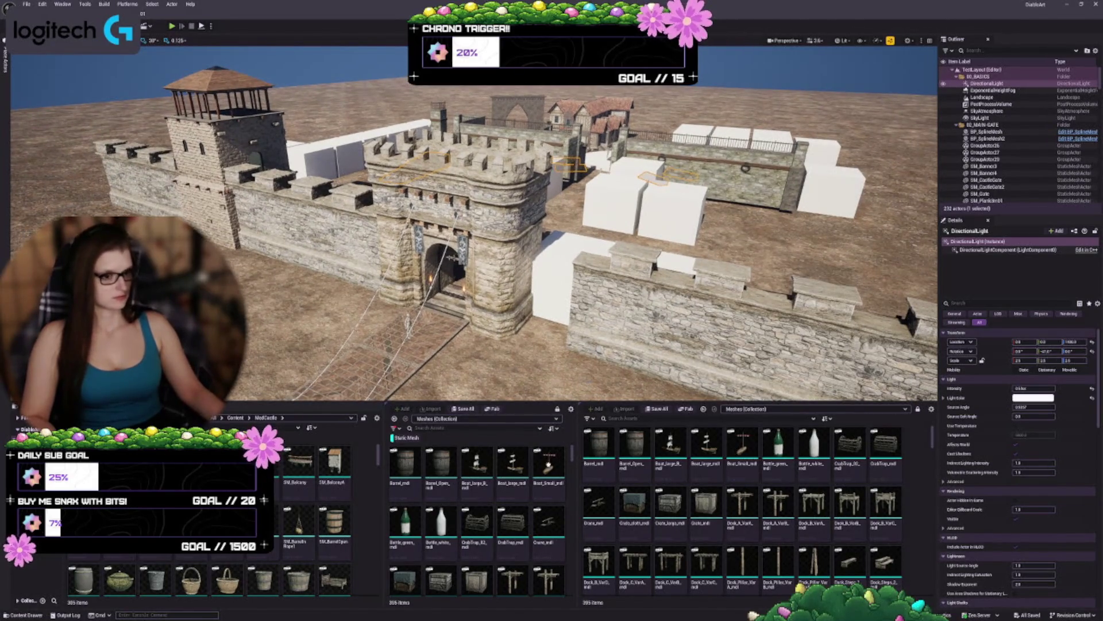
drag(612, 196, 598, 172)
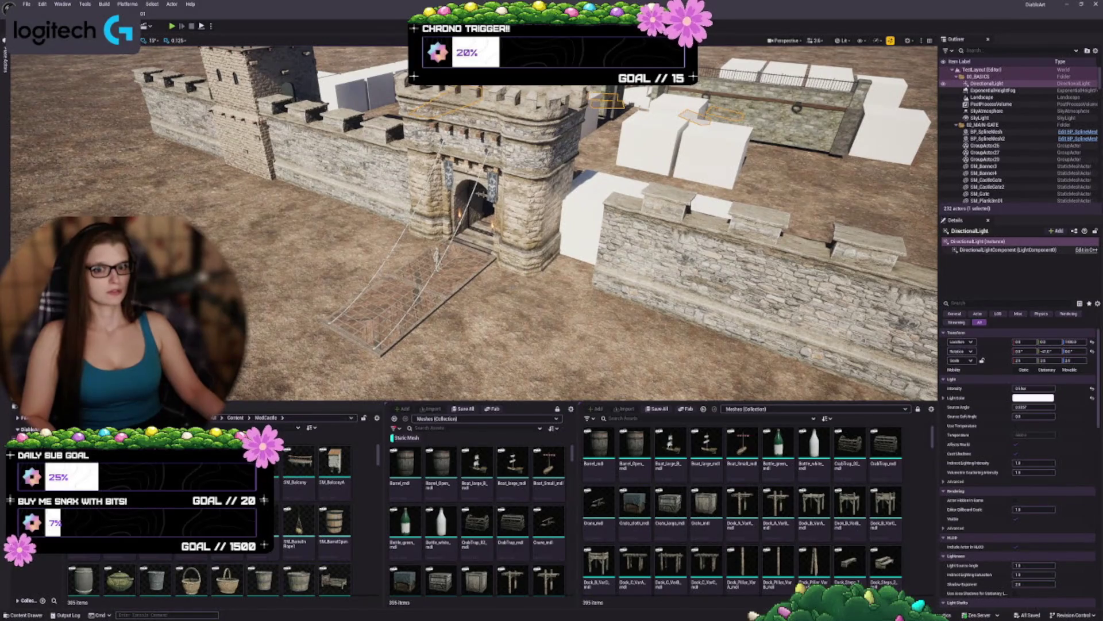
drag(598, 173, 598, 206)
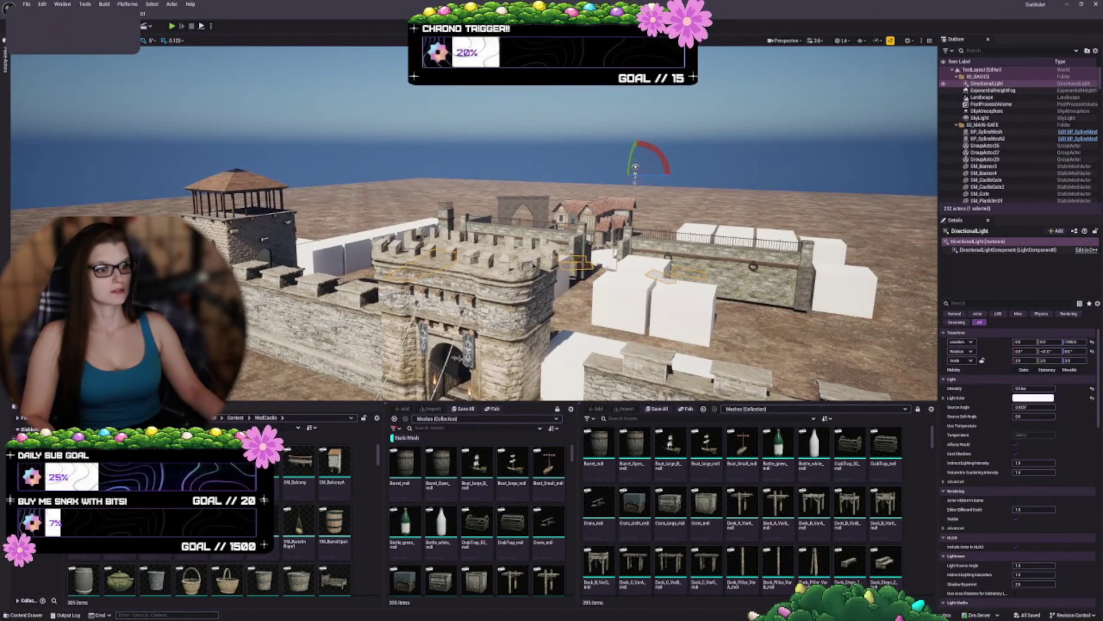
key(Escape)
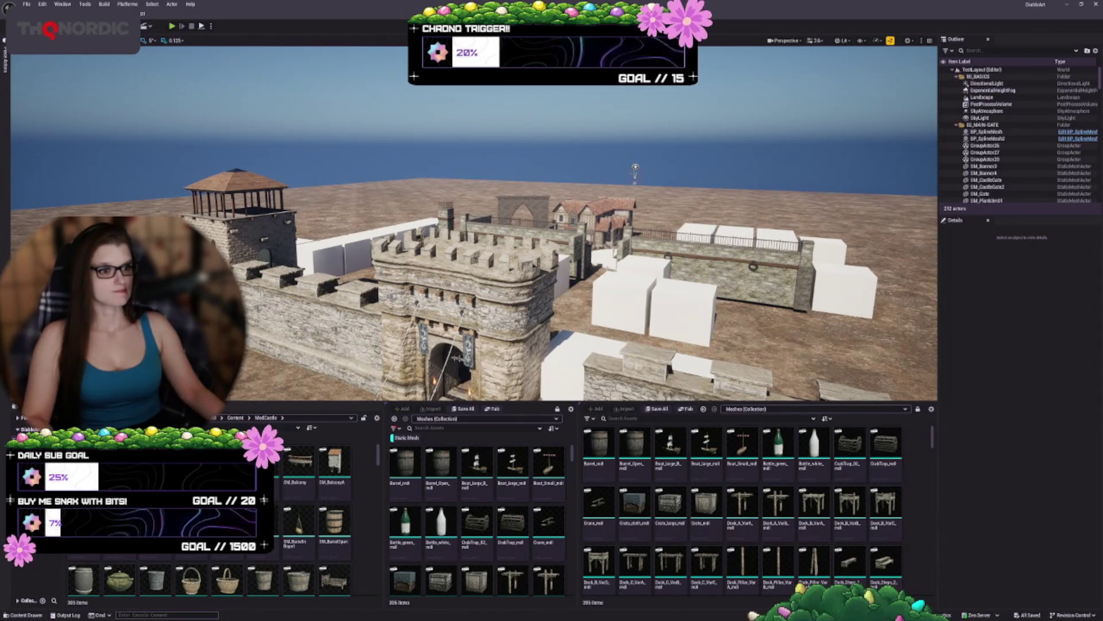
Step: Rotate the DirectionalLight to a new sun angle so the castle's shadows shift
click(984, 84)
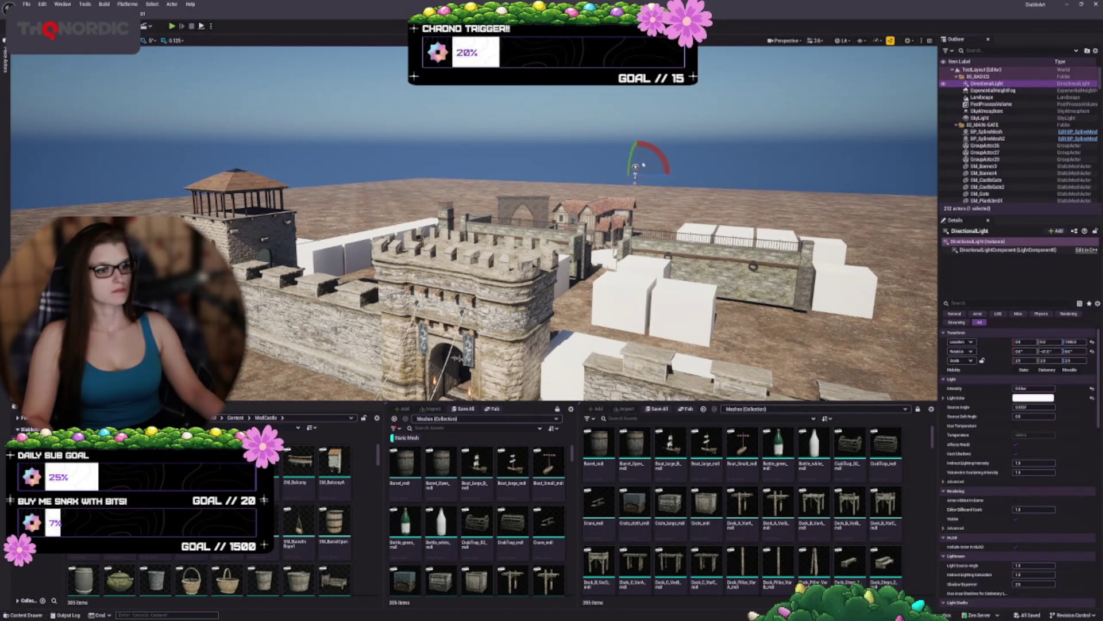
scroll(474, 230, up, 3)
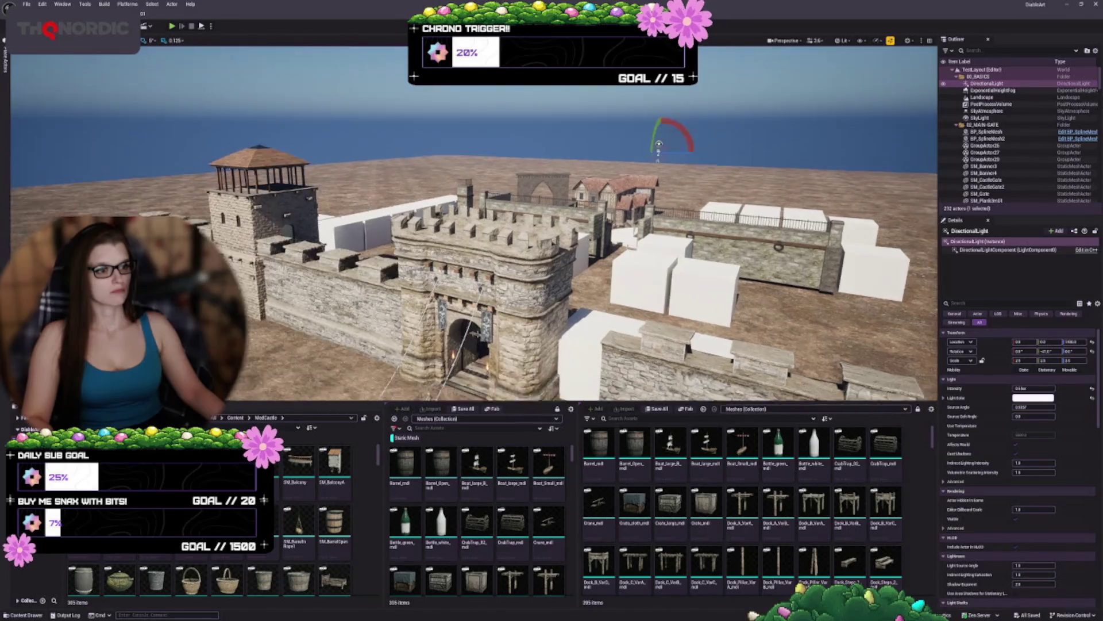
mouse_move(685, 108)
mouse_down()
mouse_move(687, 147)
mouse_move(694, 87)
mouse_move(693, 116)
mouse_up()
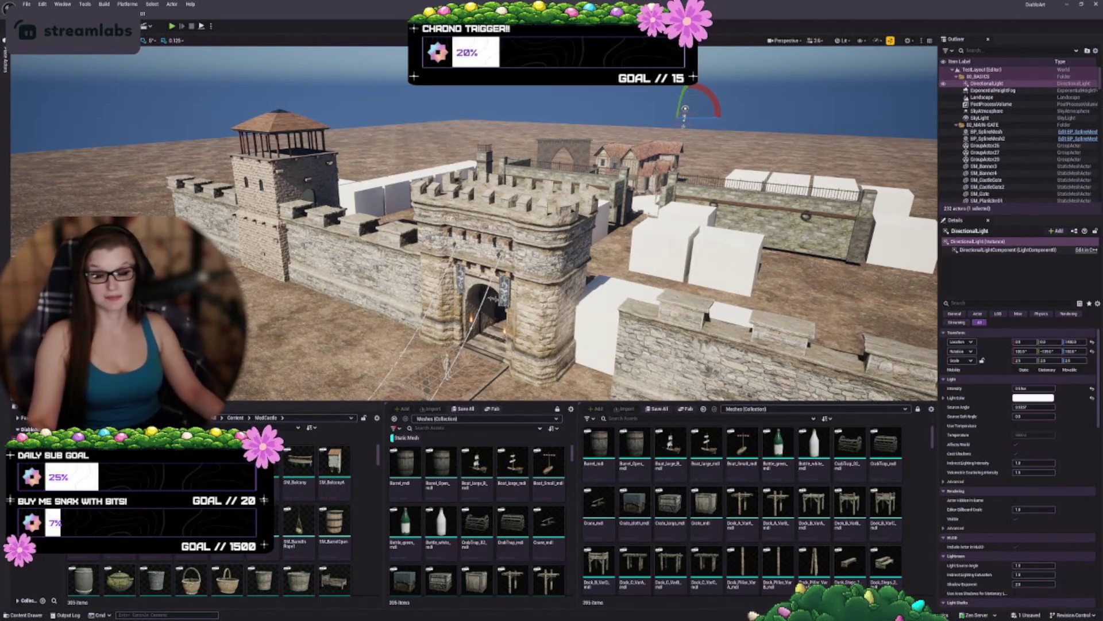
scroll(475, 225, up, 5)
scroll(475, 224, down, 1)
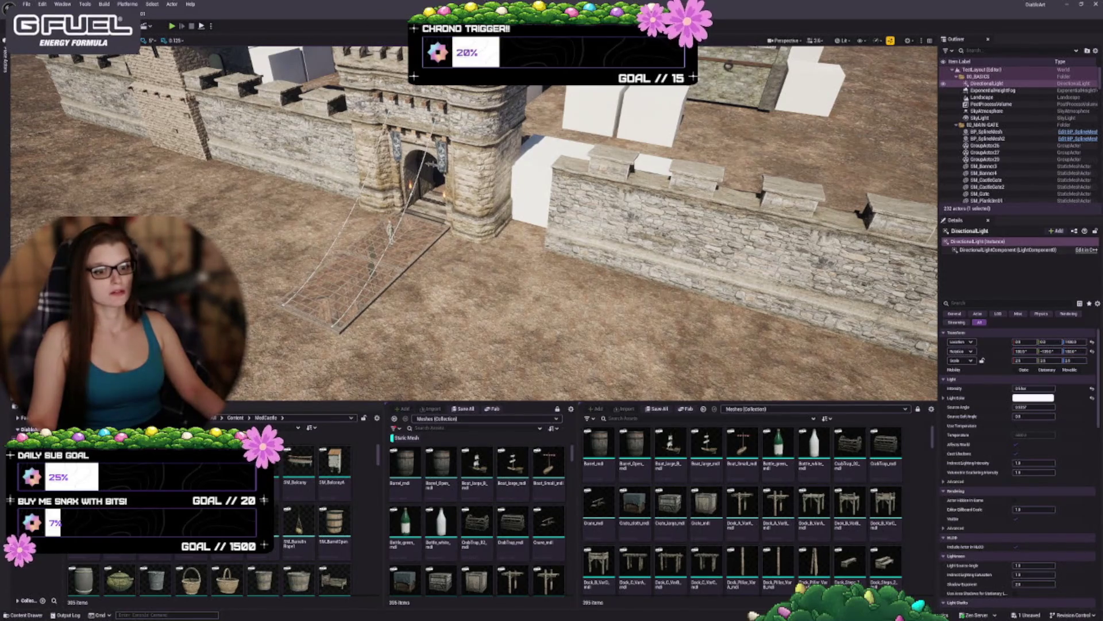
scroll(475, 224, down, 5)
key(Escape)
drag(475, 224, 462, 193)
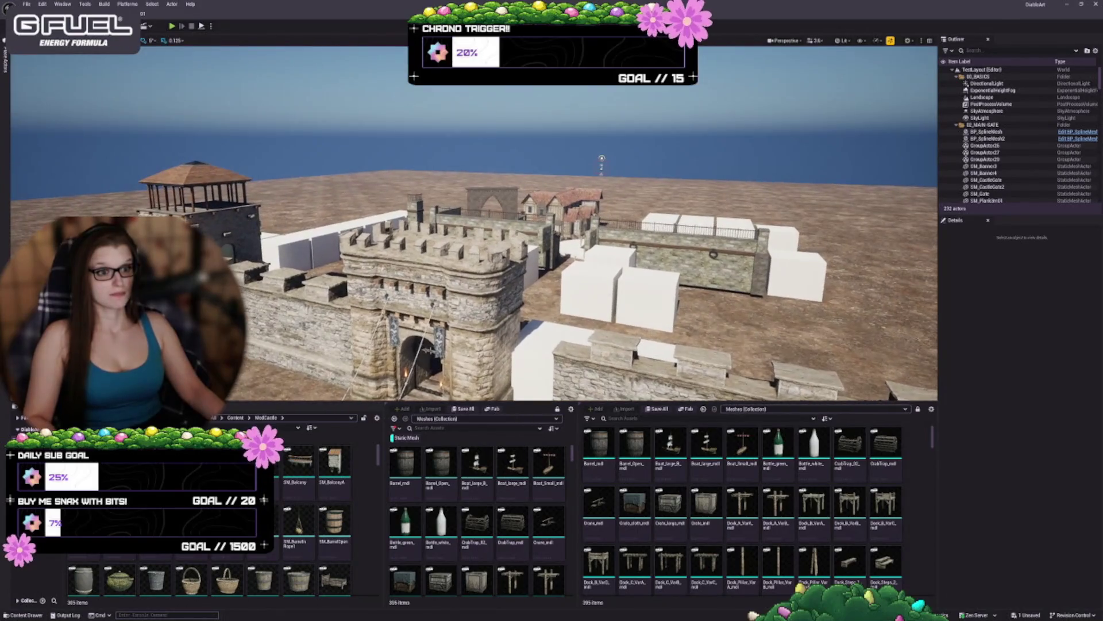
Step: Lower the ExponentialHeightFog Fog Density to 0.02, then to 0.01
click(1000, 91)
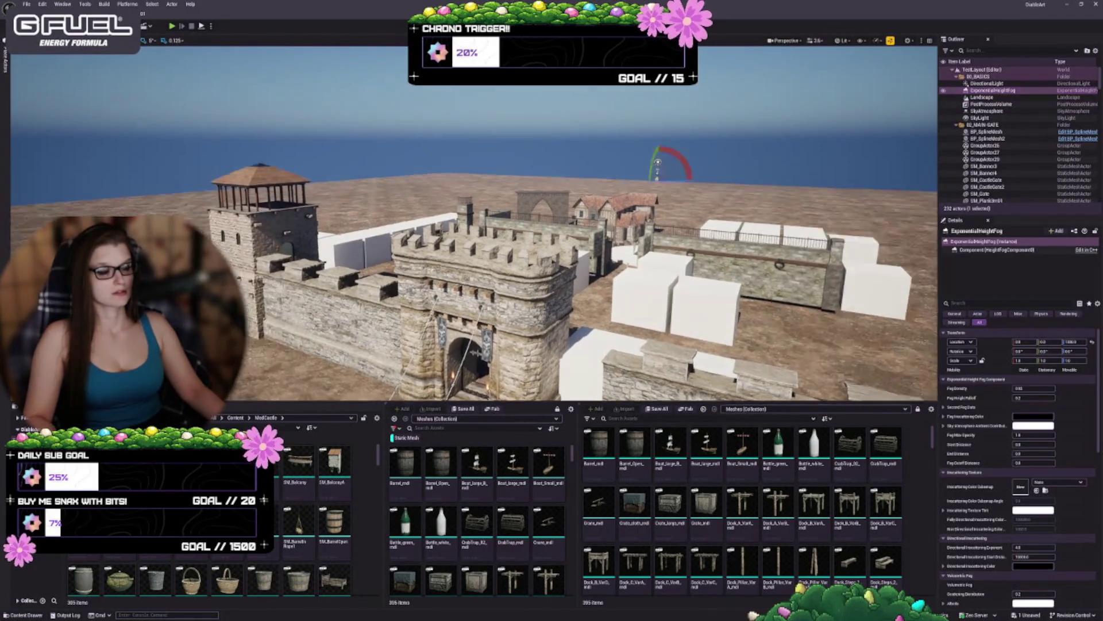
drag(468, 345, 453, 383)
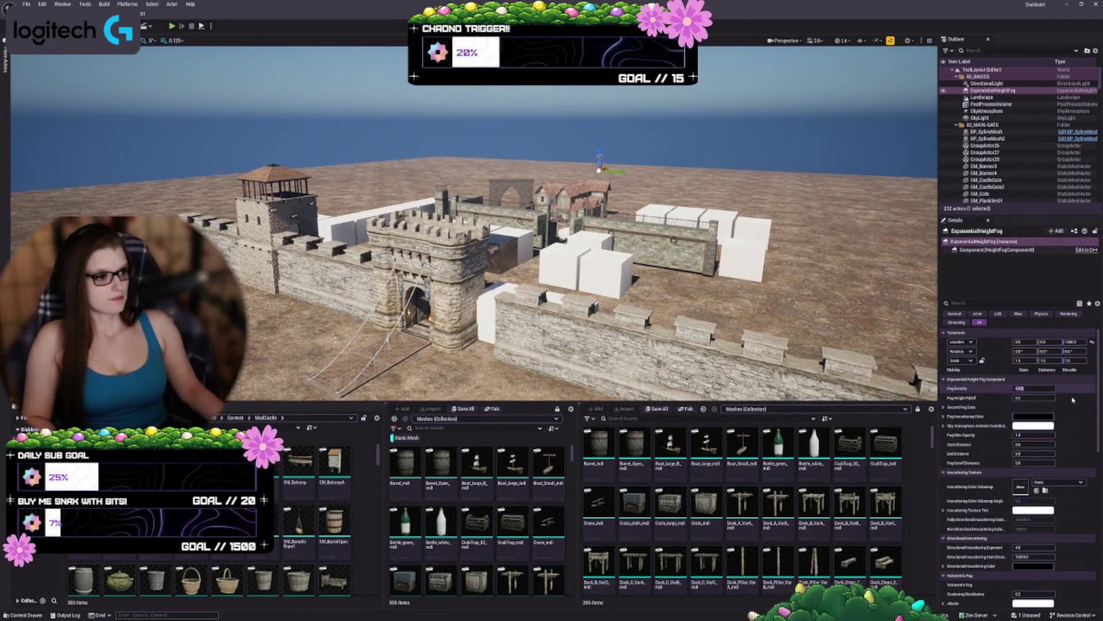
drag(1029, 388, 1072, 400)
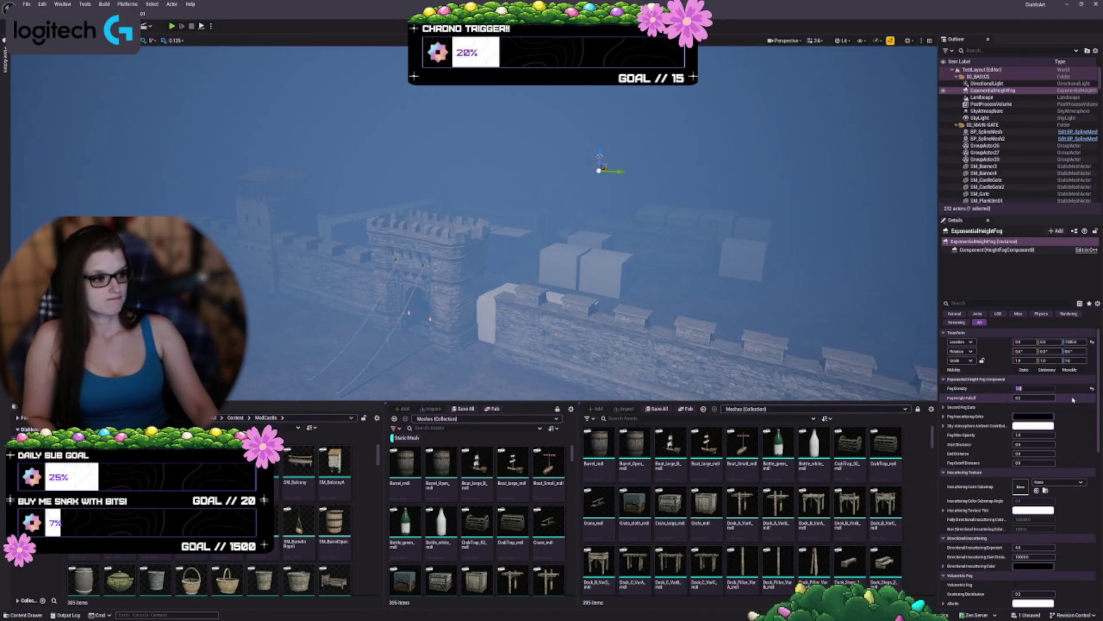
text(0.02)
key(Return)
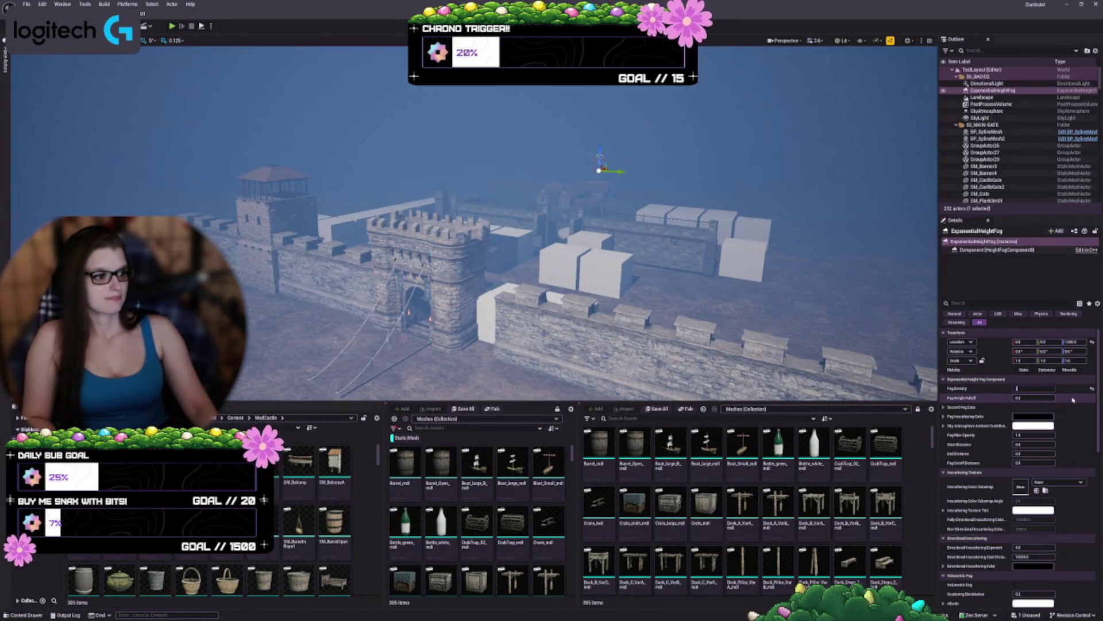
text(0.01)
key(Return)
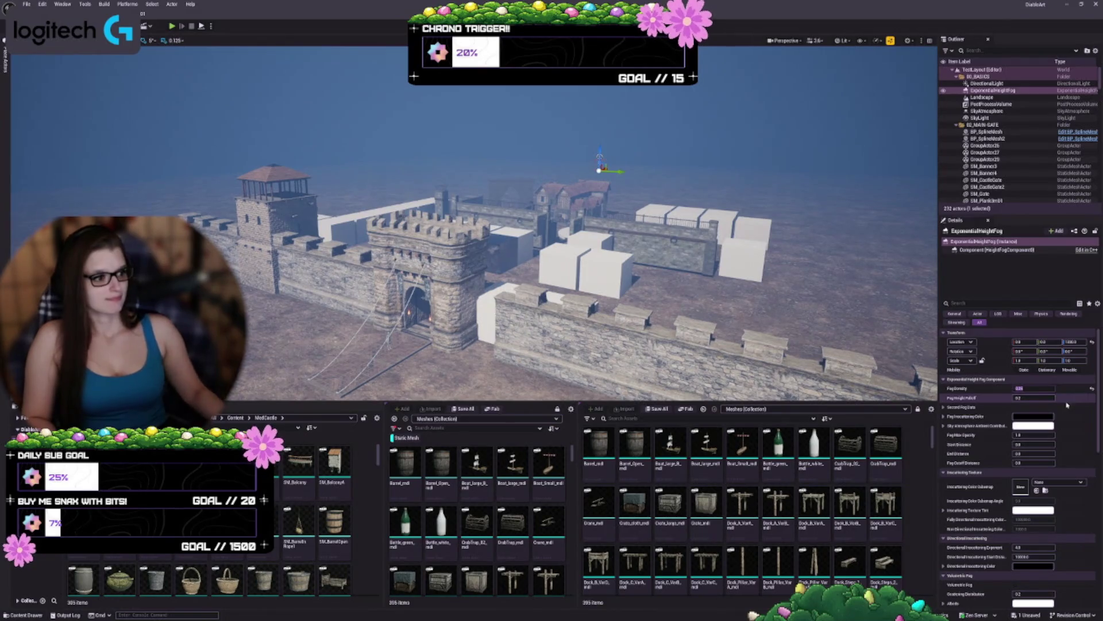
Step: Move the fog actor on Z and keep Fog Height Falloff at 0.2
drag(552, 259, 537, 261)
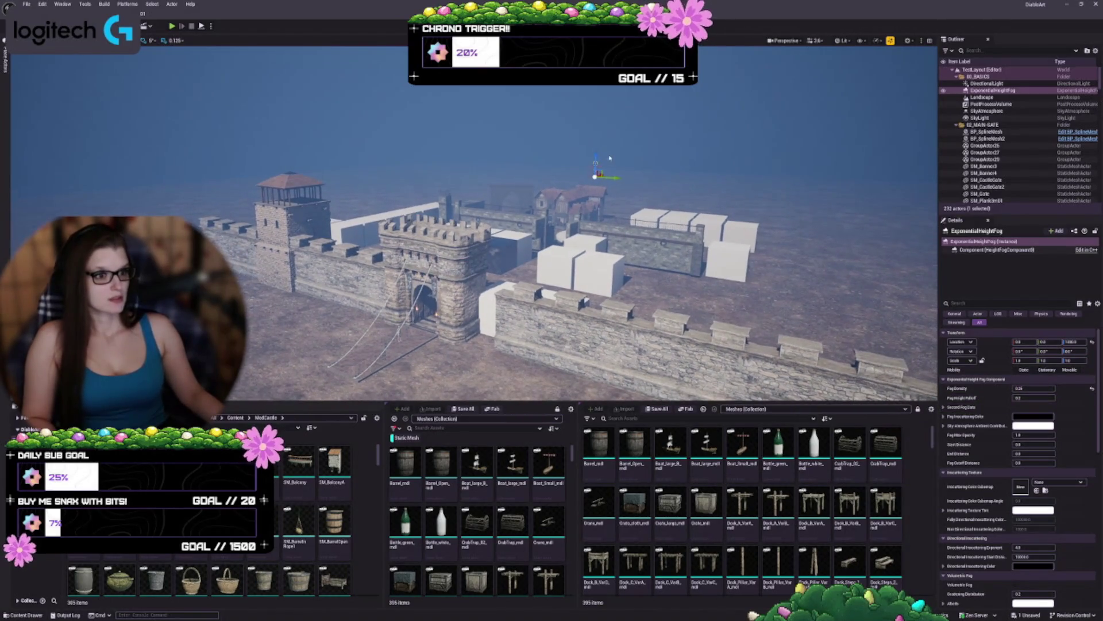
drag(596, 162, 600, 280)
drag(587, 361, 599, 98)
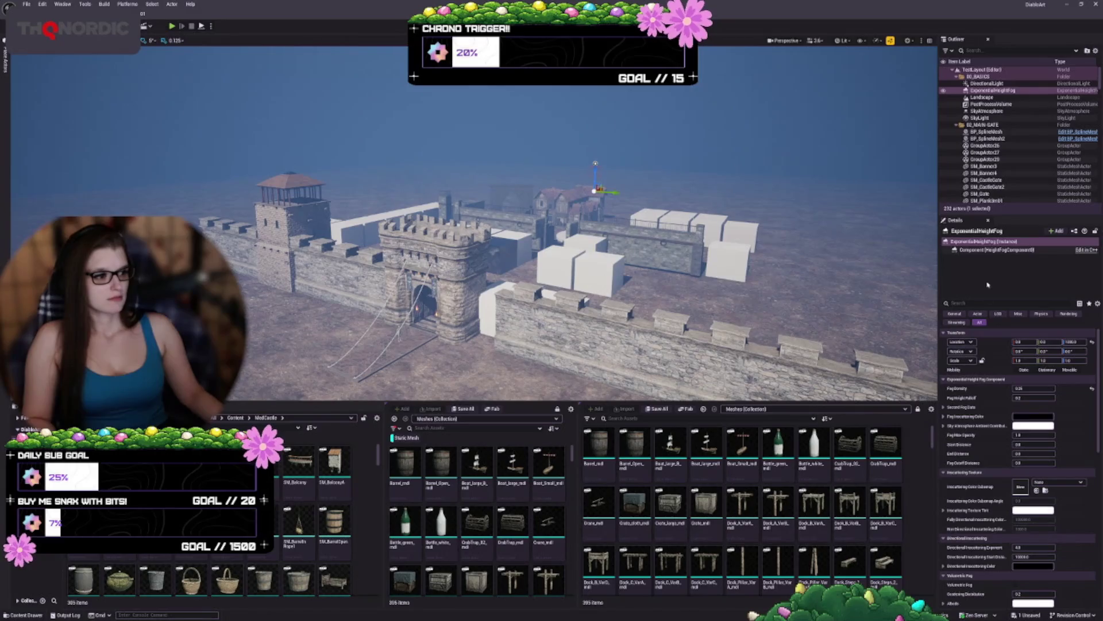
drag(1034, 397, 1063, 397)
click(1092, 398)
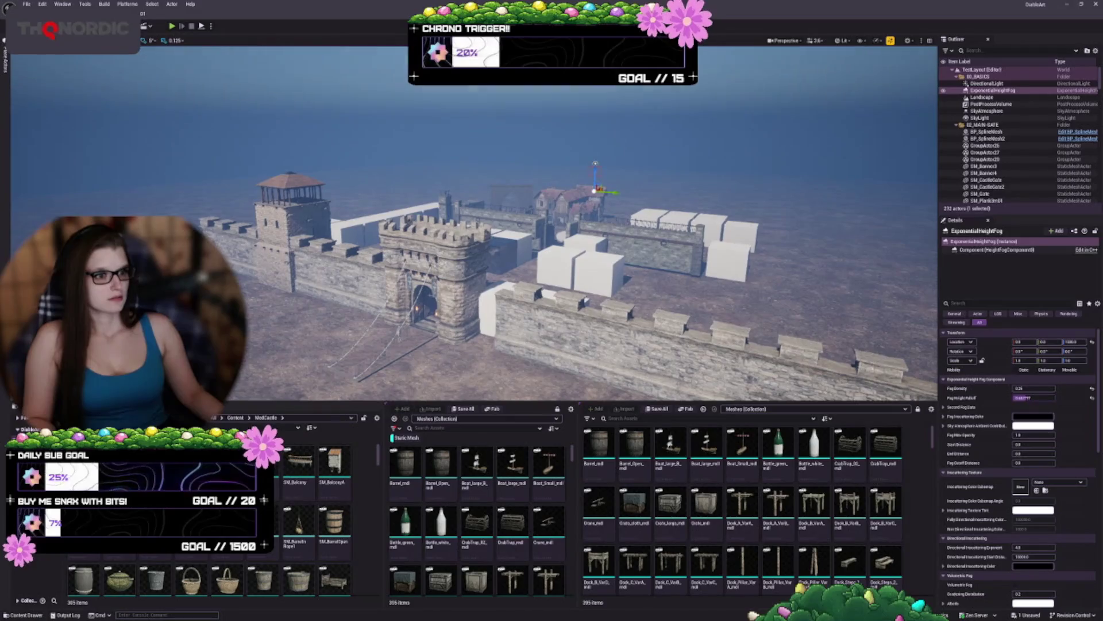
click(1093, 398)
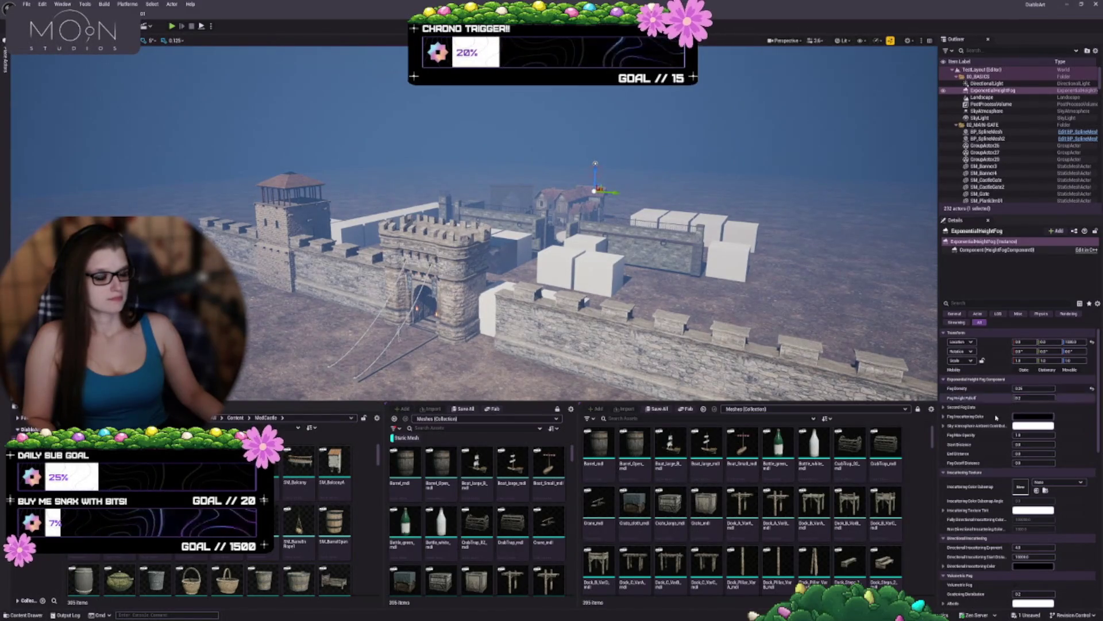
Step: Adjust Fog Density, and try 0.01207 as second fog layer density before resetting it to zero
click(946, 407)
click(1053, 381)
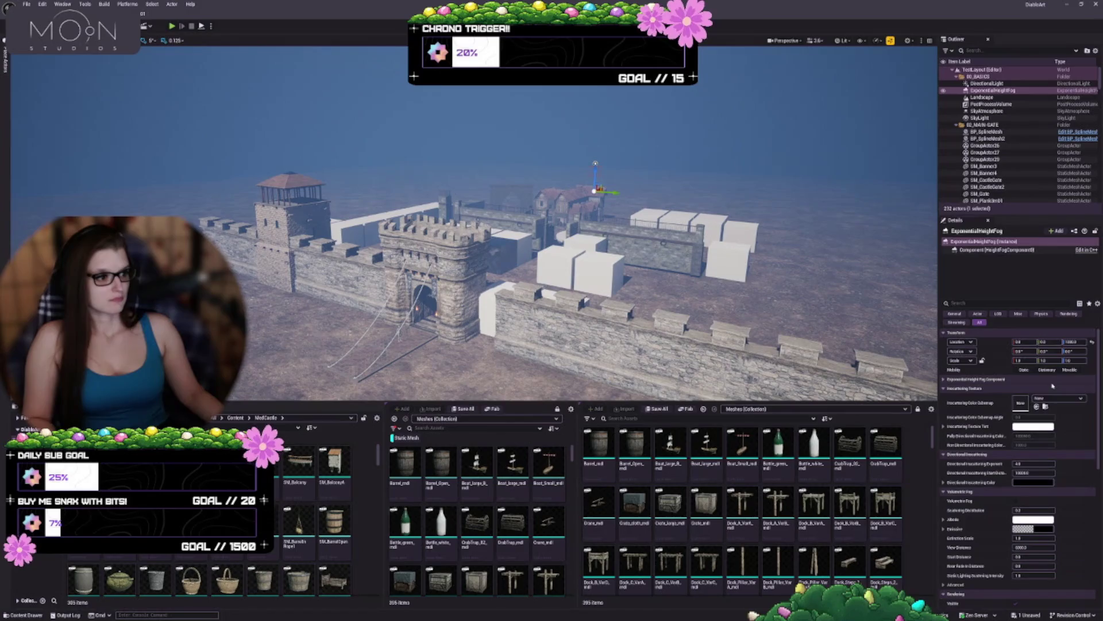
click(1026, 380)
mouse_move(1026, 389)
mouse_down()
mouse_move(1012, 388)
mouse_move(1032, 388)
mouse_up()
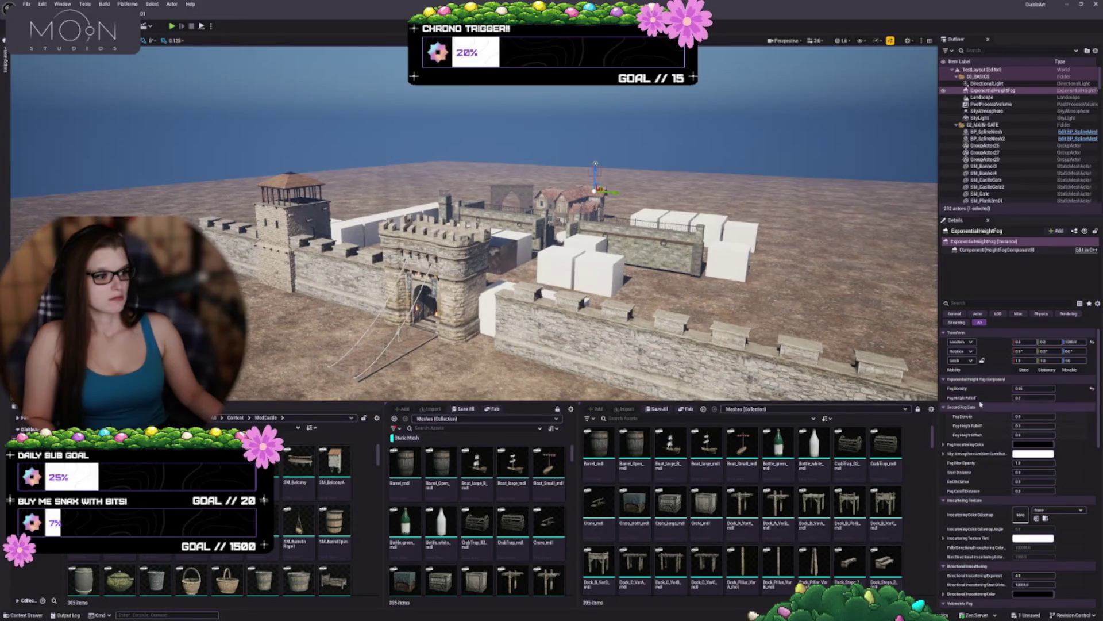
click(1020, 388)
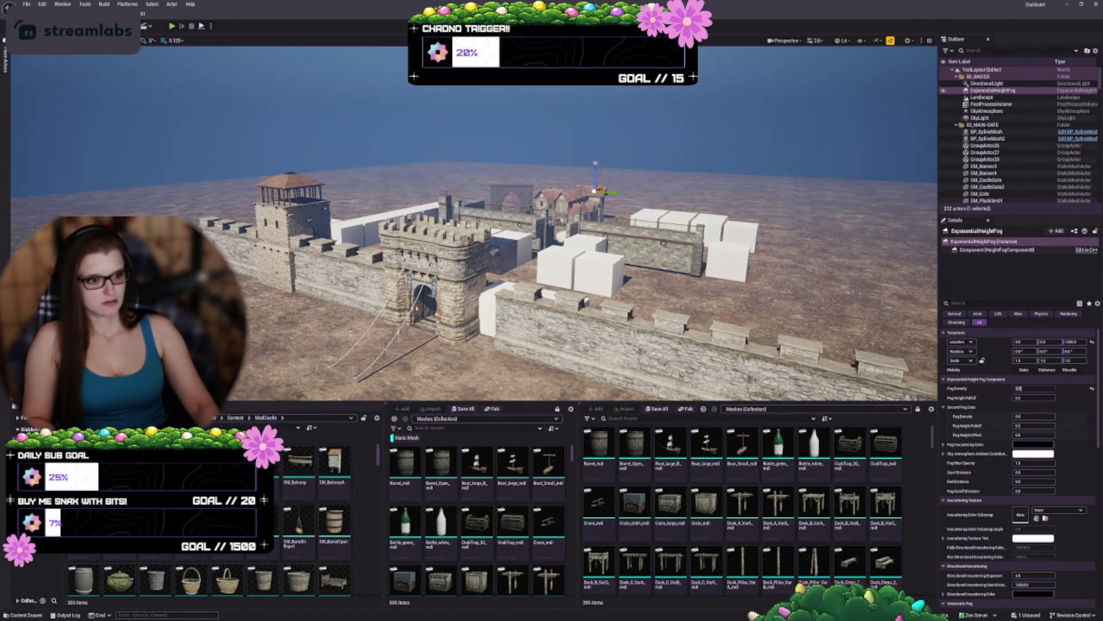
key(Return)
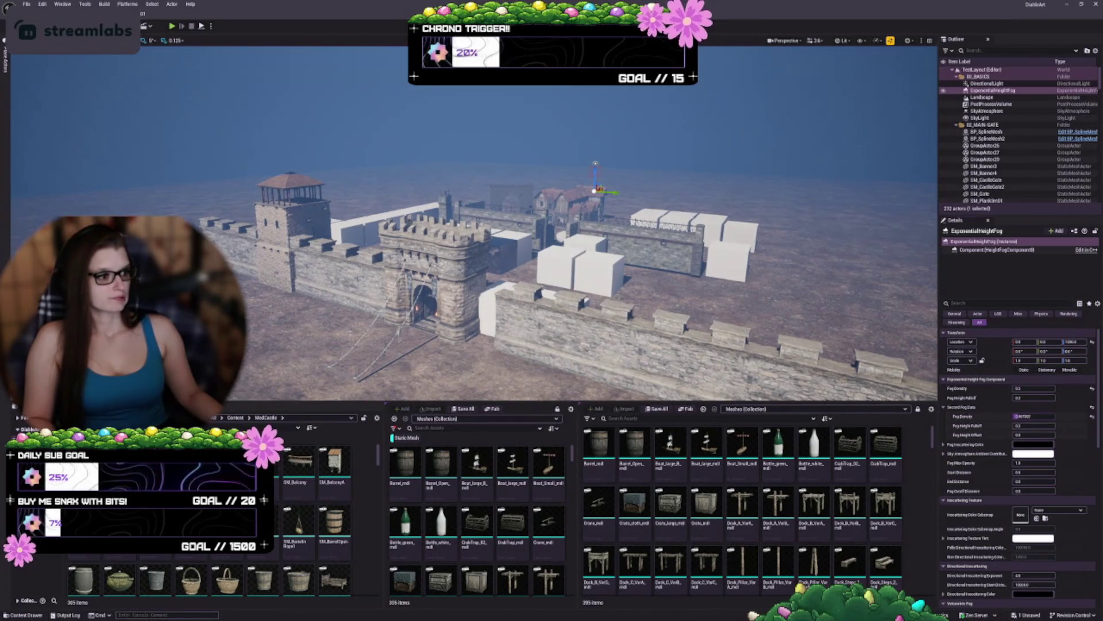
text(0.01207)
key(Return)
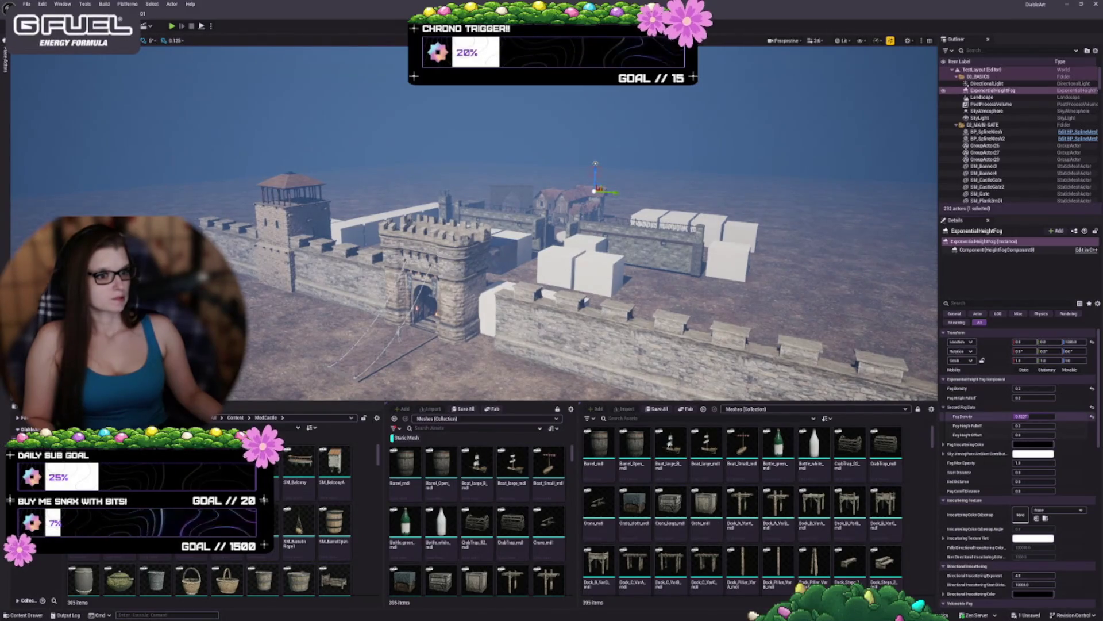
click(1093, 416)
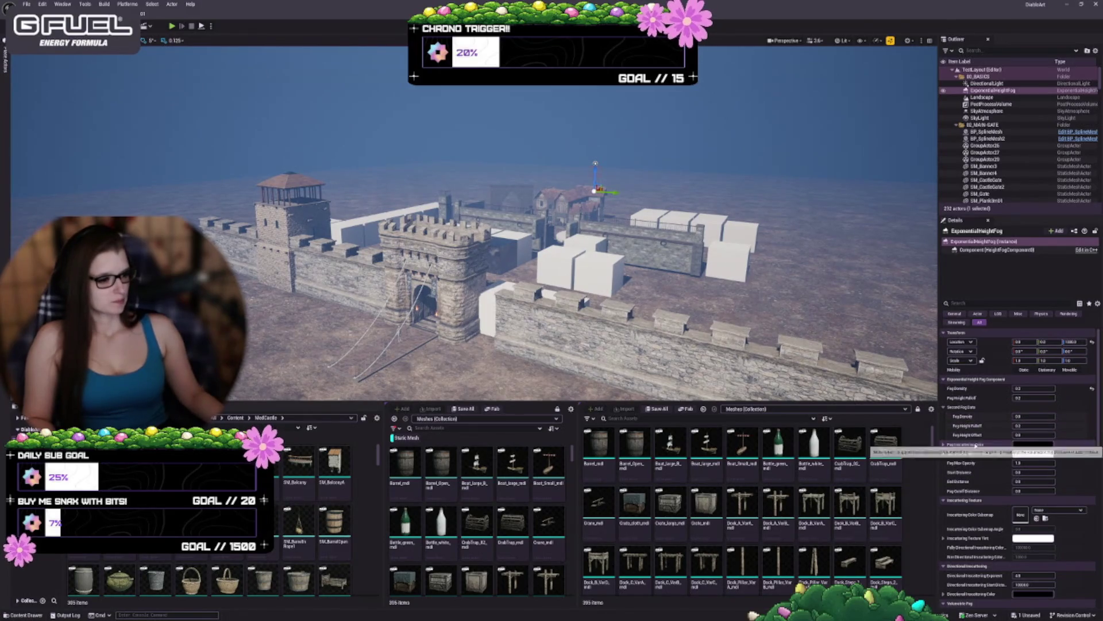
Step: Set fog Start Distance to 5000 then back to 0, and End Distance to 50000
scroll(985, 410, down, 1)
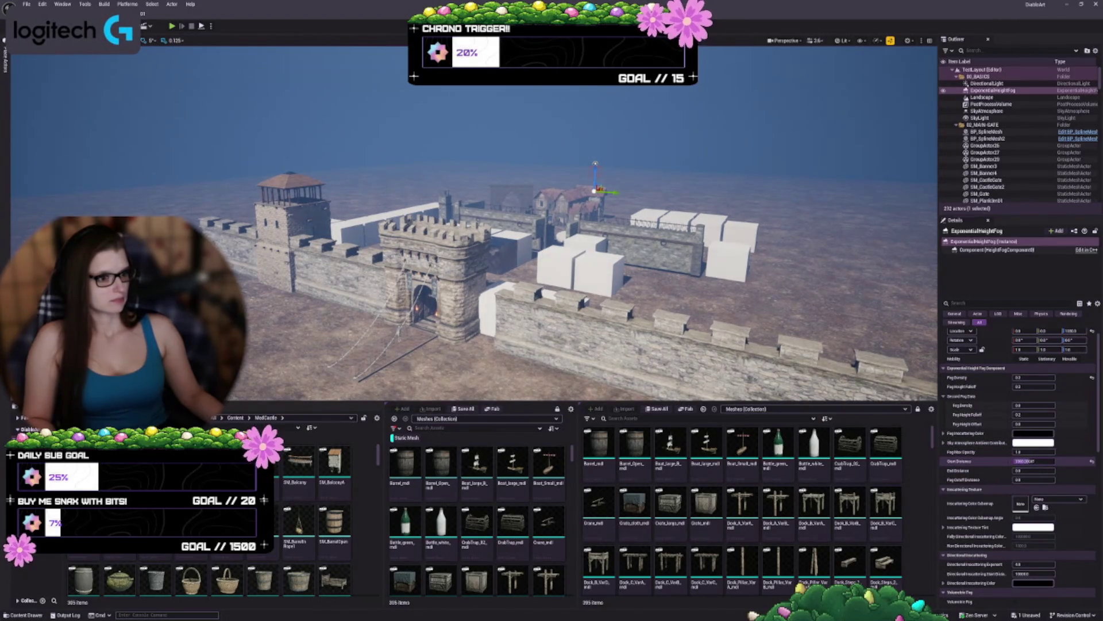
text(5000)
key(Return)
text(0)
key(Return)
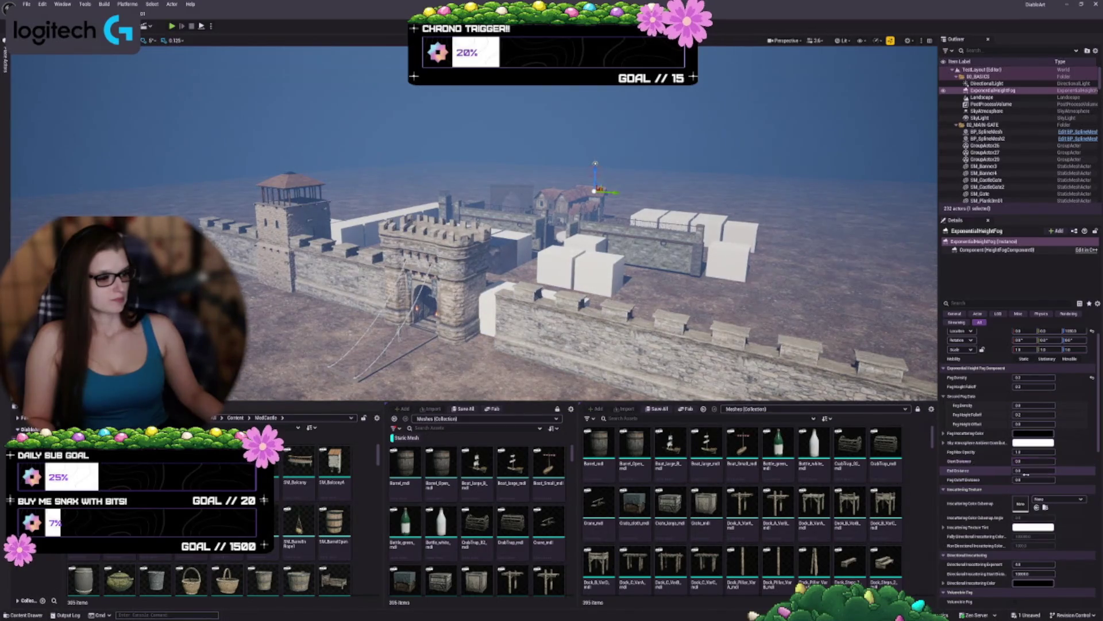
click(1024, 470)
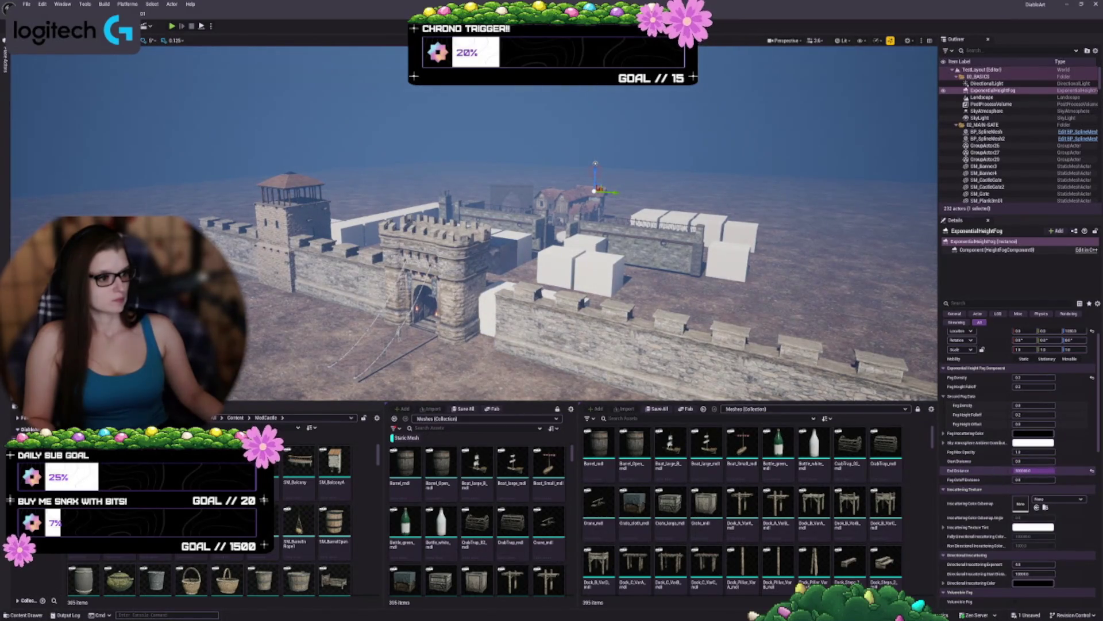
text(50000)
key(Return)
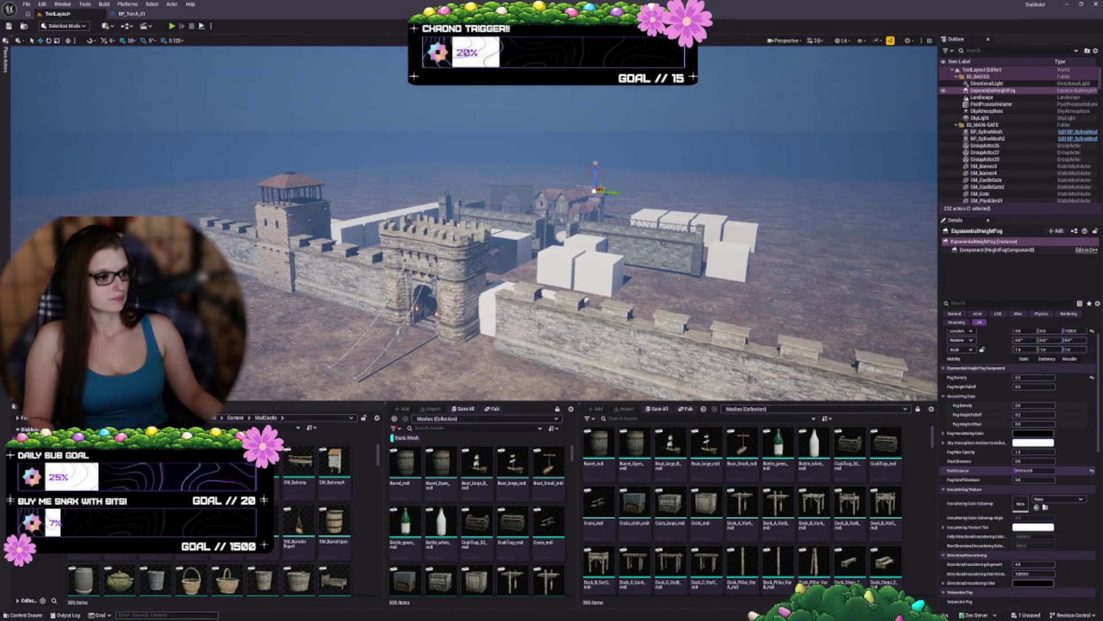
Step: Enable Volumetric Fog with Scattering Distribution 0.2 and bring up the Albedo colour picker
scroll(977, 489, down, 3)
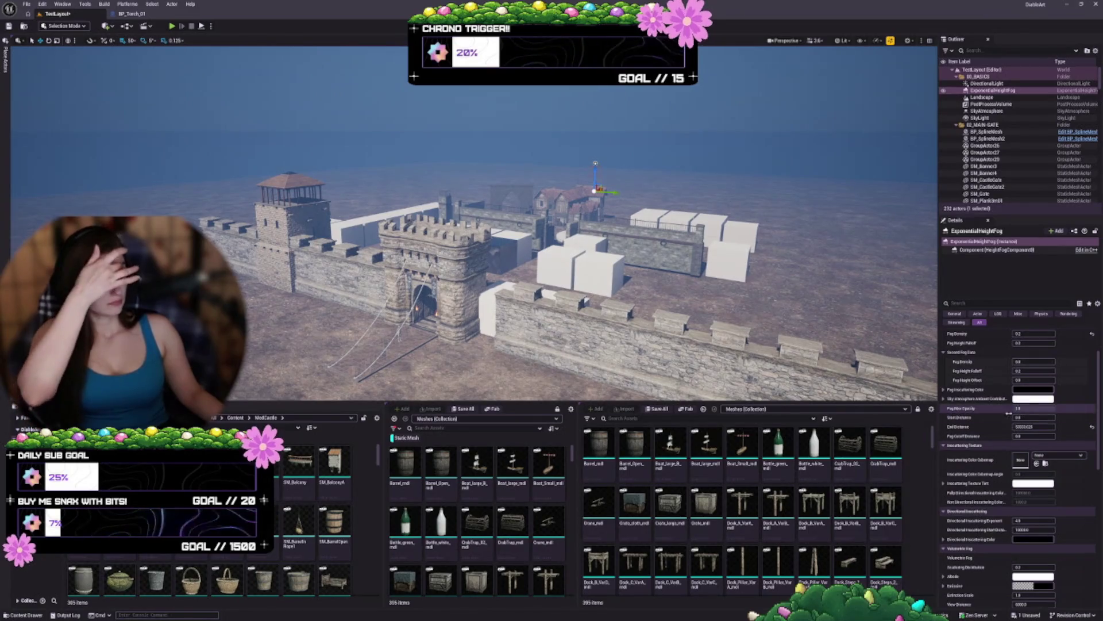
scroll(991, 424, down, 5)
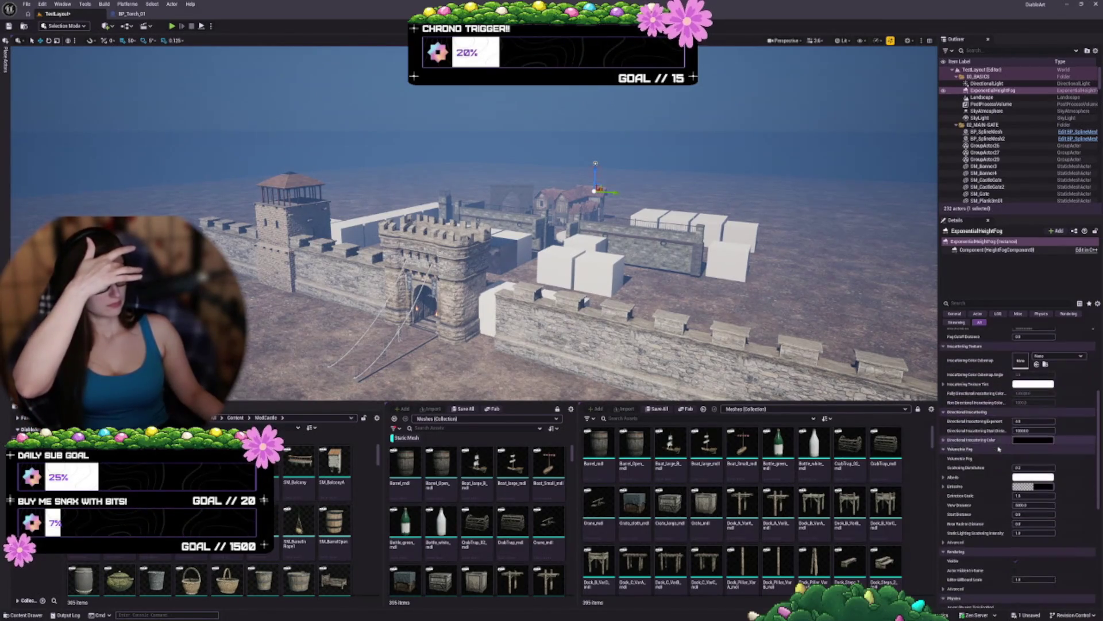
click(1015, 459)
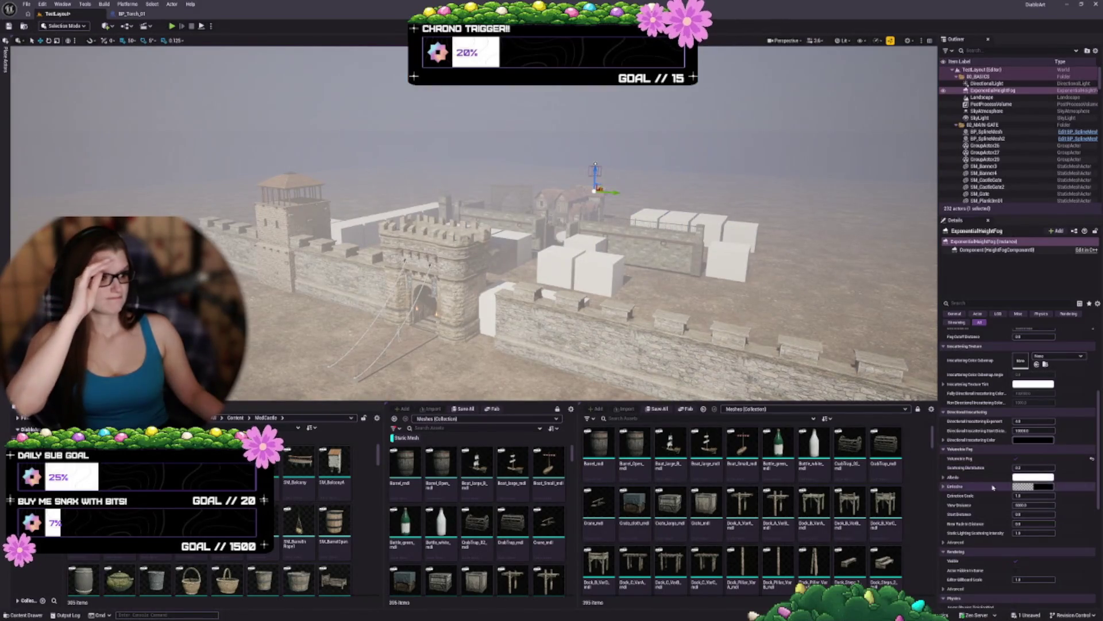
click(1029, 467)
key(Return)
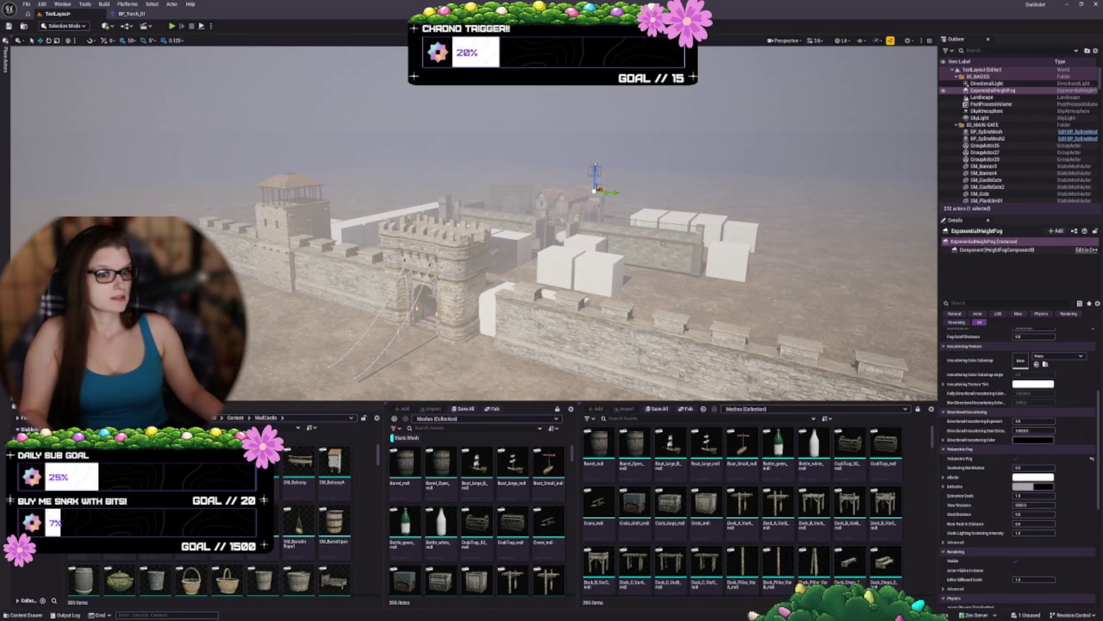
click(1033, 477)
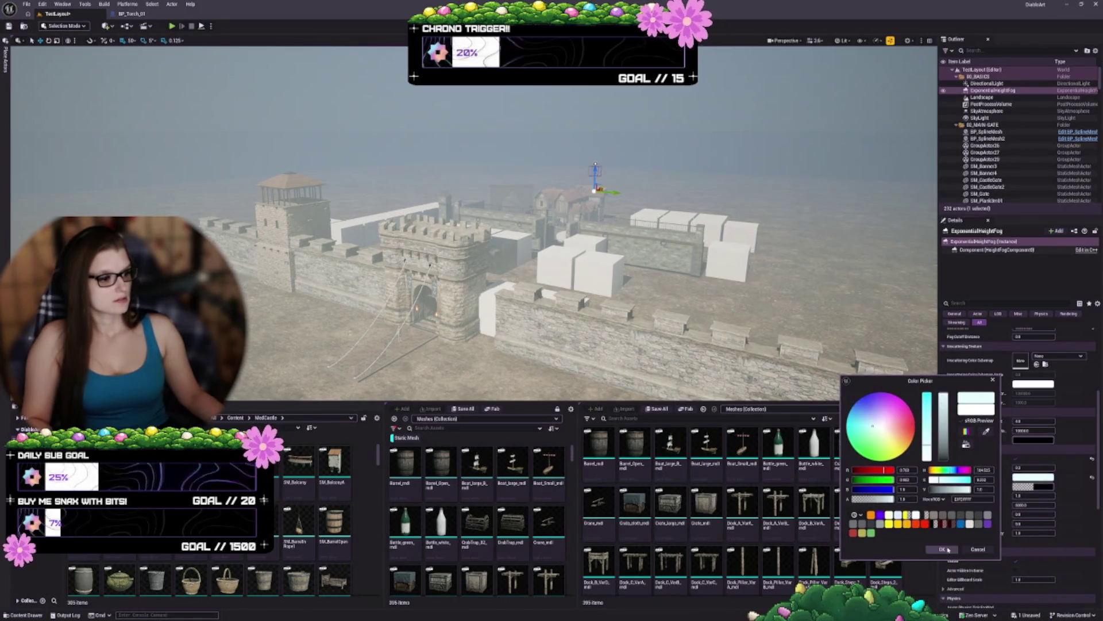
Step: Confirm the pale albedo and set volumetric View Distance and Start Distance to 5000
click(947, 550)
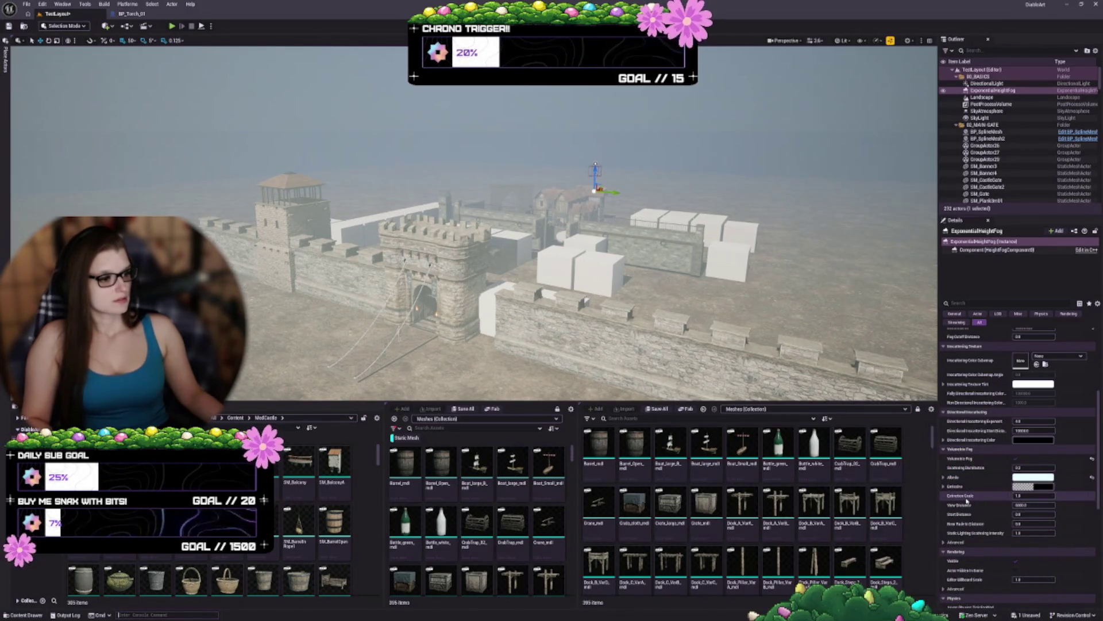
click(1014, 505)
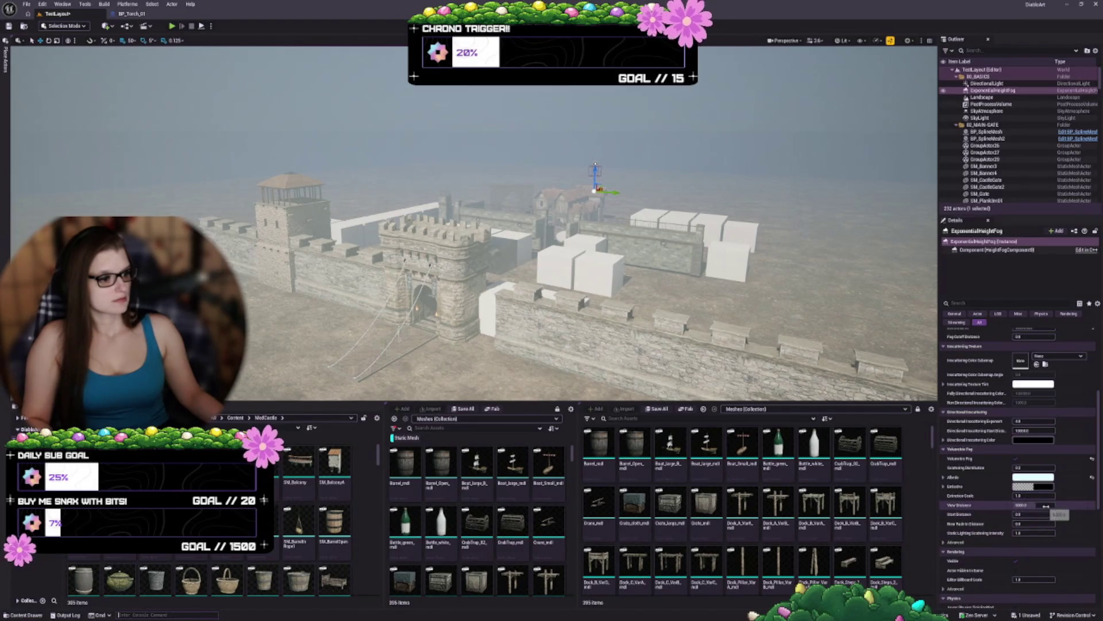
key(Return)
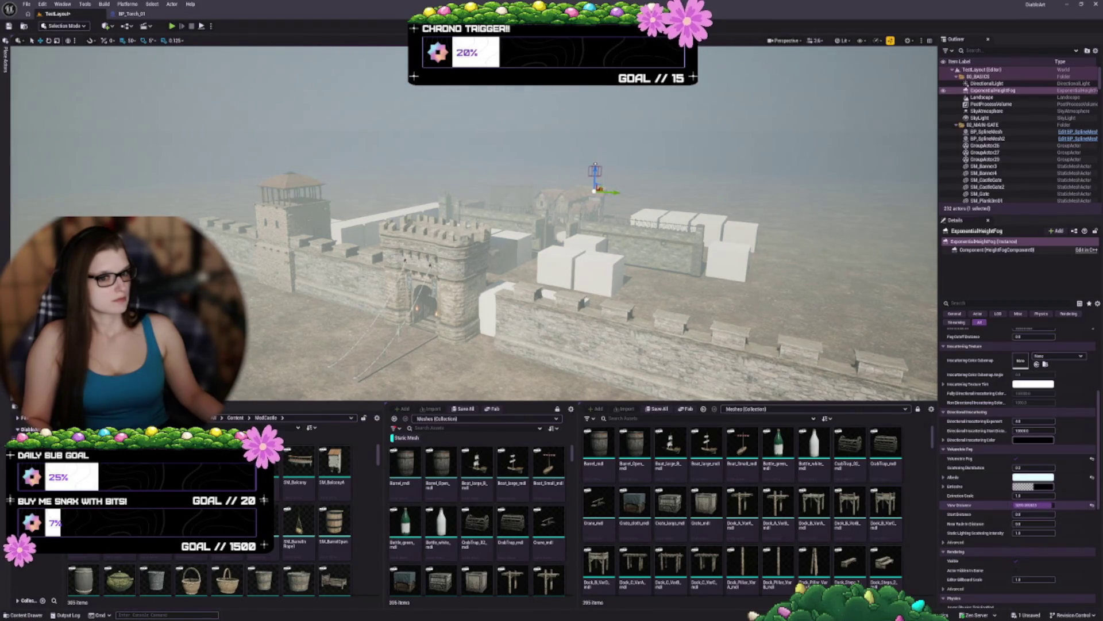
text(5000)
key(Return)
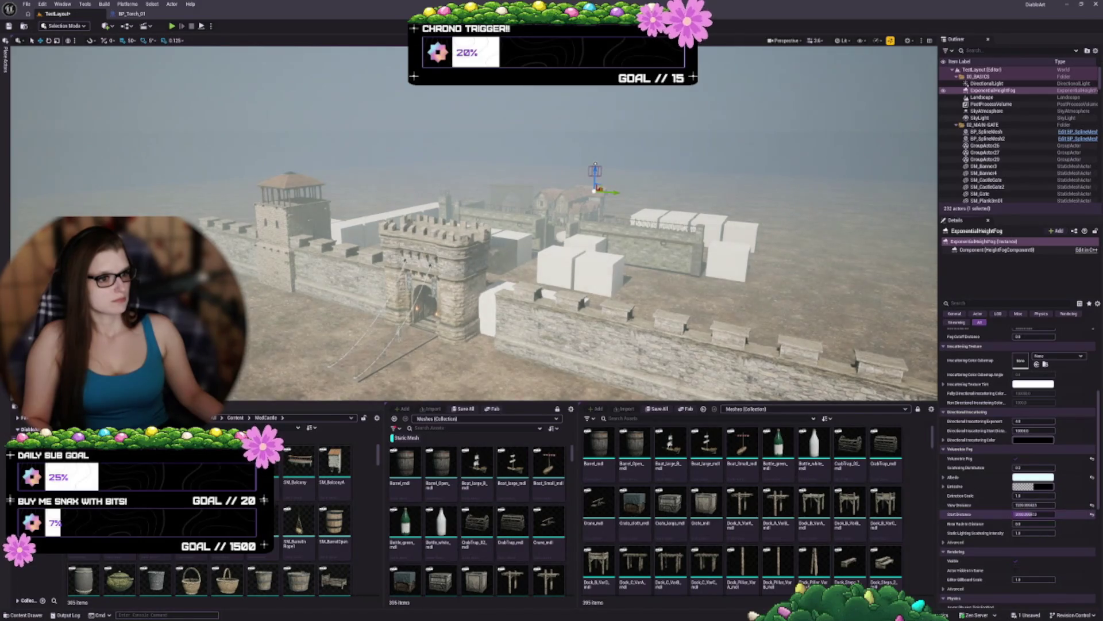
text(5000)
key(Return)
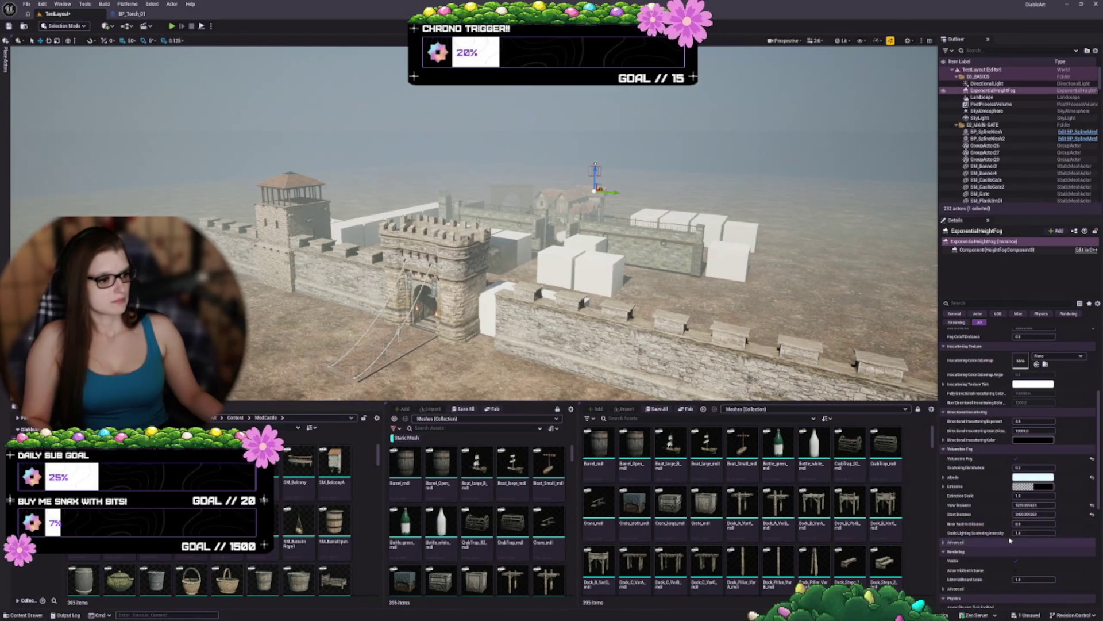
Step: Fly the camera toward the castle gate and fine-tune the fog Start Distance
click(991, 541)
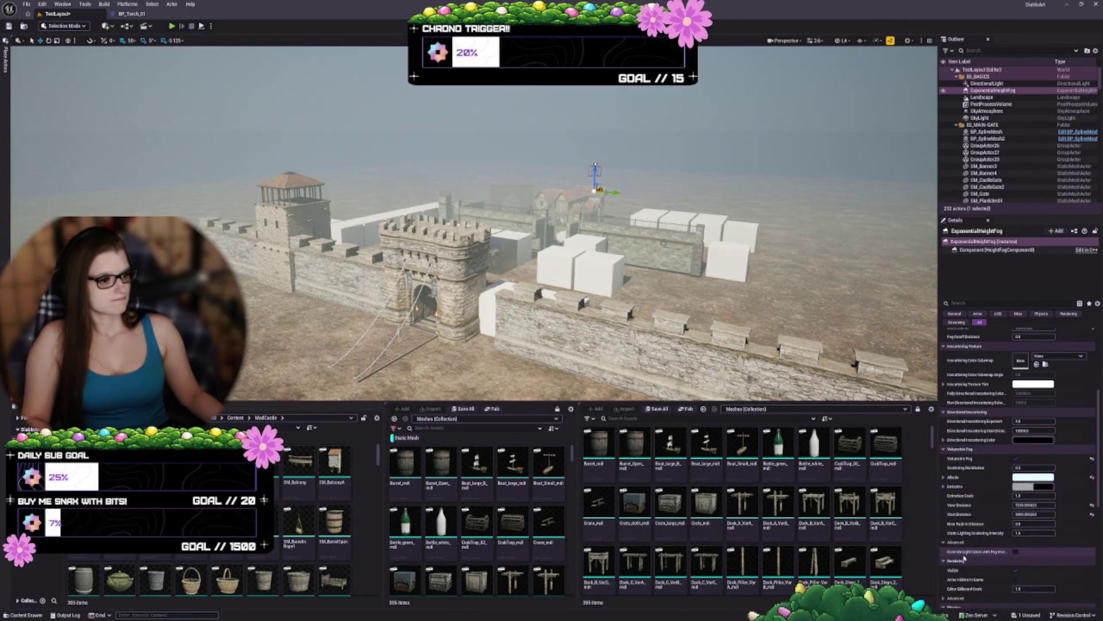
click(991, 542)
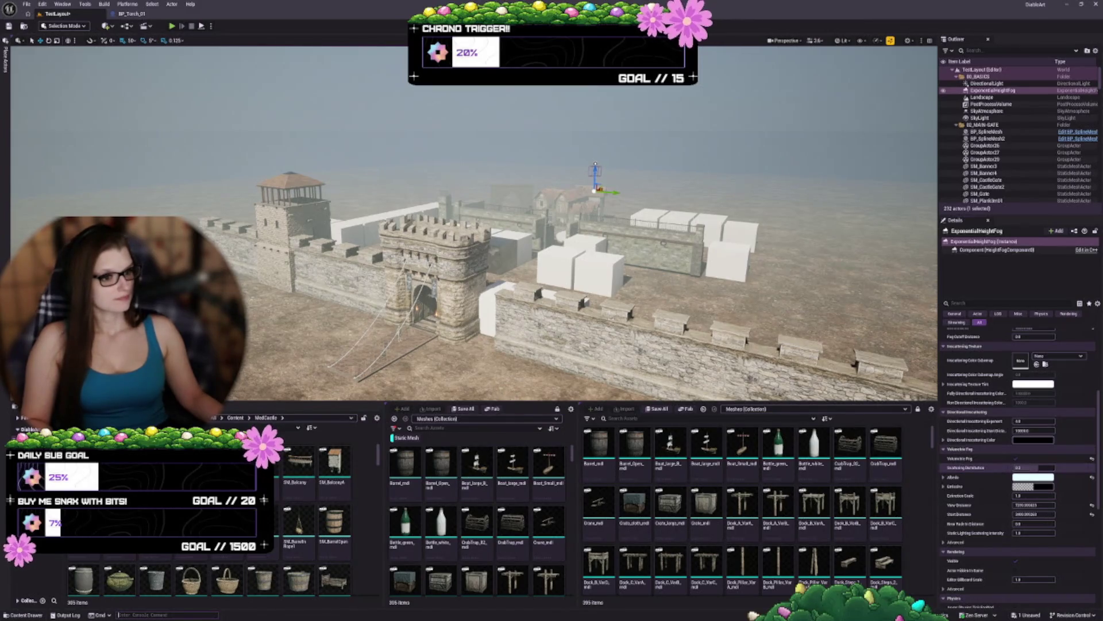
key(w)
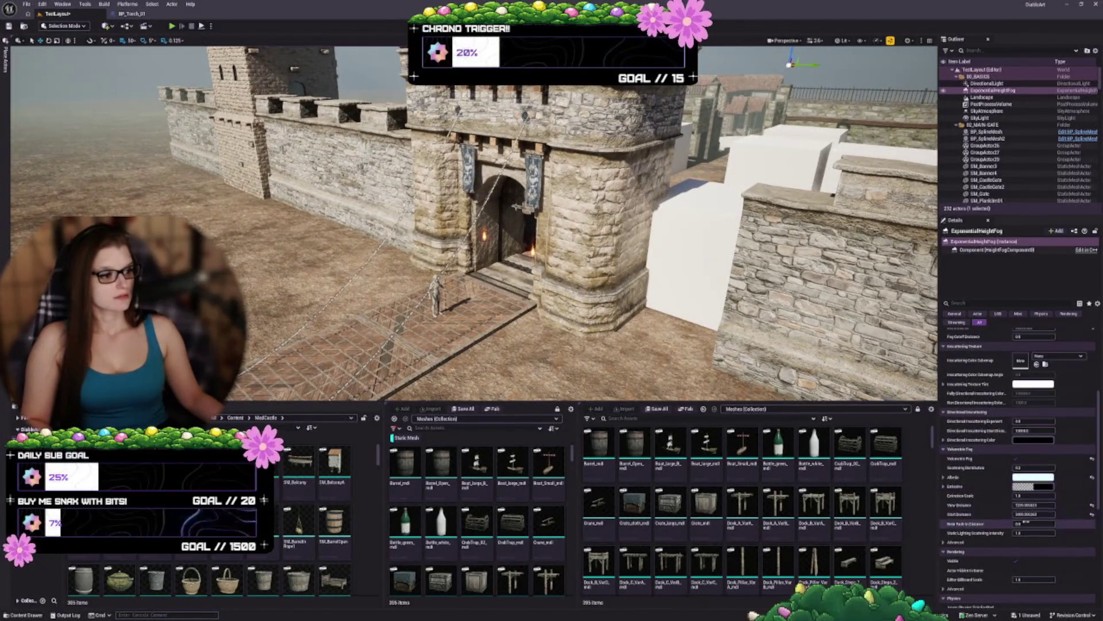
mouse_move(1029, 513)
mouse_down()
mouse_move(1011, 514)
mouse_move(1046, 514)
mouse_up()
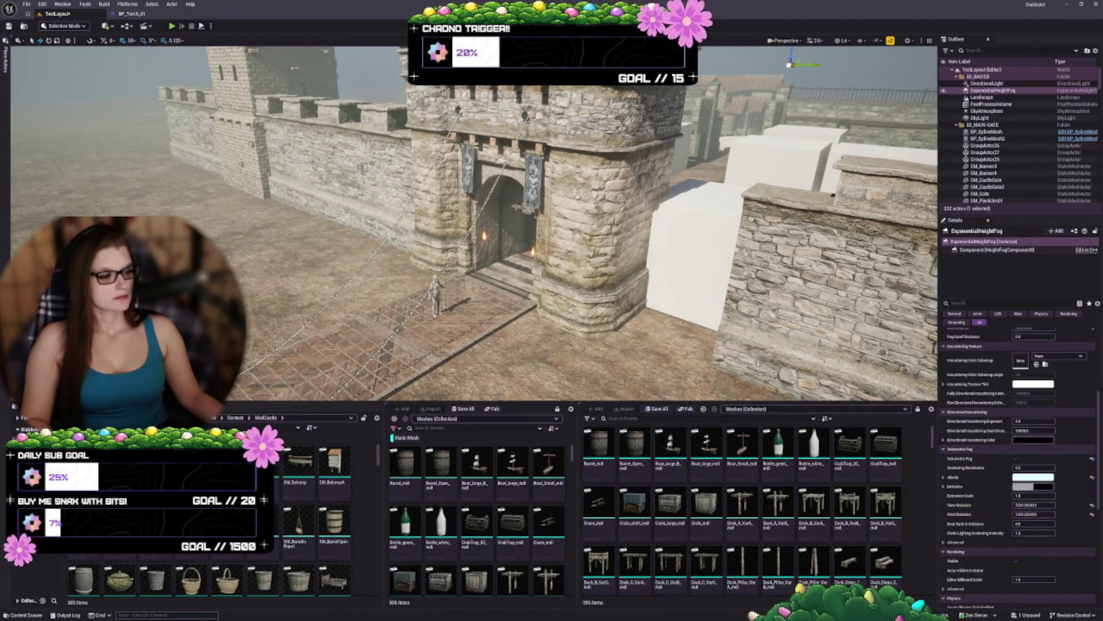
scroll(996, 437, down, 3)
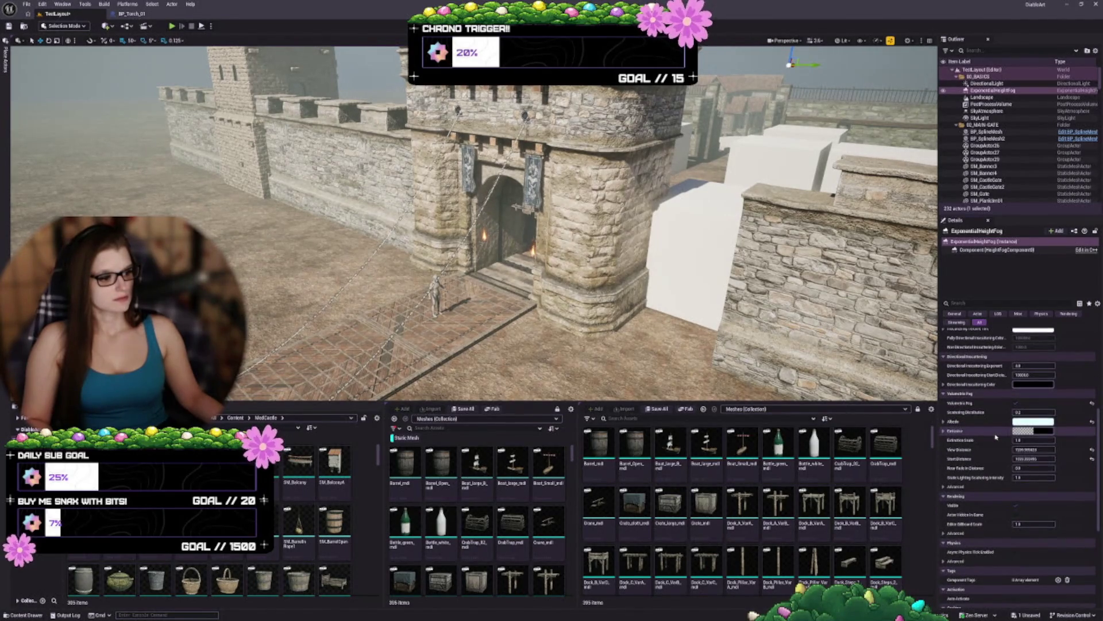
scroll(1001, 431, up, 10)
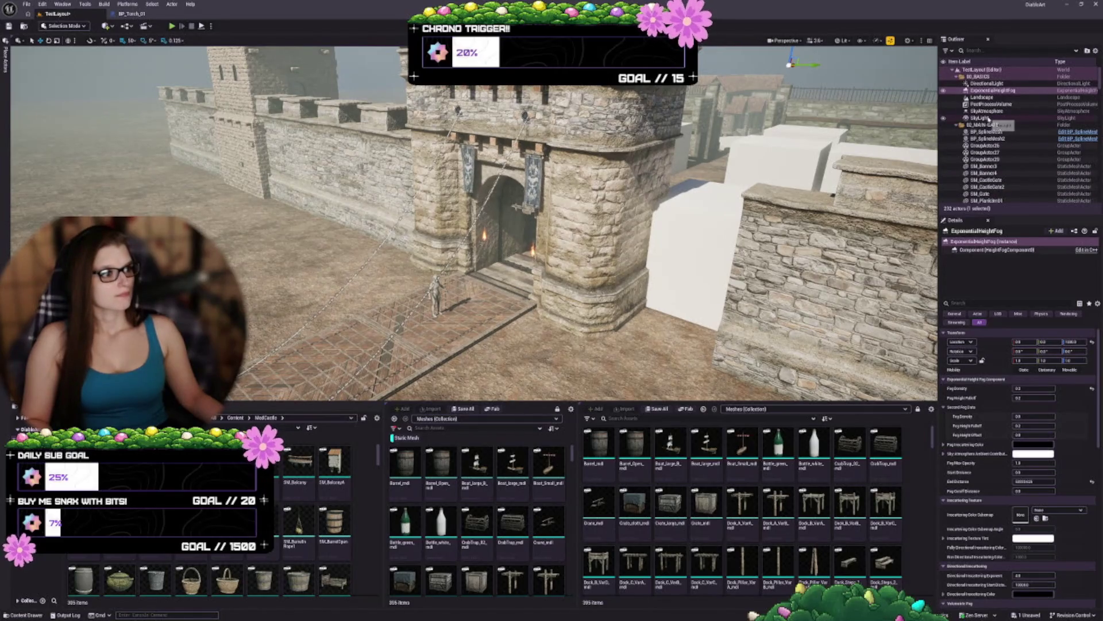
Step: Drag Fog Density lower to clear the haze, then switch to Landscape mode
scroll(552, 230, down, 6)
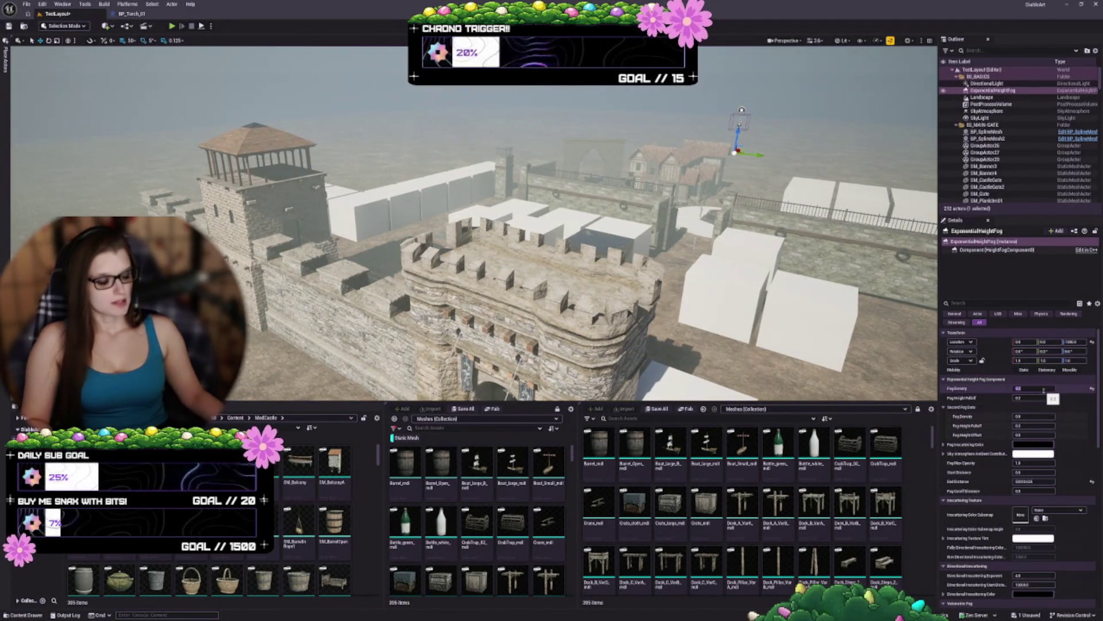
drag(1043, 389, 1031, 389)
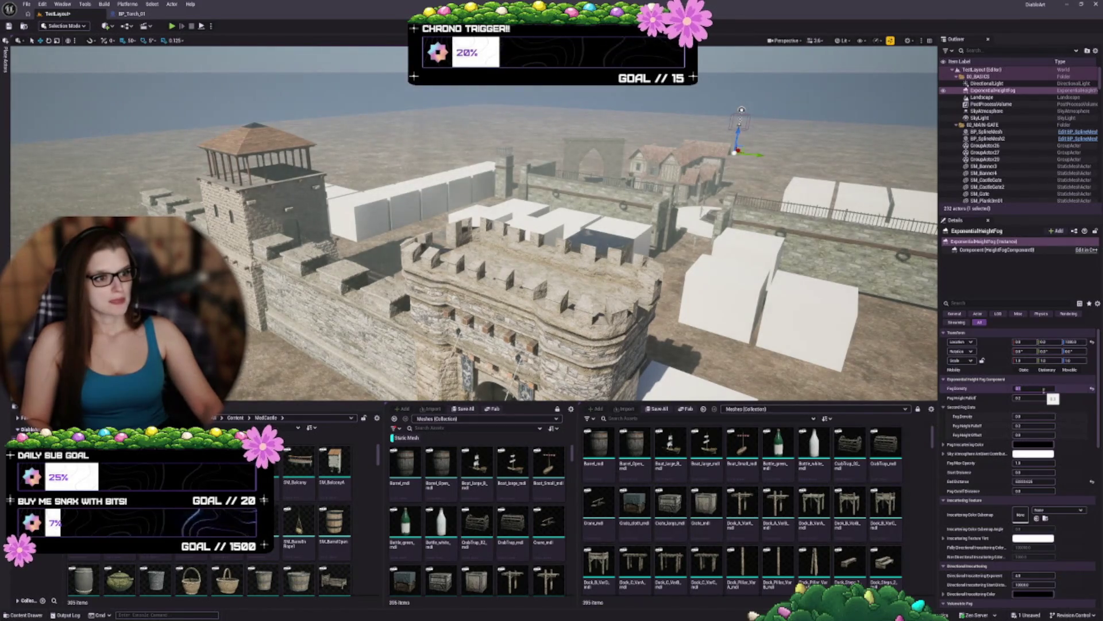
scroll(552, 230, up, 6)
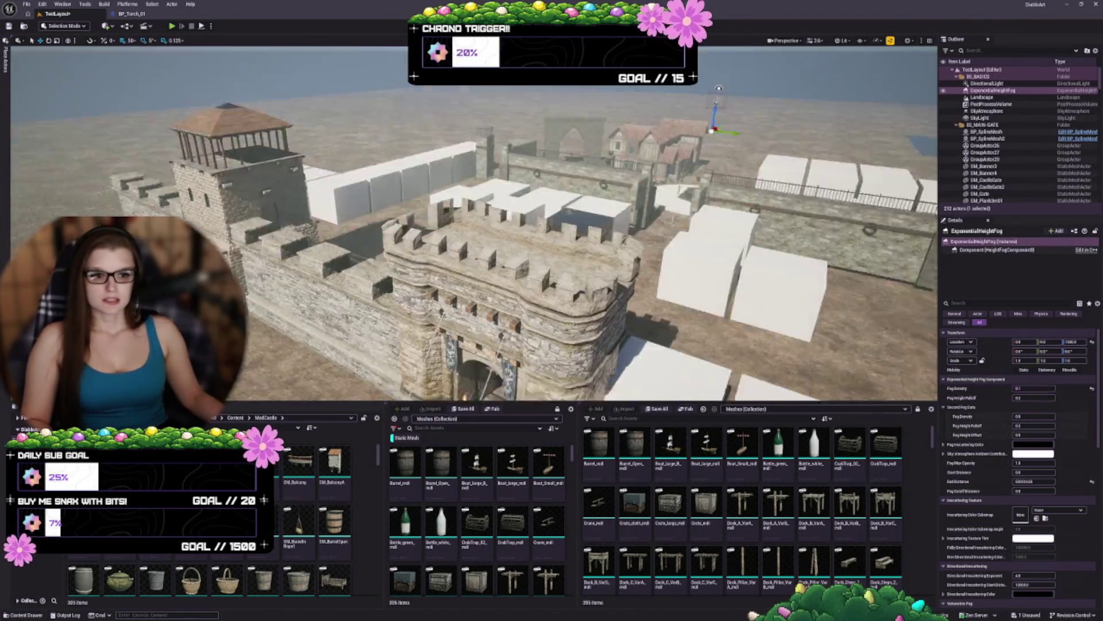
scroll(475, 224, down, 3)
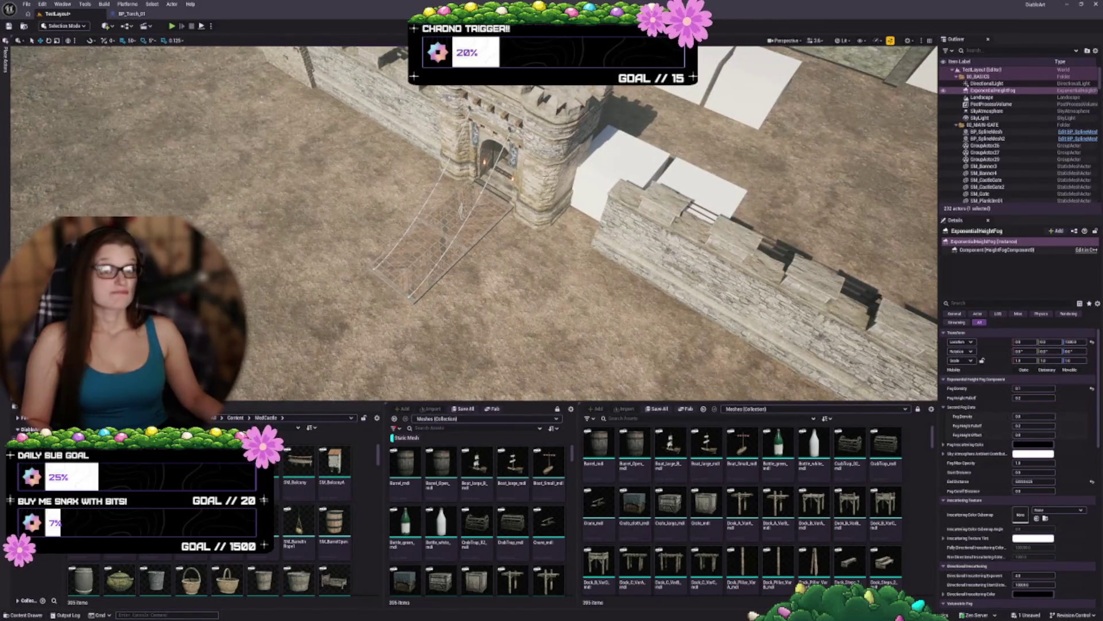
scroll(474, 224, down, 5)
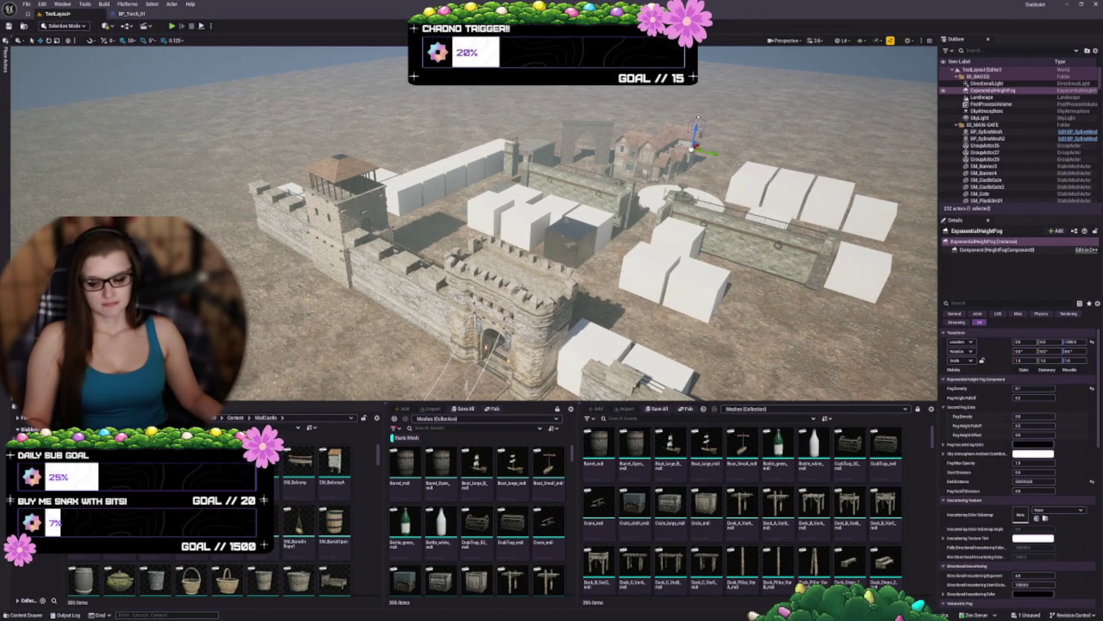
key(shift+2)
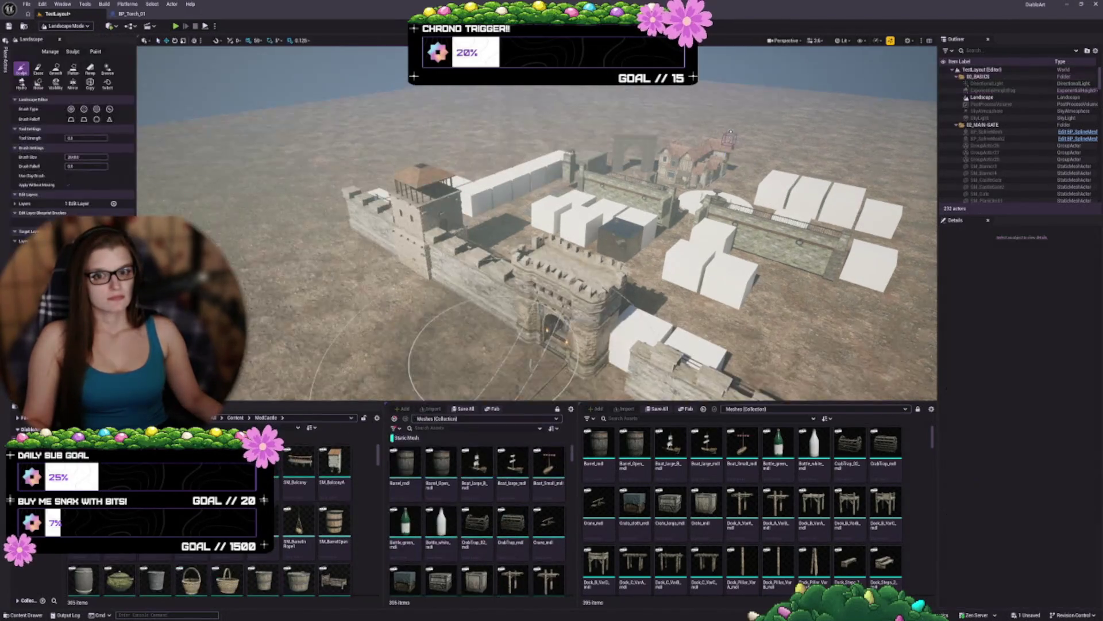
Step: Resize the landscape sculpt brush
scroll(517, 258, up, 5)
scroll(518, 230, up, 5)
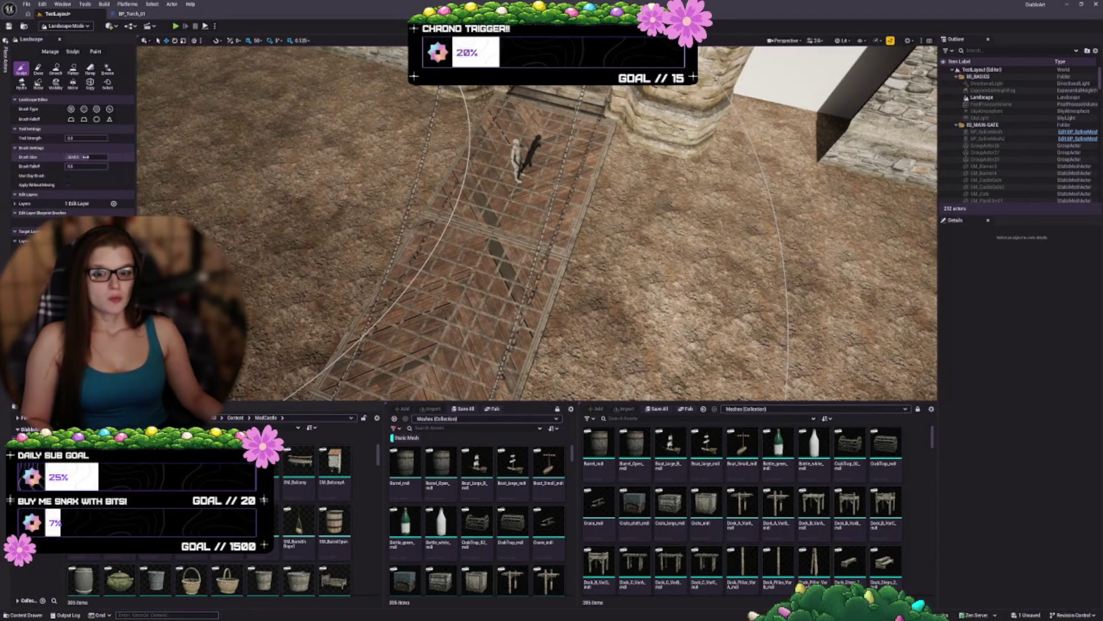
key([)
key([)
key([)
mouse_move(87, 156)
mouse_down()
mouse_move(117, 156)
mouse_move(68, 157)
mouse_move(95, 156)
mouse_up()
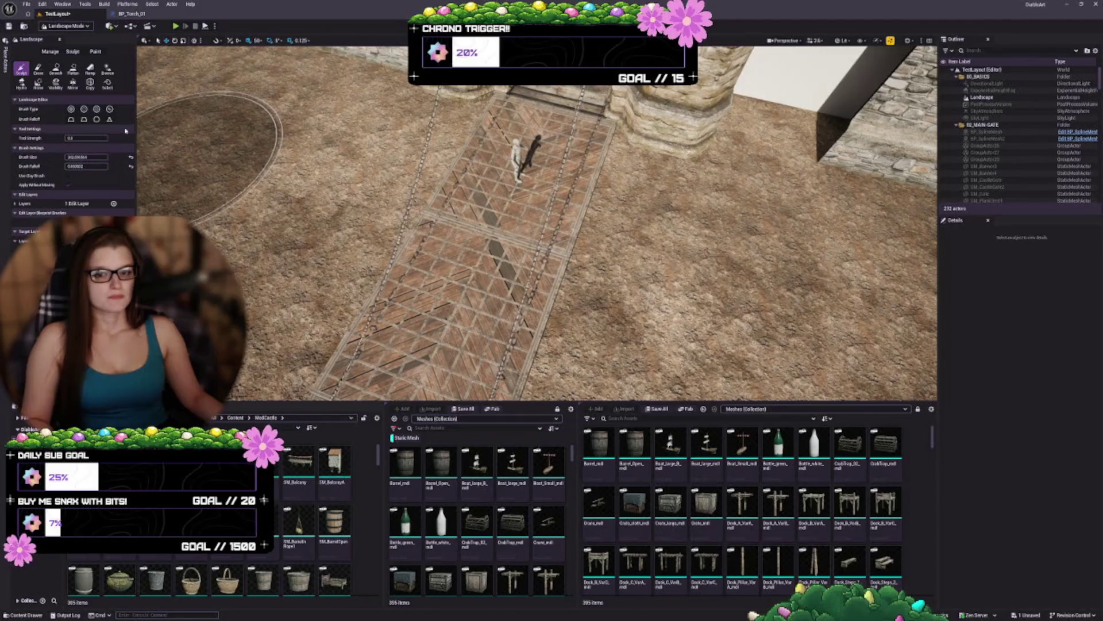
Step: With the Flatten tool, level the upper-left part of the pit beside the wall
drag(207, 147, 331, 219)
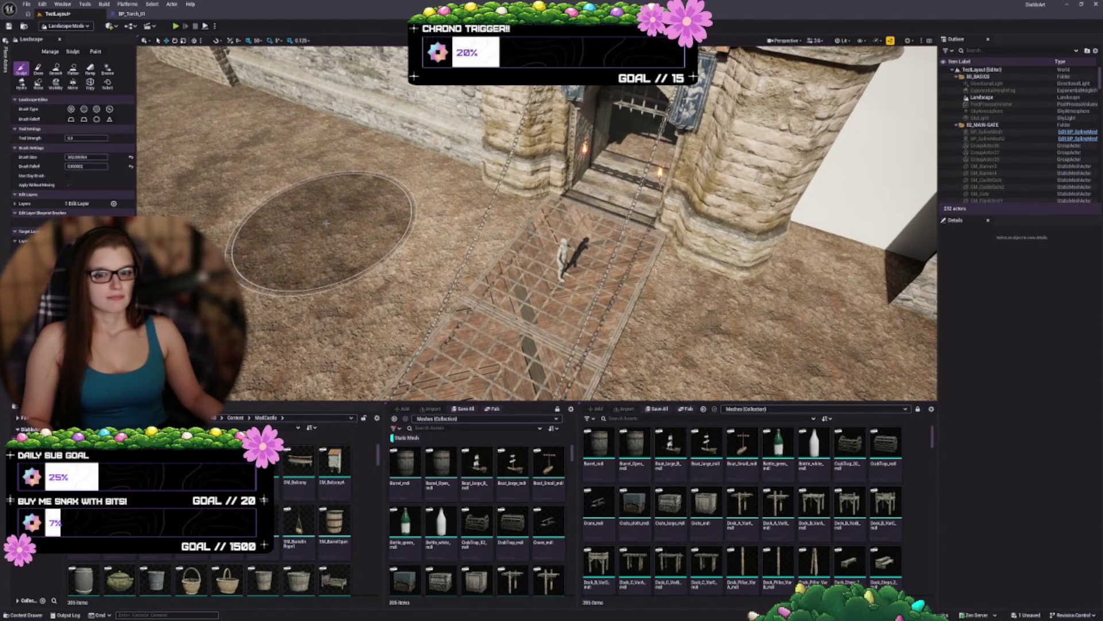
mouse_move(324, 224)
mouse_down()
mouse_move(460, 233)
mouse_move(311, 236)
mouse_up()
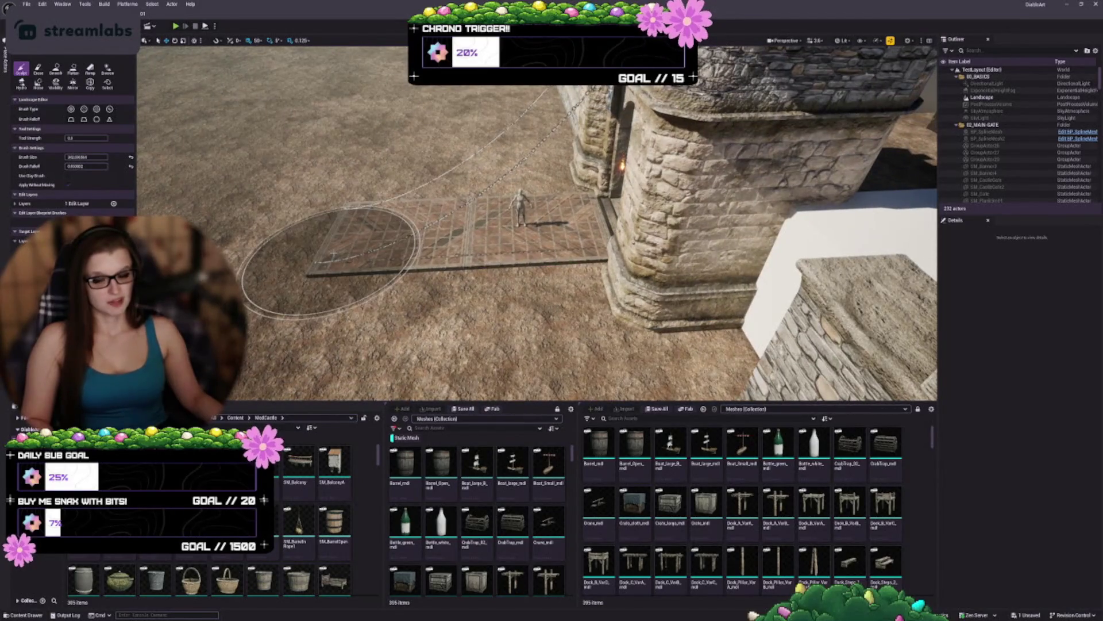
mouse_move(342, 261)
mouse_down()
mouse_move(431, 247)
mouse_move(552, 276)
mouse_move(529, 236)
mouse_up()
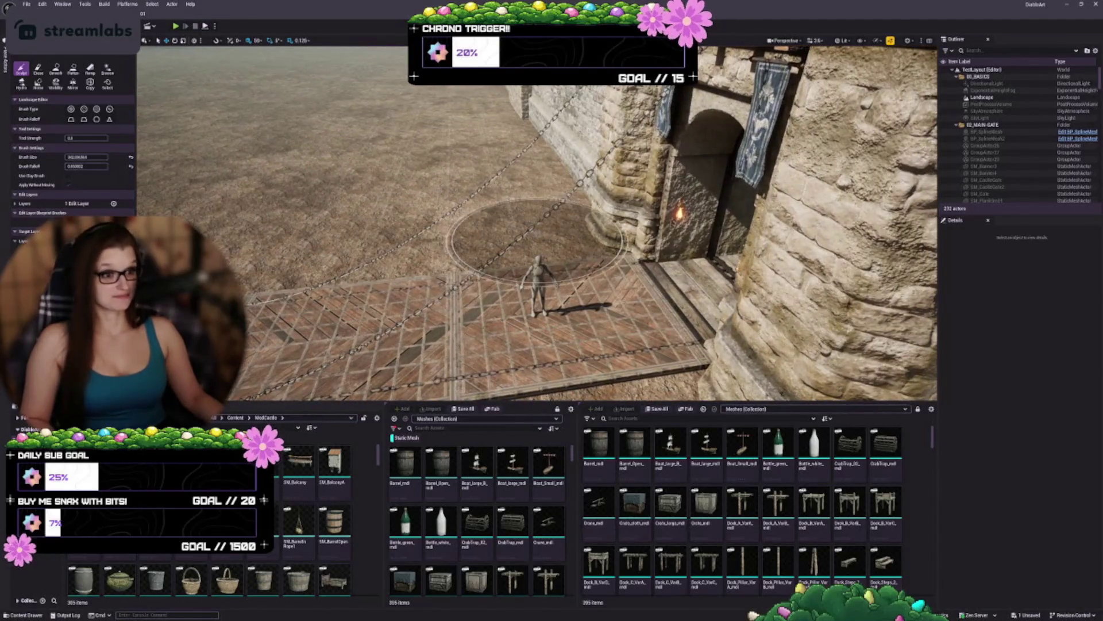
mouse_move(540, 230)
mouse_down()
mouse_move(529, 207)
mouse_move(541, 224)
mouse_move(424, 310)
mouse_up()
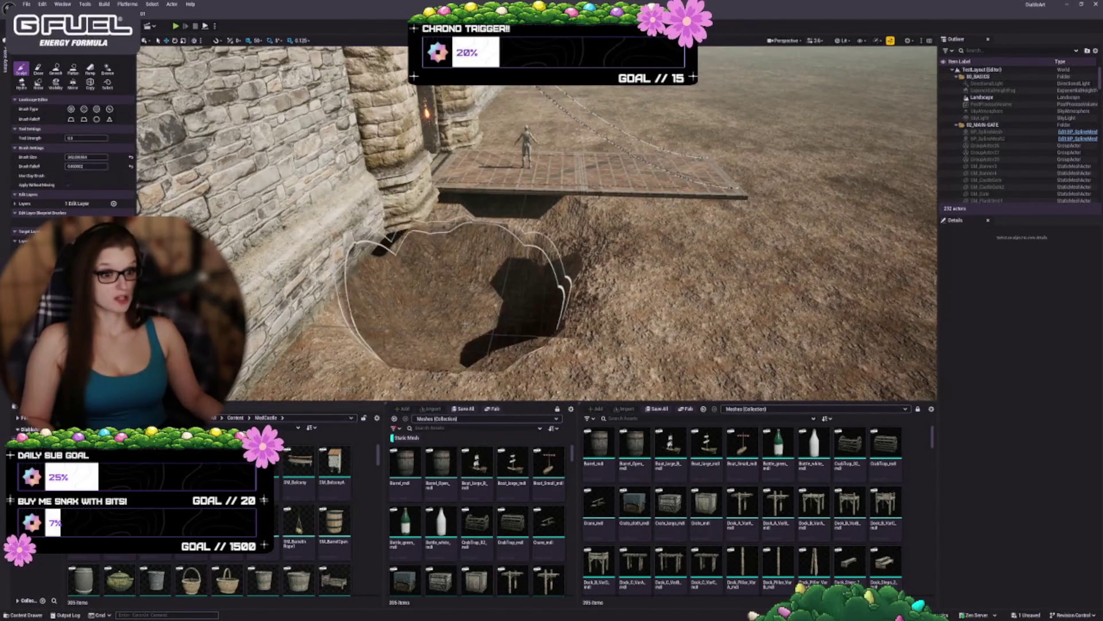
mouse_move(574, 305)
mouse_down()
mouse_move(616, 232)
mouse_move(575, 288)
mouse_move(496, 223)
mouse_up()
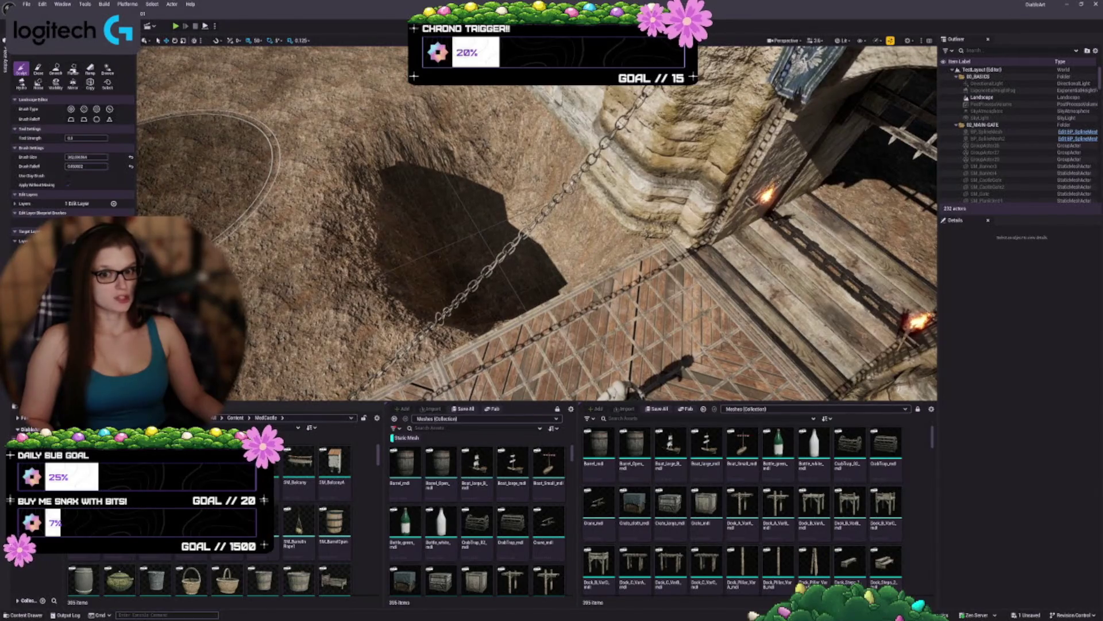
click(73, 69)
mouse_move(455, 227)
mouse_down()
mouse_move(403, 141)
mouse_move(356, 161)
mouse_move(391, 259)
mouse_move(344, 270)
mouse_move(390, 345)
mouse_move(338, 173)
mouse_up()
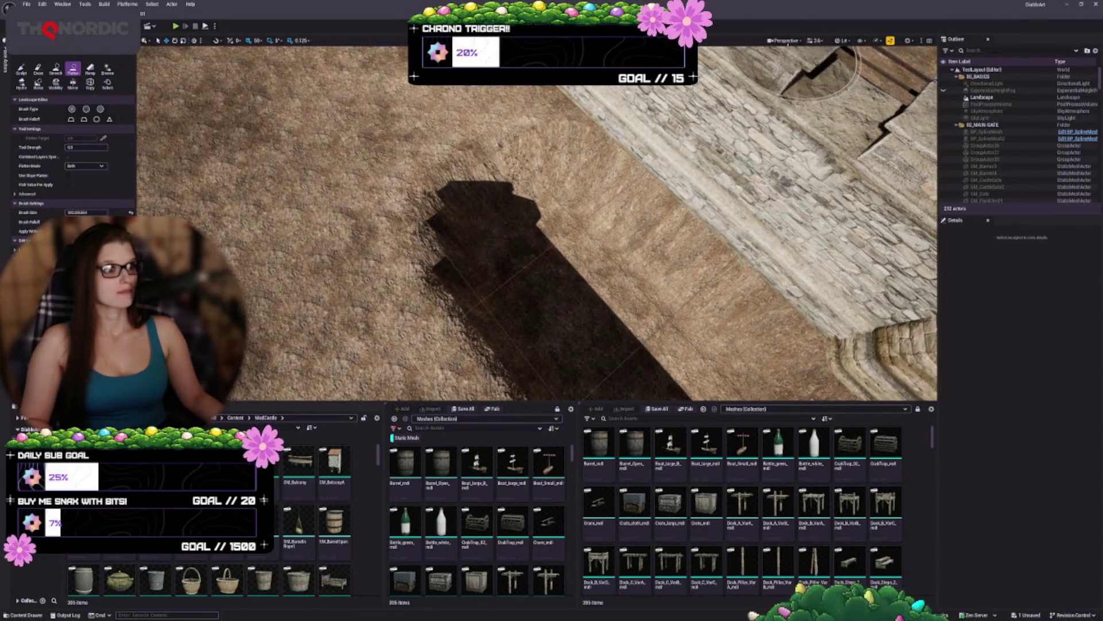
Step: Hide the viewport grid and extend the trench up-left along the wall, undoing a stray stroke
click(862, 41)
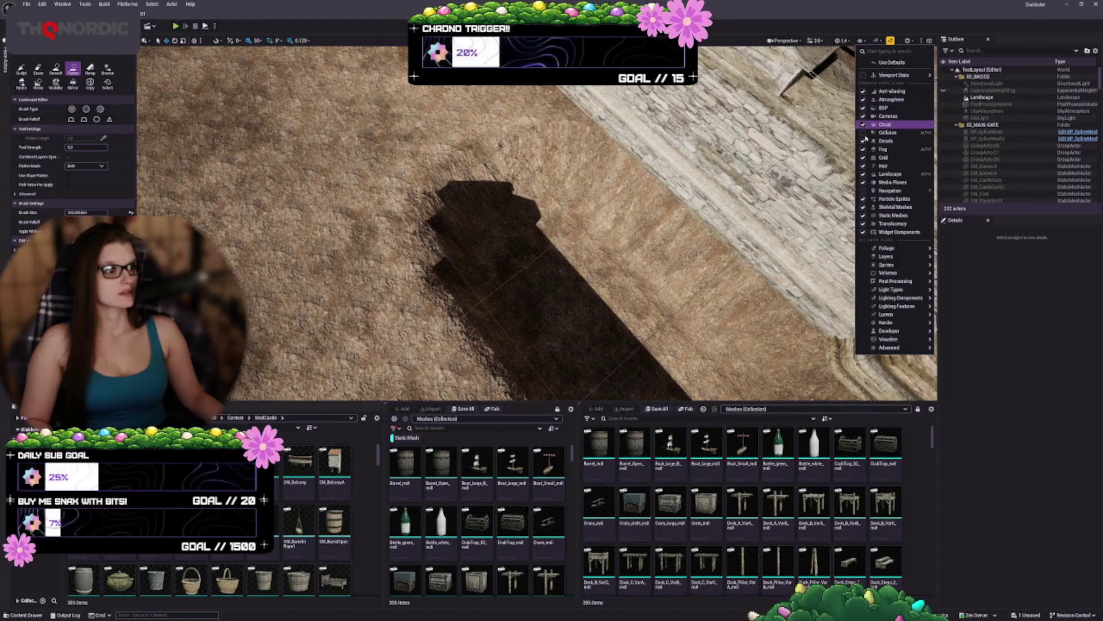
click(864, 158)
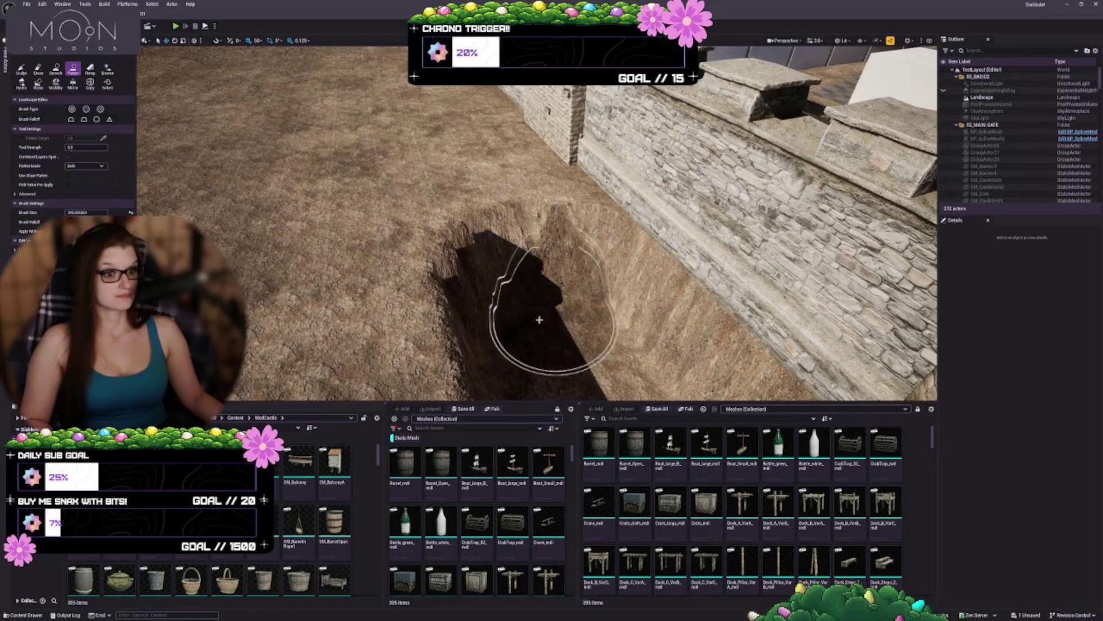
mouse_move(494, 249)
mouse_down()
mouse_move(497, 299)
mouse_move(447, 148)
mouse_move(447, 108)
mouse_move(502, 186)
mouse_move(505, 234)
mouse_move(566, 323)
mouse_move(467, 129)
mouse_move(437, 132)
mouse_move(365, 174)
mouse_up()
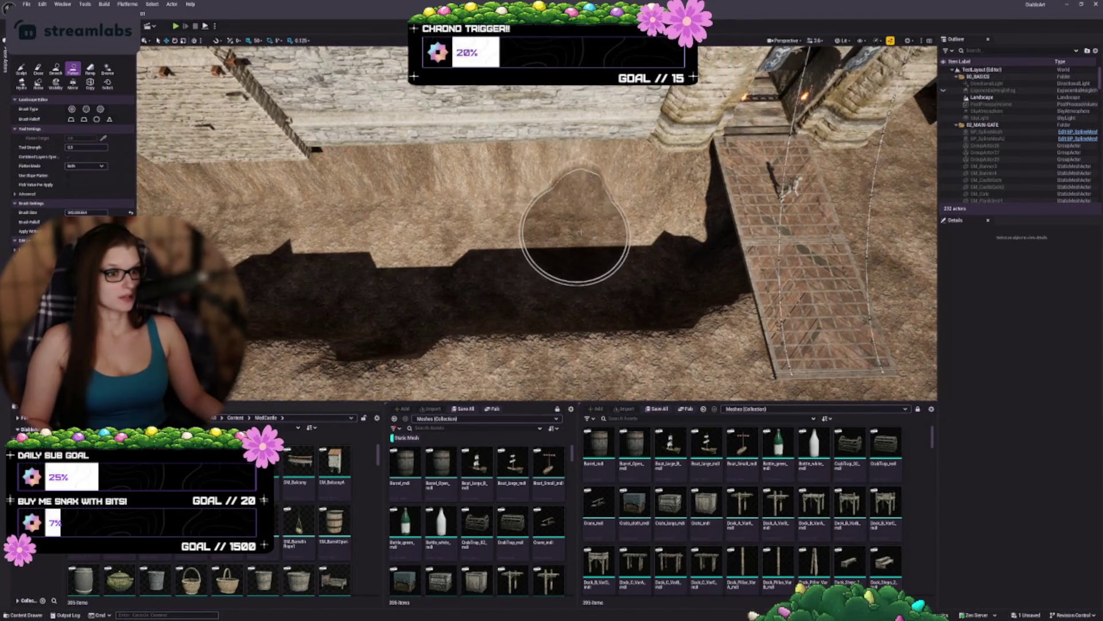
mouse_move(613, 227)
mouse_down()
mouse_move(693, 221)
mouse_move(681, 236)
mouse_move(700, 285)
mouse_move(828, 294)
mouse_up()
key(ctrl+z)
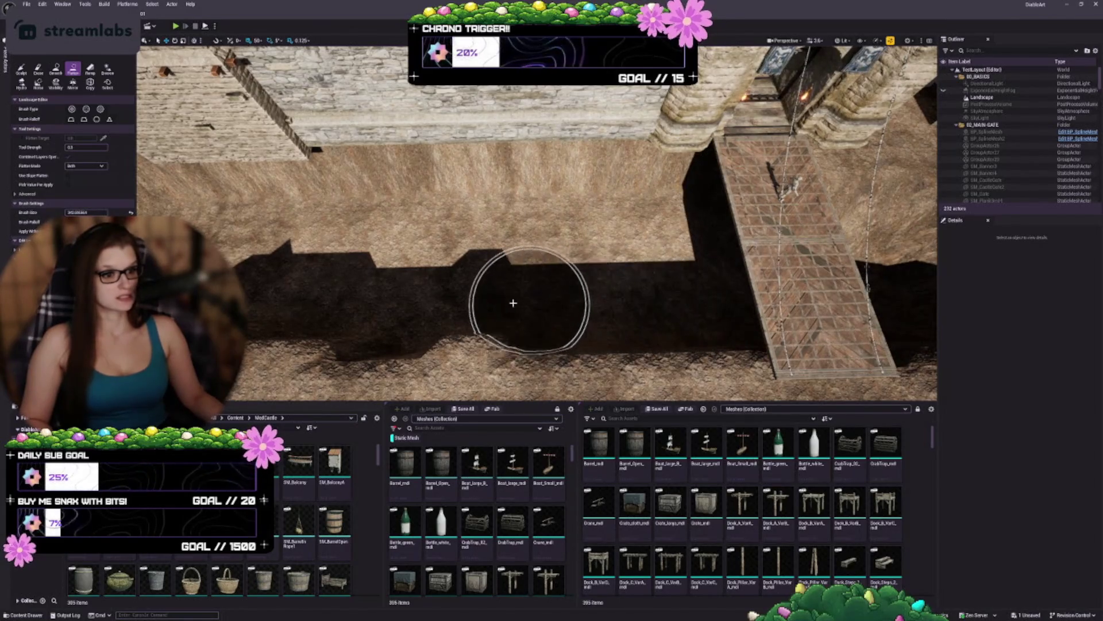
Step: Flatten the trench edge and extend the trench right along the wall, widening the dug area
mouse_move(432, 297)
mouse_down()
mouse_move(598, 263)
mouse_move(332, 259)
mouse_up()
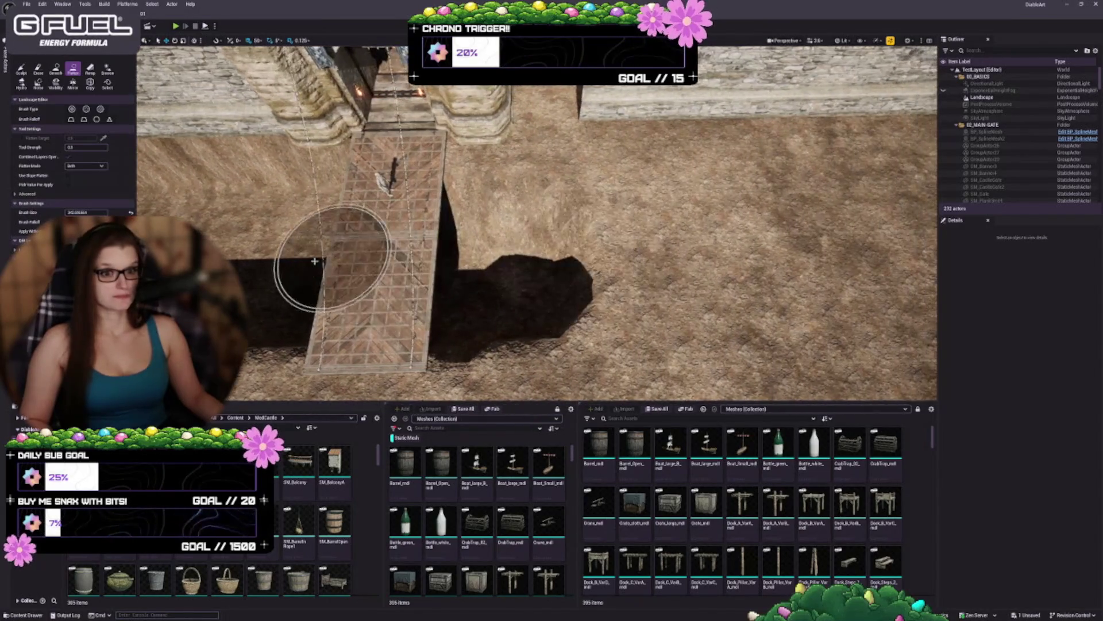
drag(448, 209, 565, 221)
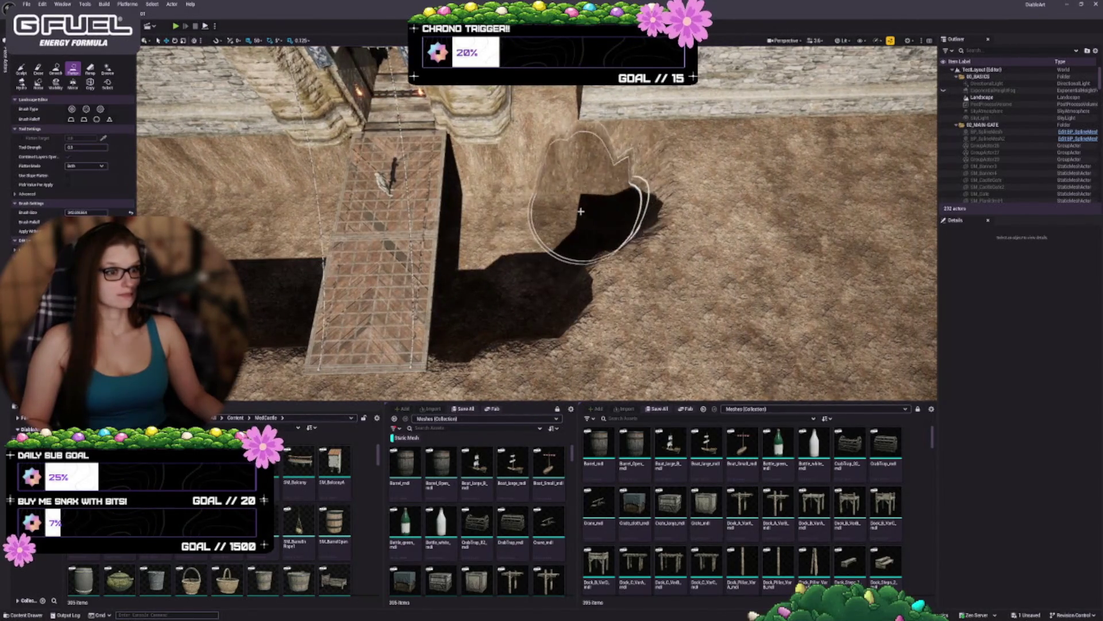
mouse_move(630, 202)
mouse_down()
mouse_move(603, 147)
mouse_move(522, 229)
mouse_move(503, 308)
mouse_move(750, 293)
mouse_move(612, 279)
mouse_move(731, 264)
mouse_move(653, 271)
mouse_move(716, 184)
mouse_move(816, 189)
mouse_move(686, 196)
mouse_up()
scroll(686, 195, up, 5)
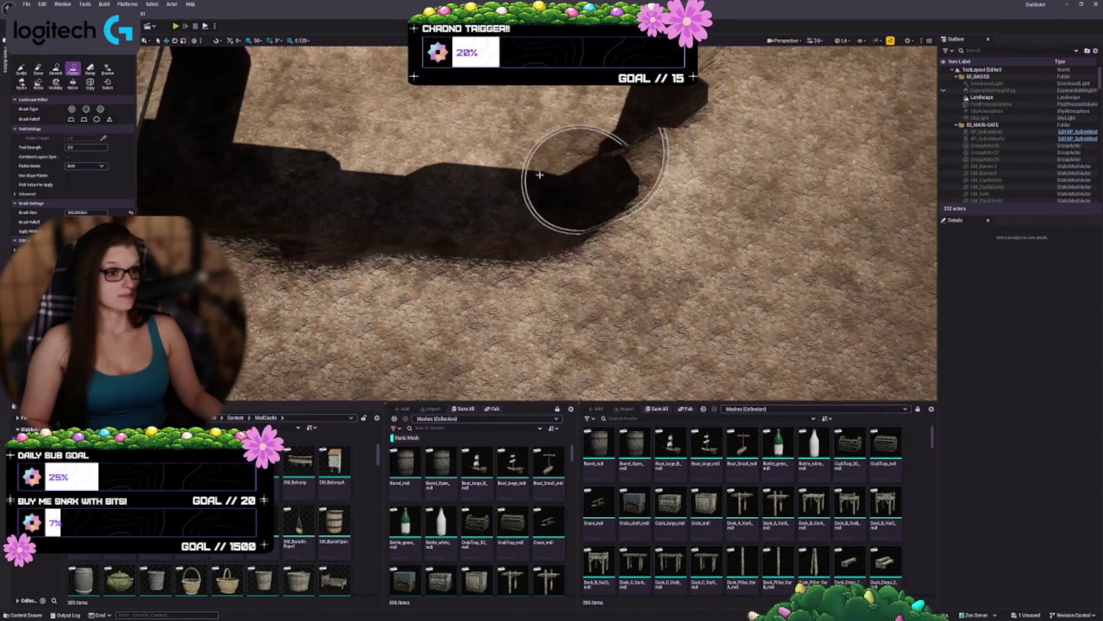
mouse_move(616, 190)
mouse_down()
mouse_move(690, 210)
mouse_move(676, 160)
mouse_up()
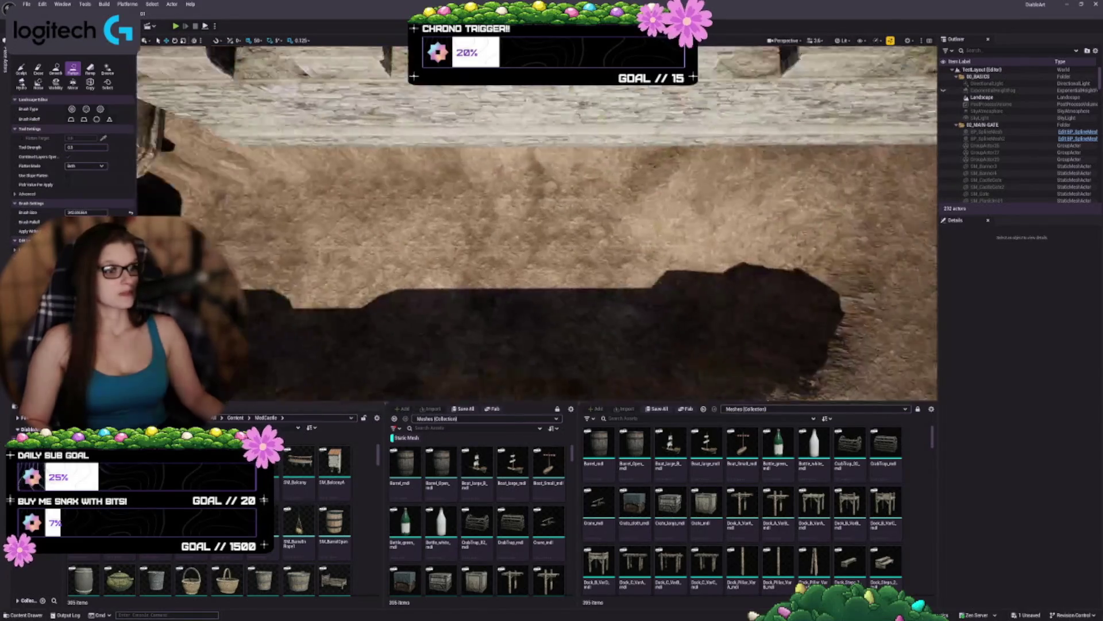
scroll(493, 222, down, 3)
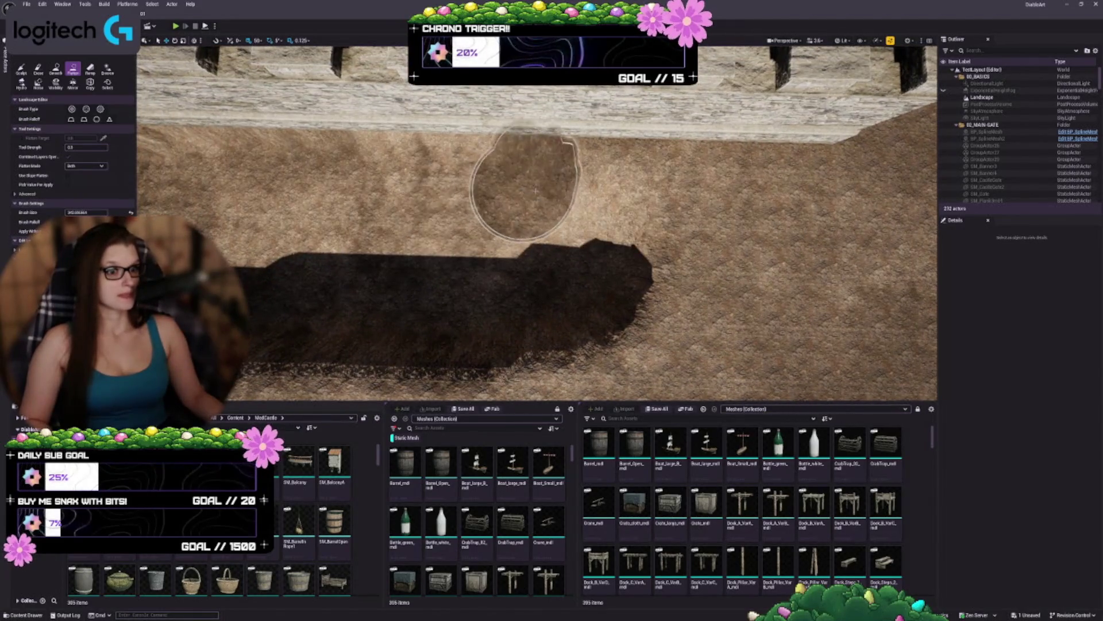
drag(590, 197, 648, 196)
mouse_move(702, 194)
mouse_down()
mouse_move(733, 219)
mouse_move(732, 276)
mouse_move(671, 296)
mouse_move(481, 291)
mouse_move(665, 241)
mouse_move(586, 299)
mouse_move(669, 308)
mouse_move(682, 283)
mouse_move(497, 282)
mouse_up()
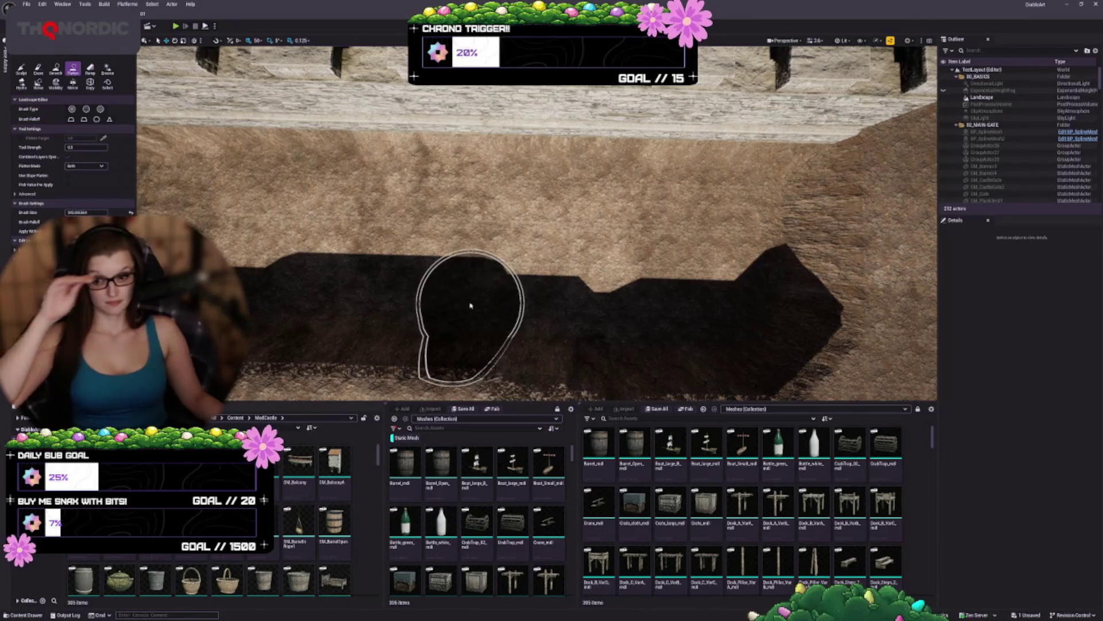
Step: Level the trench's lower edge and smooth its jagged upper ledge along the wall
drag(517, 296, 455, 270)
drag(575, 326, 575, 326)
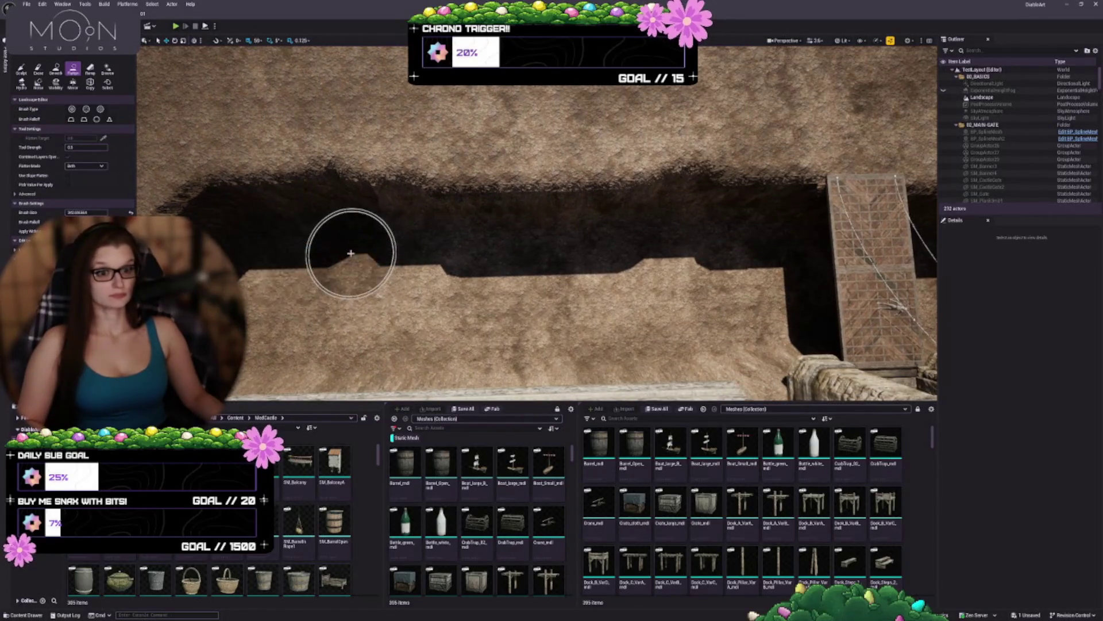
mouse_move(400, 232)
mouse_down()
mouse_move(635, 223)
mouse_move(384, 237)
mouse_up()
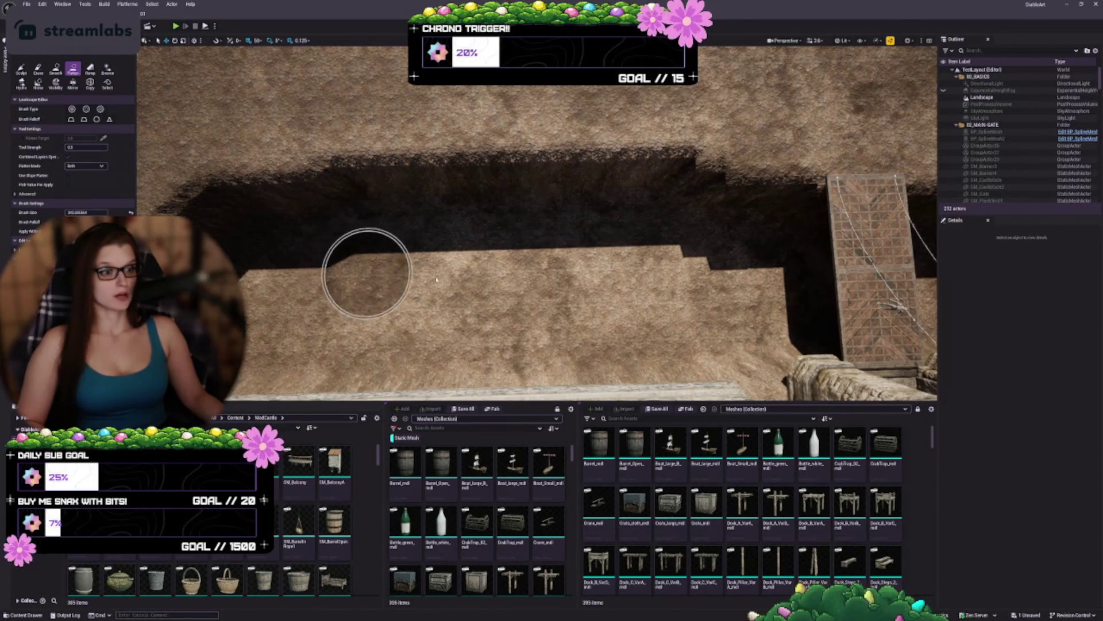
mouse_move(436, 280)
mouse_down()
mouse_move(425, 280)
mouse_move(451, 270)
mouse_up()
mouse_move(519, 124)
mouse_down()
mouse_move(590, 140)
mouse_move(207, 144)
mouse_move(172, 147)
mouse_move(480, 149)
mouse_move(138, 166)
mouse_up()
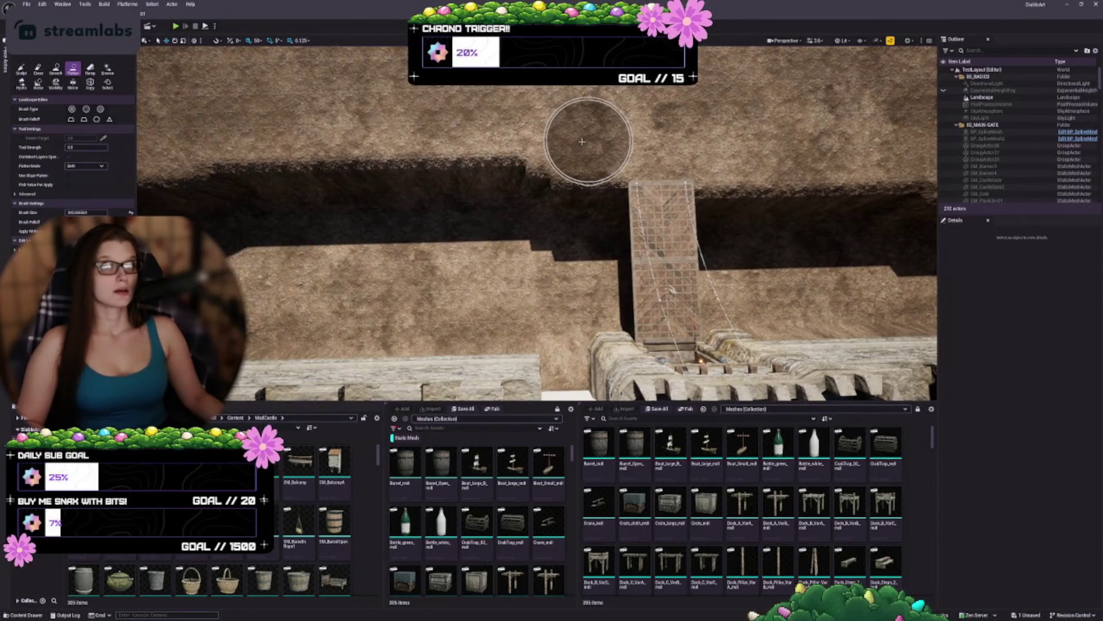
key(Right)
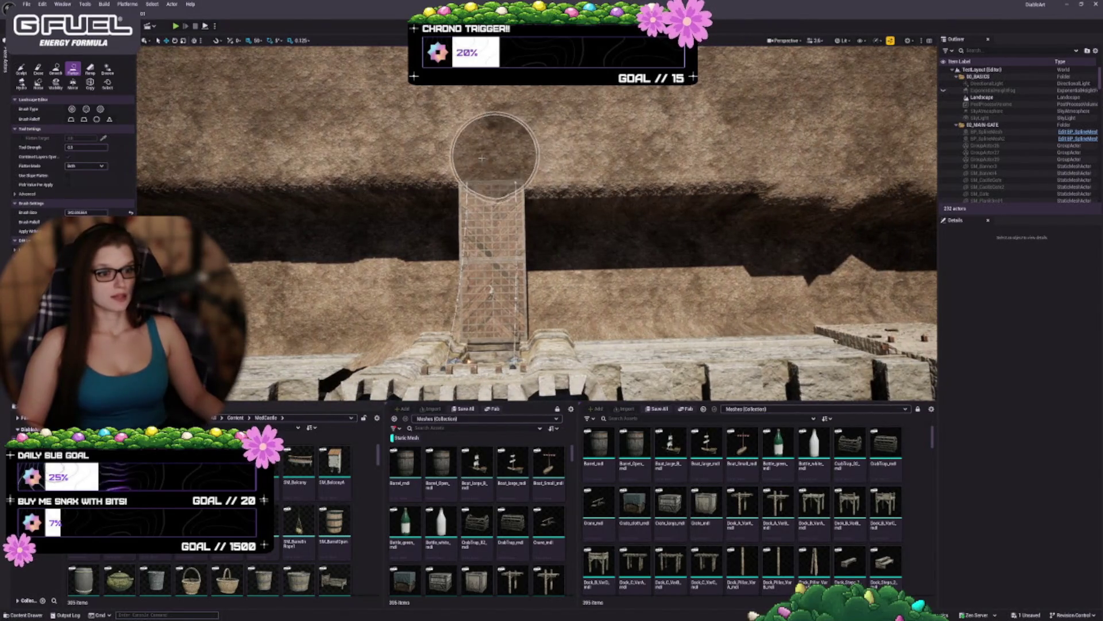
drag(439, 161, 269, 160)
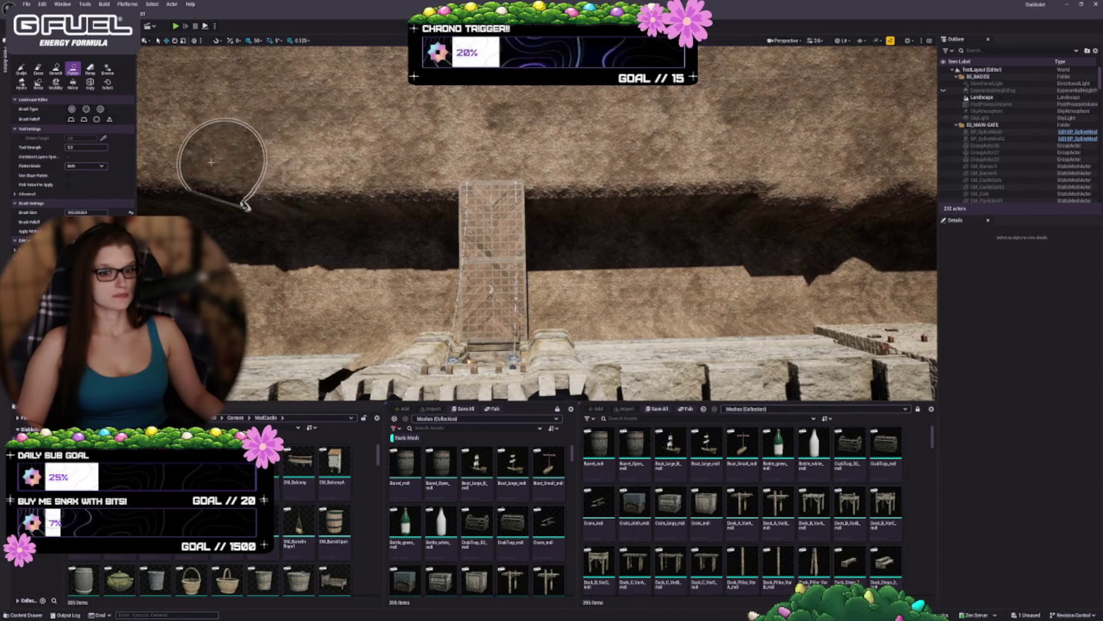
key(Right)
key(Right)
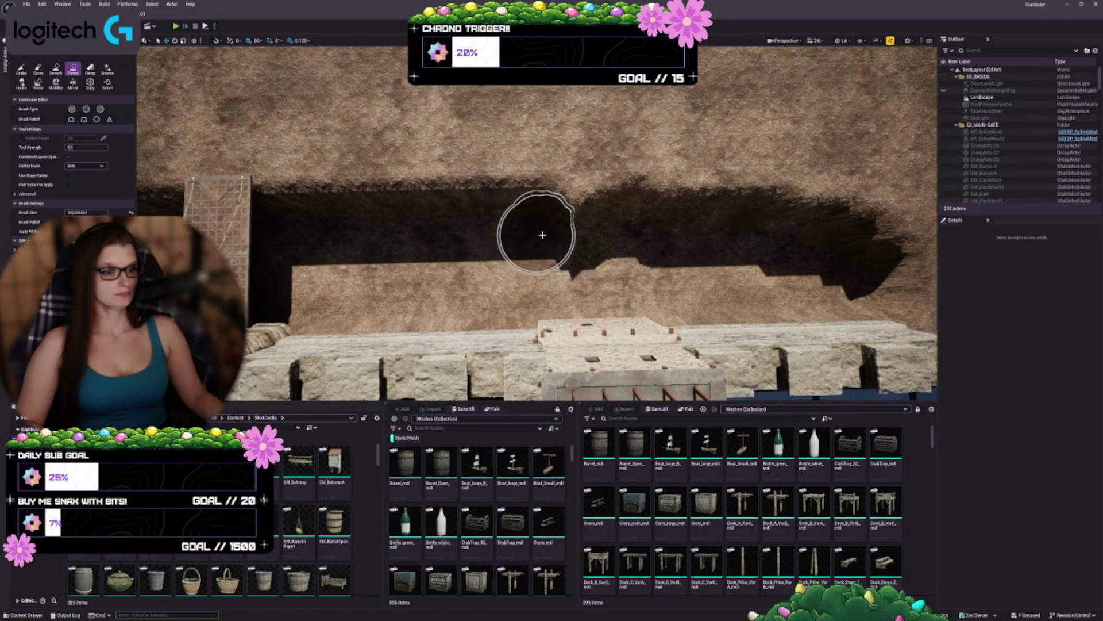
mouse_move(633, 233)
mouse_down()
mouse_move(862, 225)
mouse_move(865, 277)
mouse_up()
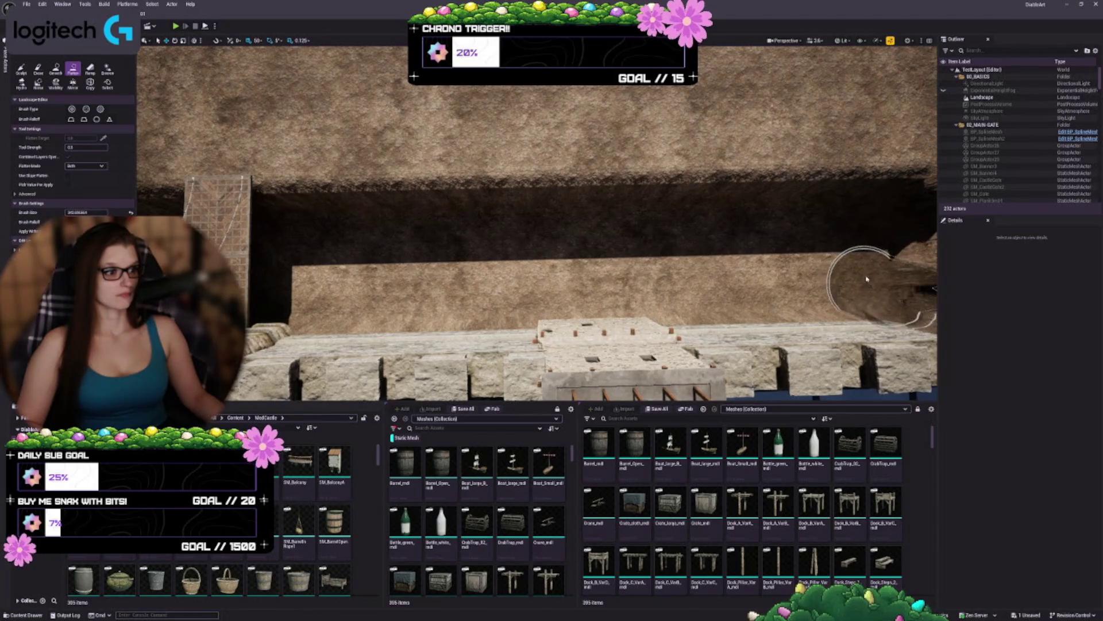
mouse_move(862, 234)
mouse_down()
mouse_move(873, 299)
mouse_move(896, 311)
mouse_move(851, 224)
mouse_move(575, 278)
mouse_up()
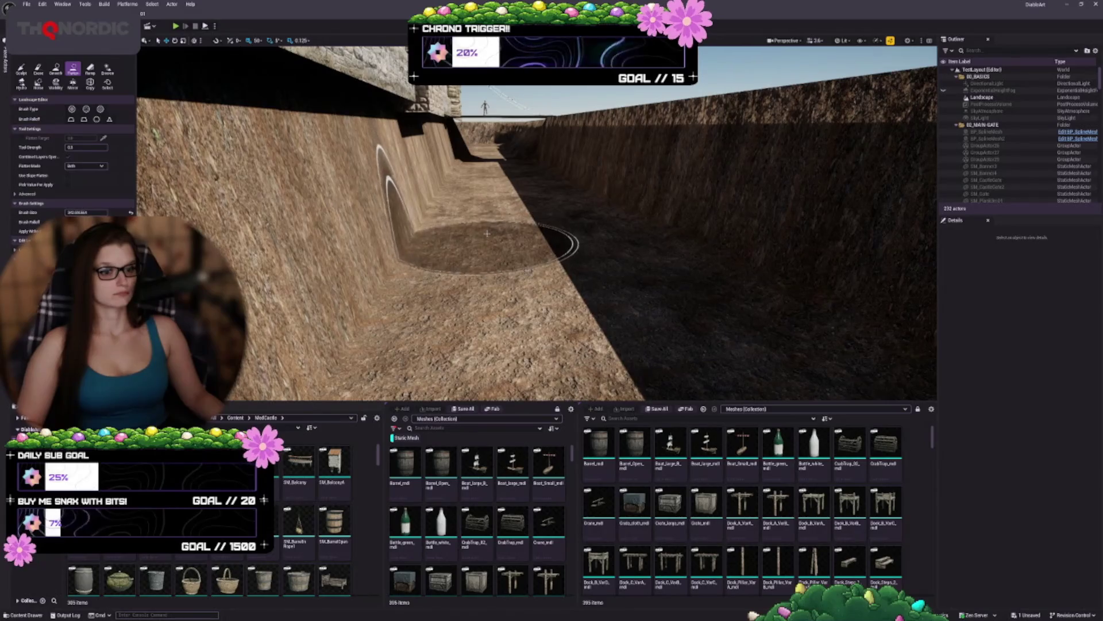
Step: Return the landscape brush to Sculpt and view the moat running beneath the drawbridge
mouse_move(493, 194)
mouse_down()
mouse_move(428, 204)
mouse_move(359, 294)
mouse_up()
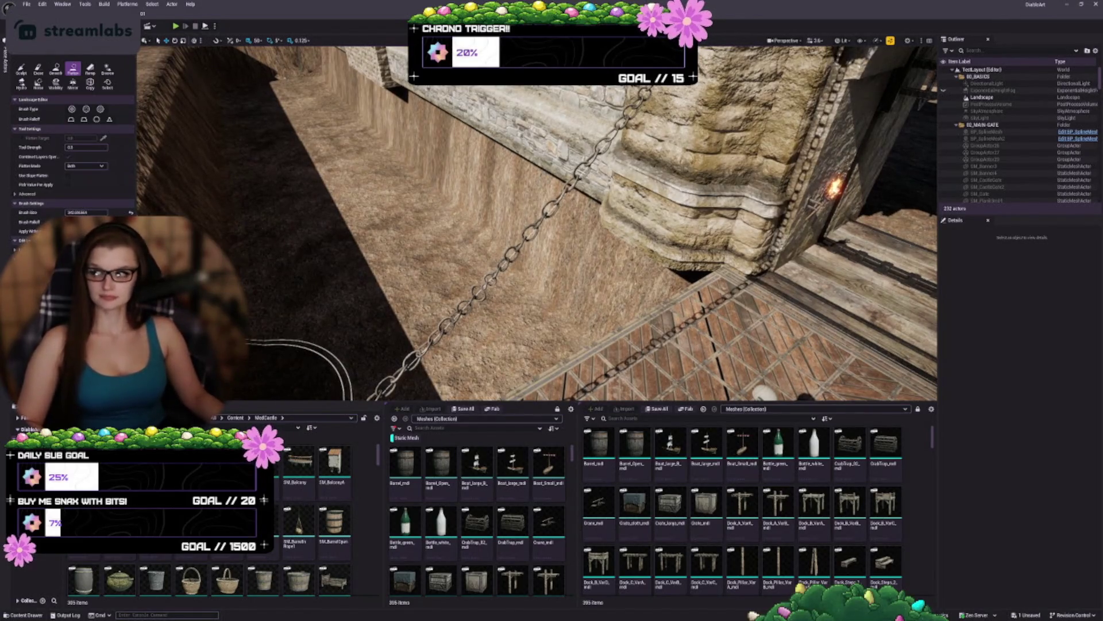
mouse_move(357, 197)
mouse_down()
mouse_move(365, 246)
mouse_move(252, 172)
mouse_move(406, 240)
mouse_move(442, 243)
mouse_move(470, 205)
mouse_up()
click(27, 70)
scroll(470, 205, down, 5)
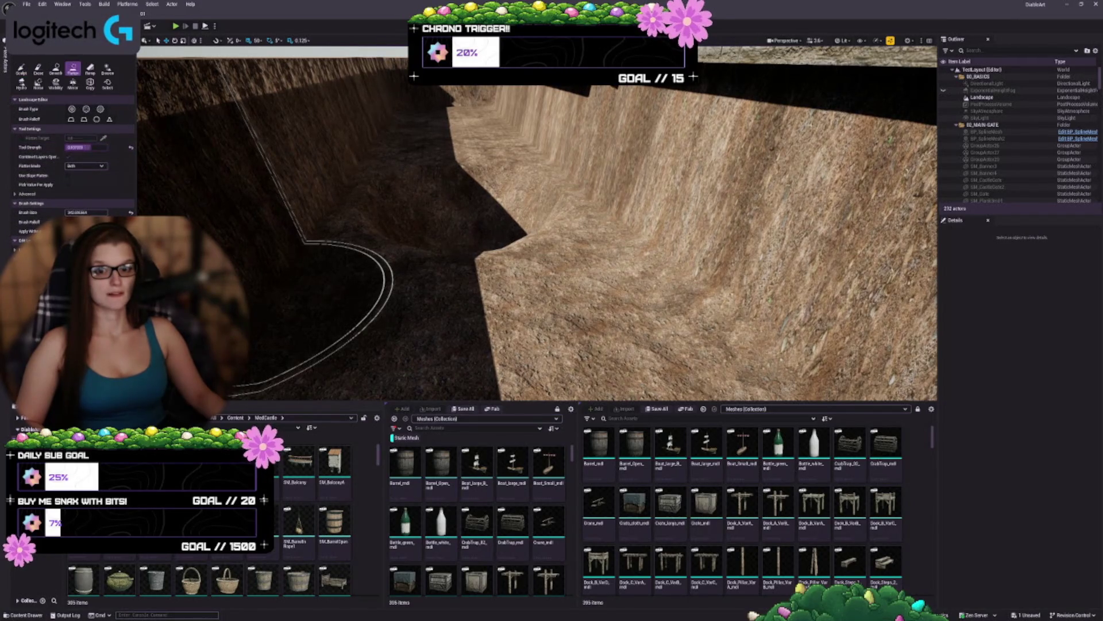
Step: Flatten the terrain along the moat's edges beside the drawbridge from a top-down view
scroll(502, 244, up, 5)
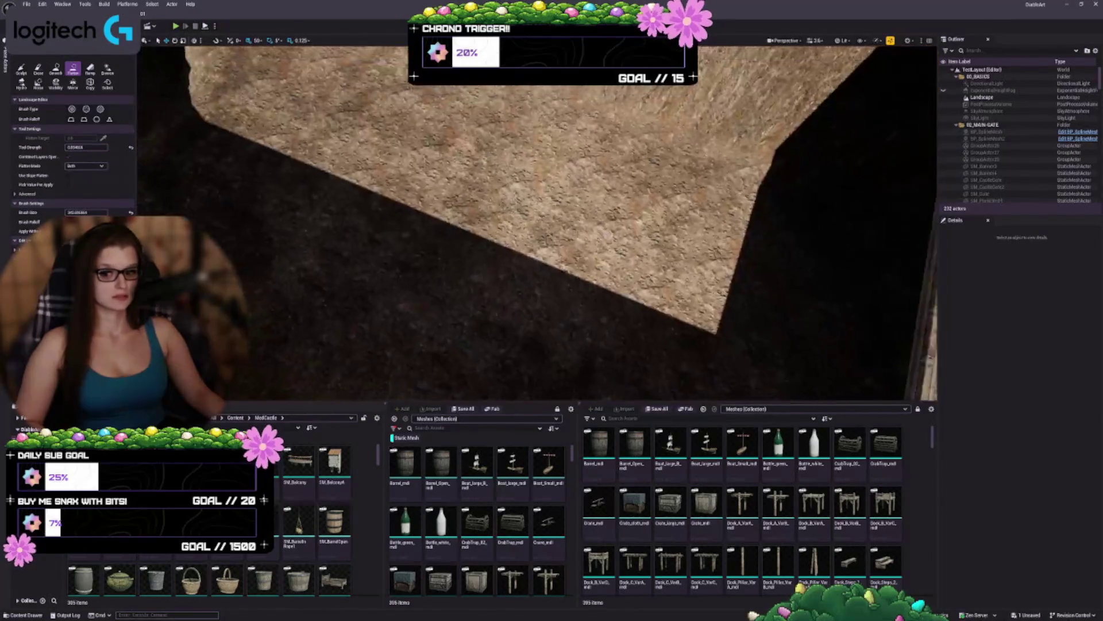
scroll(449, 290, down, 5)
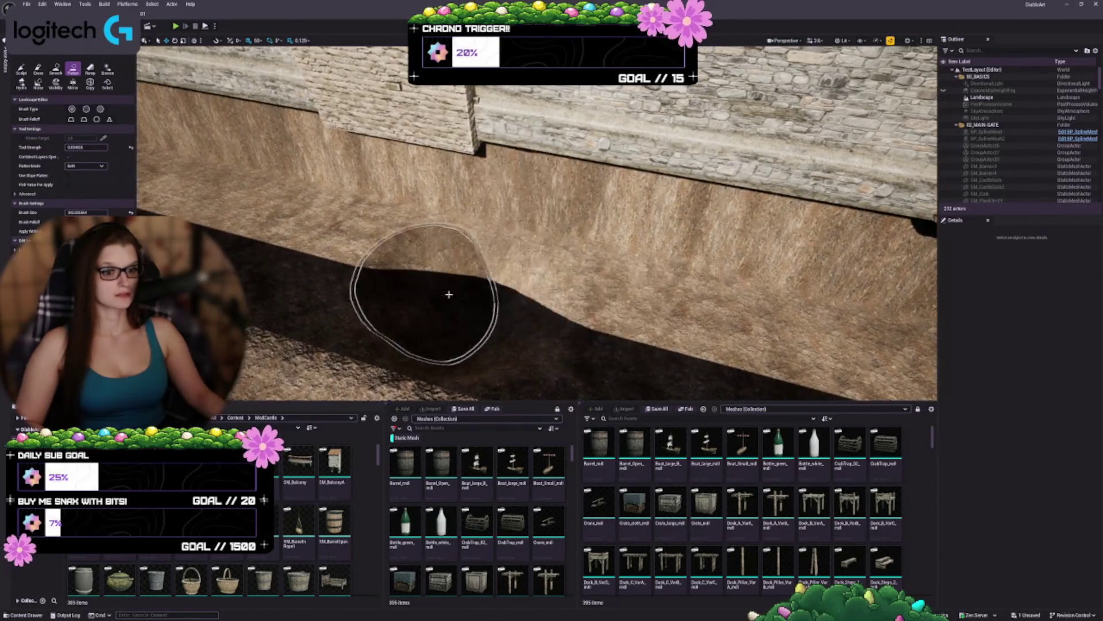
scroll(440, 300, down, 3)
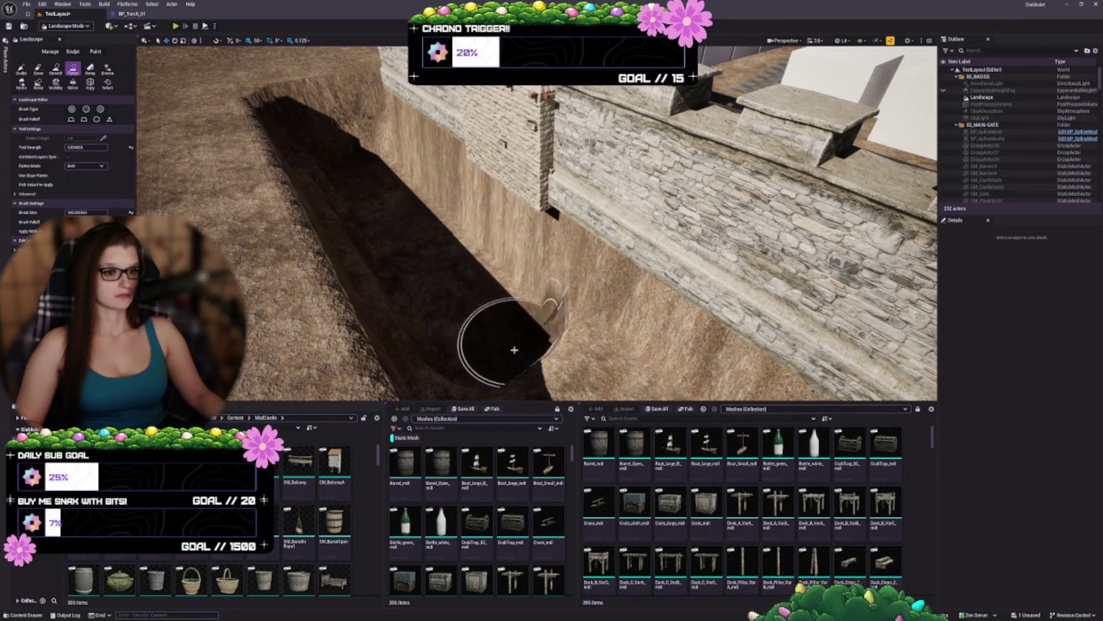
key(1)
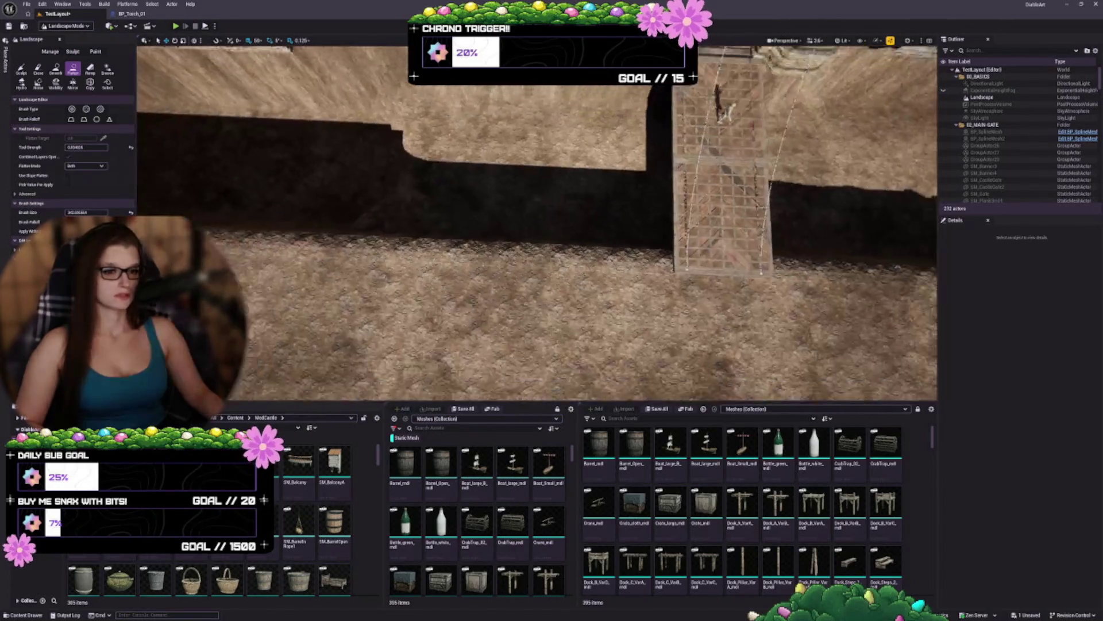
mouse_move(500, 202)
mouse_down()
mouse_move(782, 213)
mouse_move(571, 162)
mouse_up()
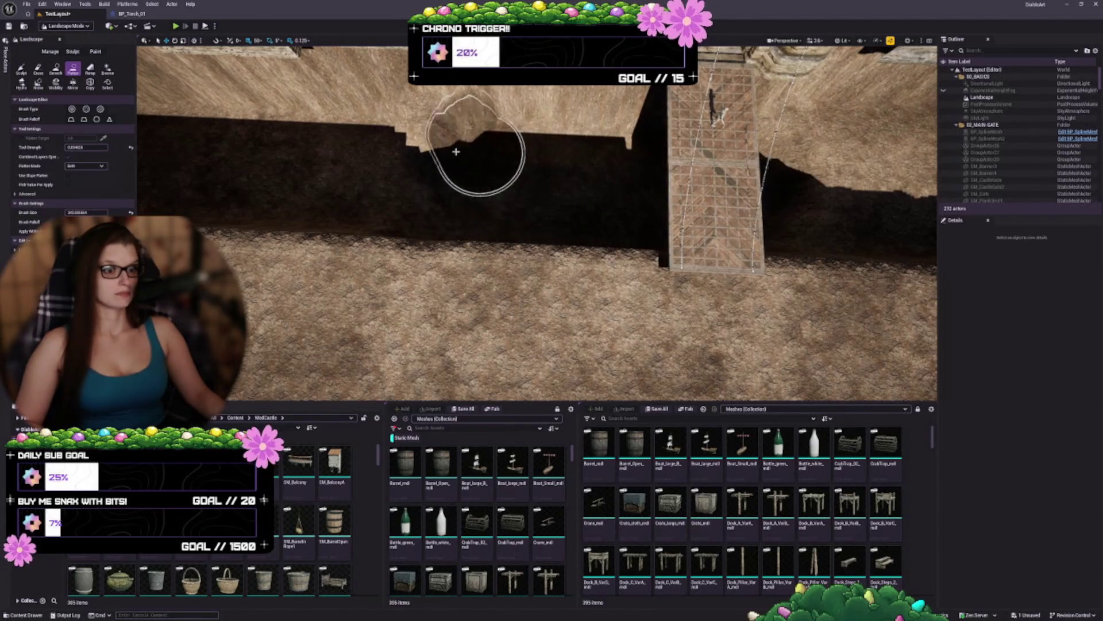
key(Right)
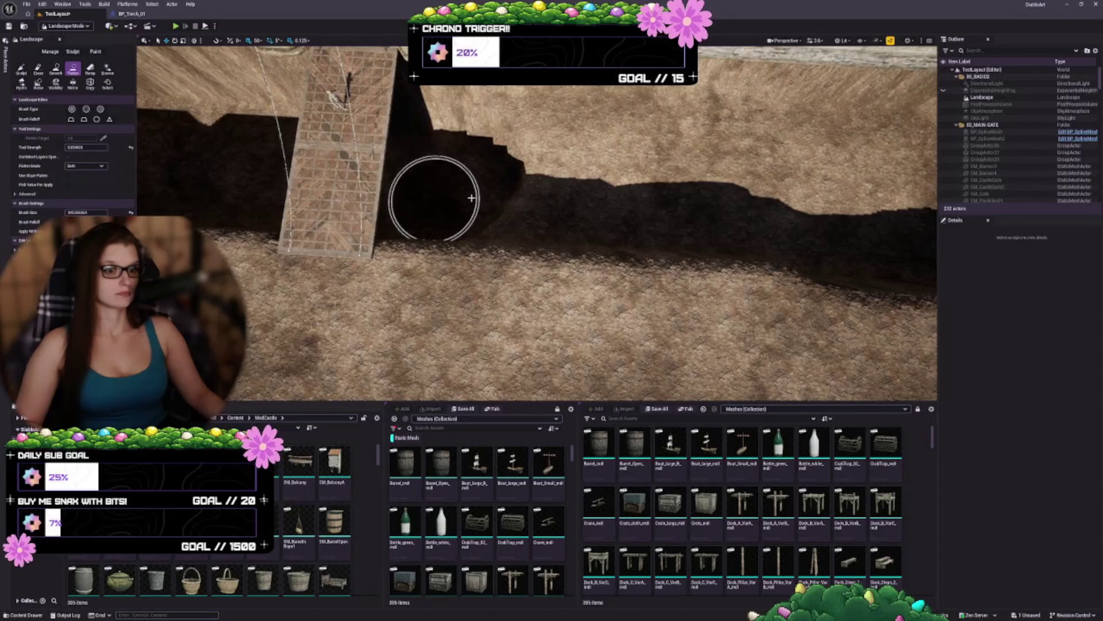
mouse_move(566, 205)
mouse_down()
mouse_move(795, 219)
mouse_move(850, 202)
mouse_move(500, 155)
mouse_up()
drag(596, 159, 879, 178)
Step: Inspect the trench and castle walls around the gate, then return to Selection Mode
key(Right)
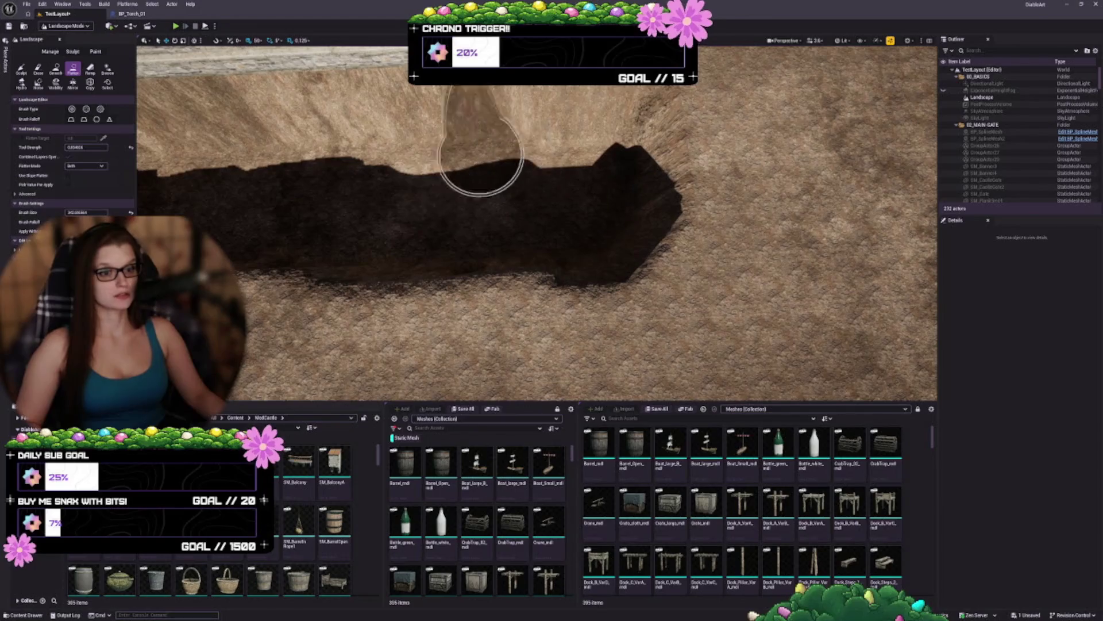
drag(249, 204, 249, 172)
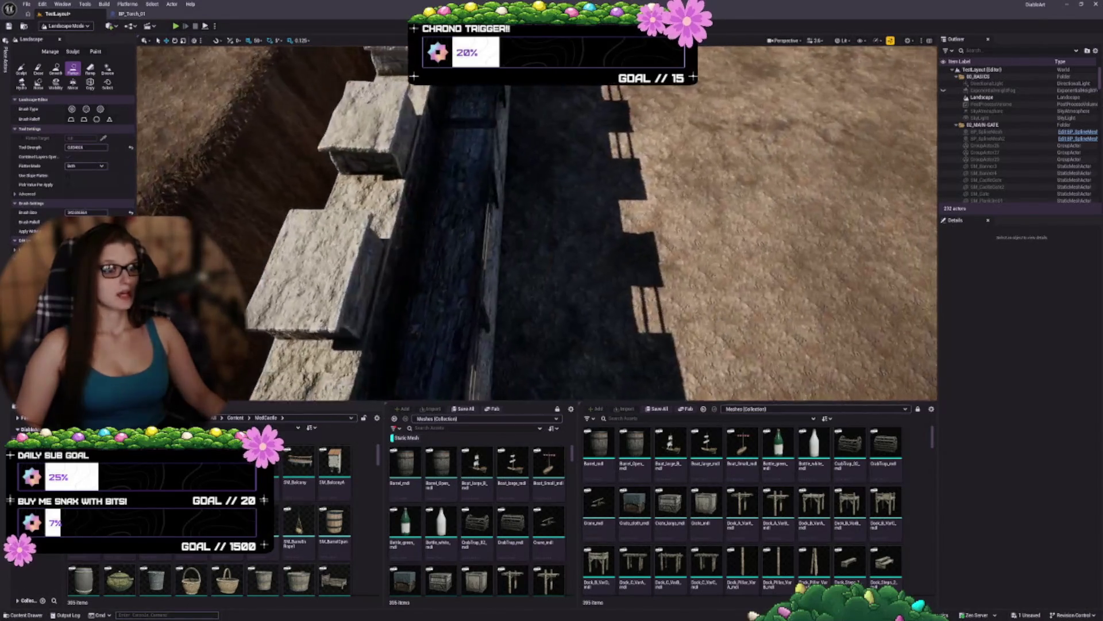
key(w)
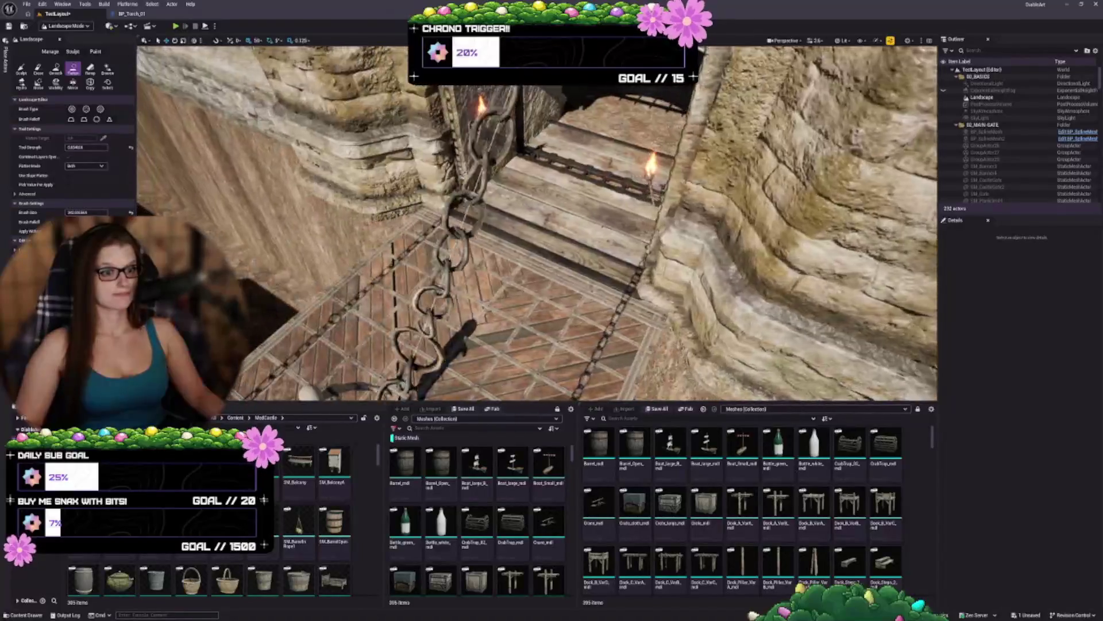
drag(650, 236, 650, 219)
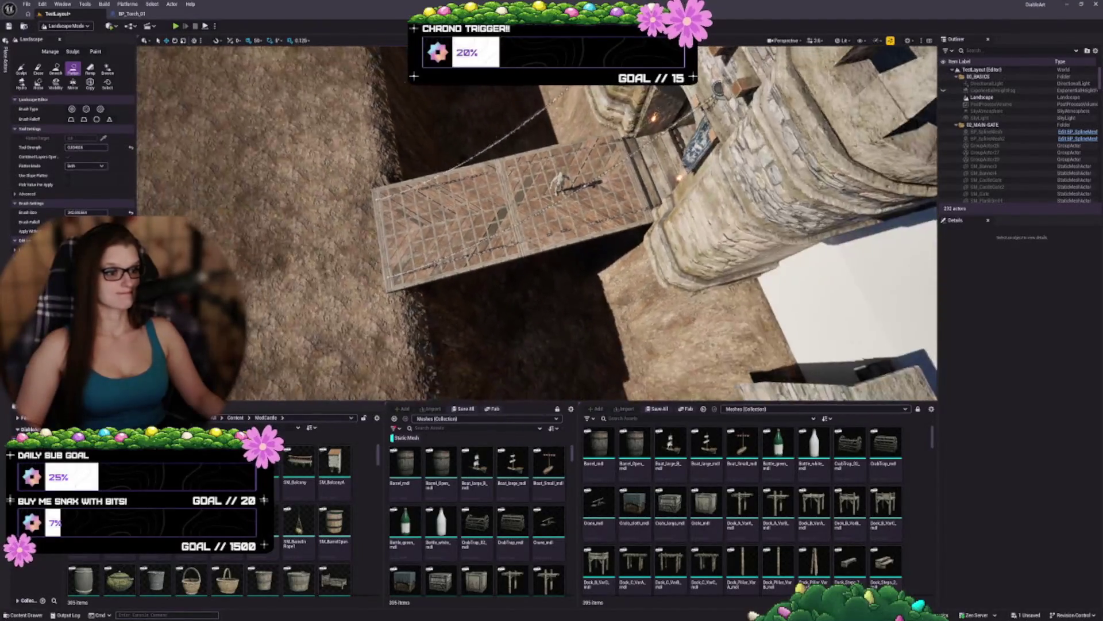
drag(541, 321, 541, 264)
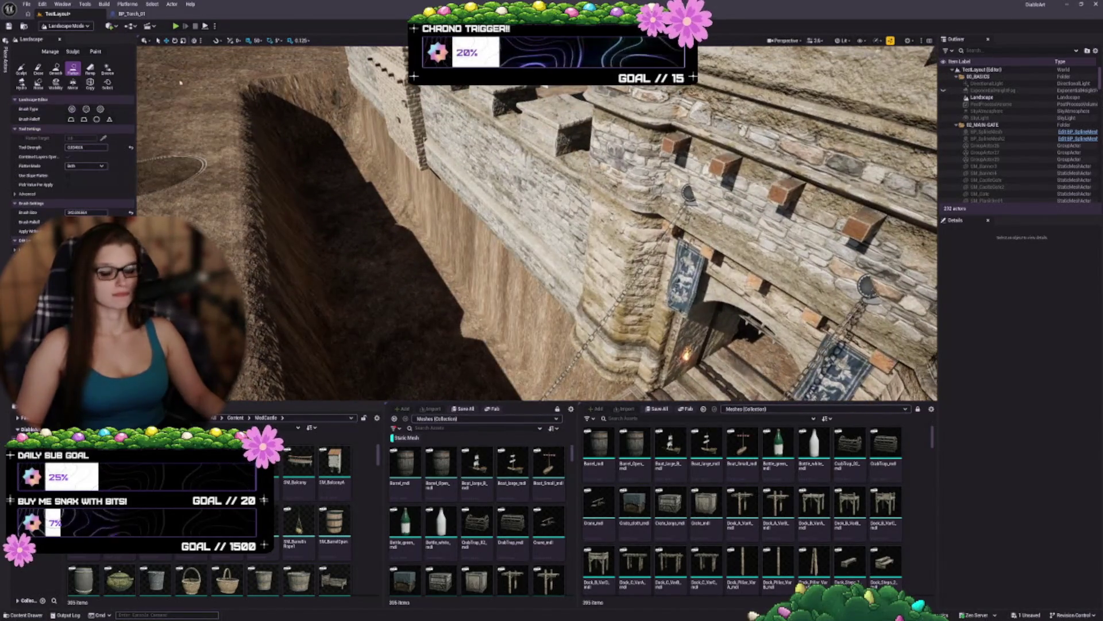
key(shift+1)
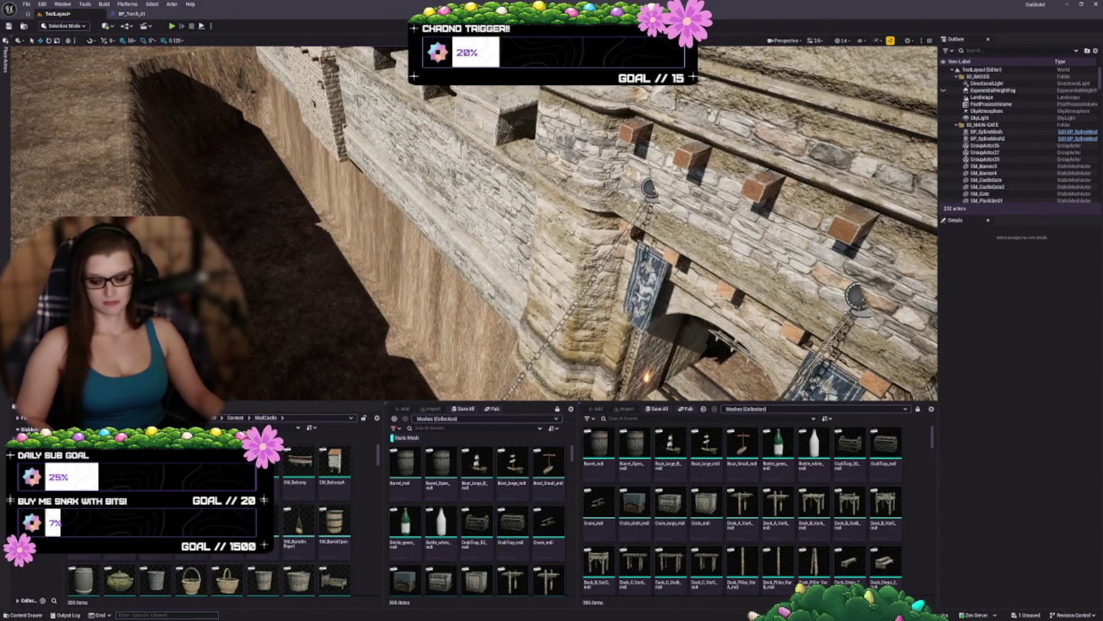
Step: Select the SM_Gate2 gate piece and frame it in the viewport
mouse_move(542, 264)
mouse_down()
mouse_move(541, 322)
mouse_move(542, 247)
mouse_move(542, 287)
mouse_up()
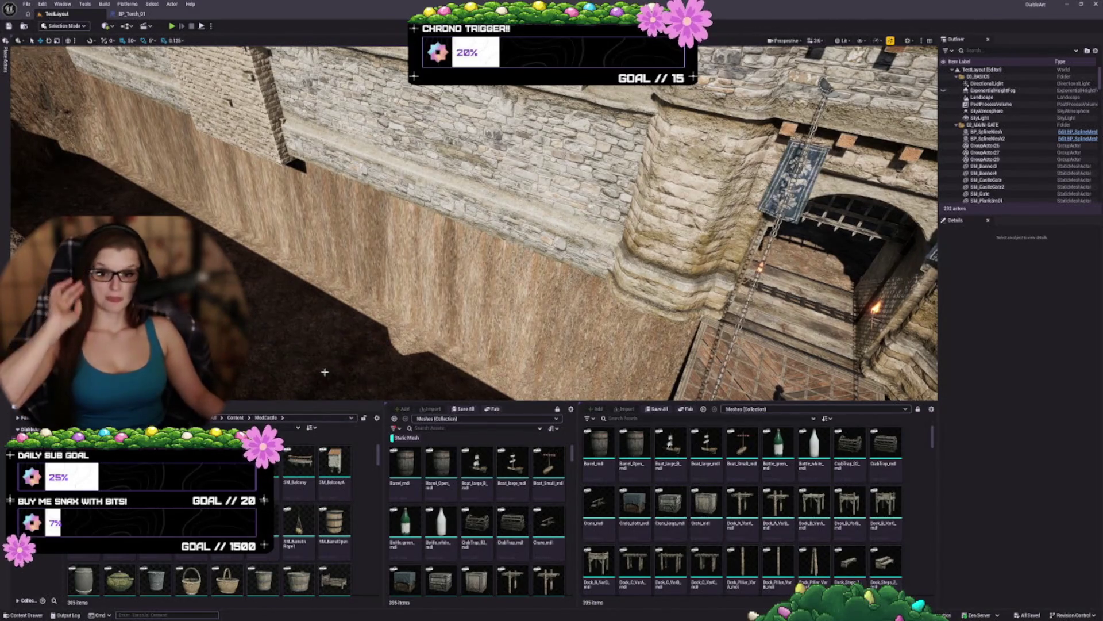
drag(403, 379, 420, 368)
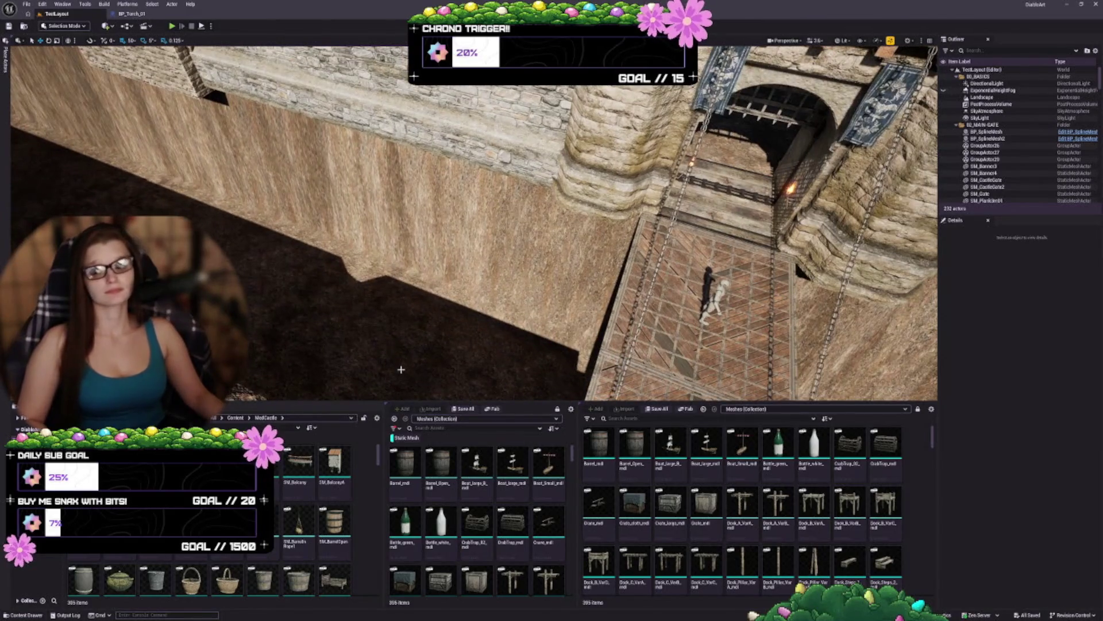
drag(417, 309, 416, 275)
click(597, 306)
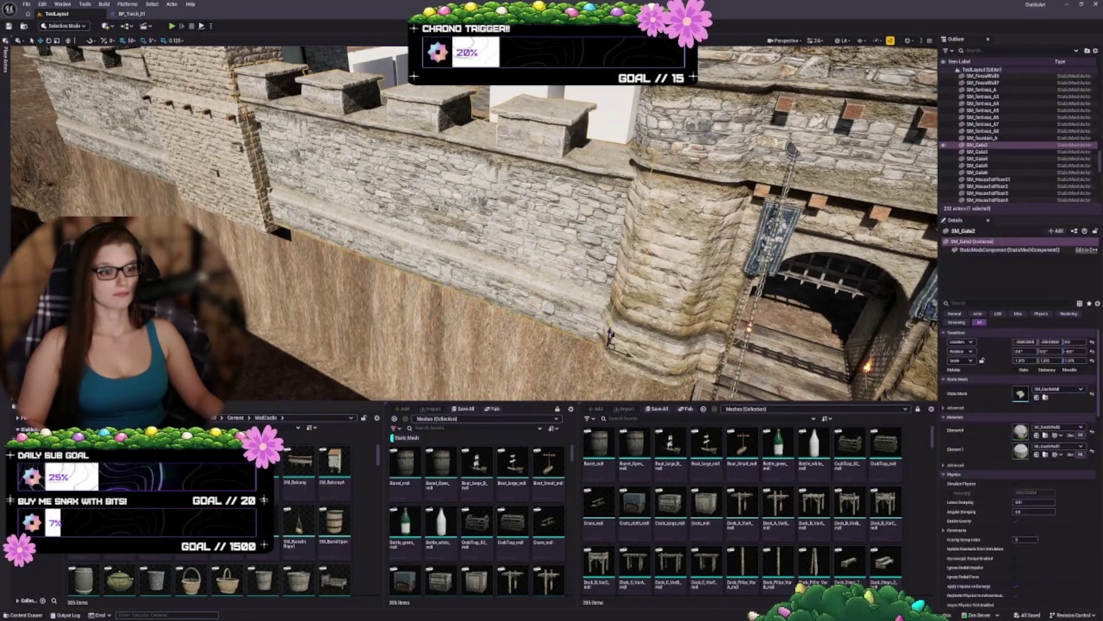
key(f)
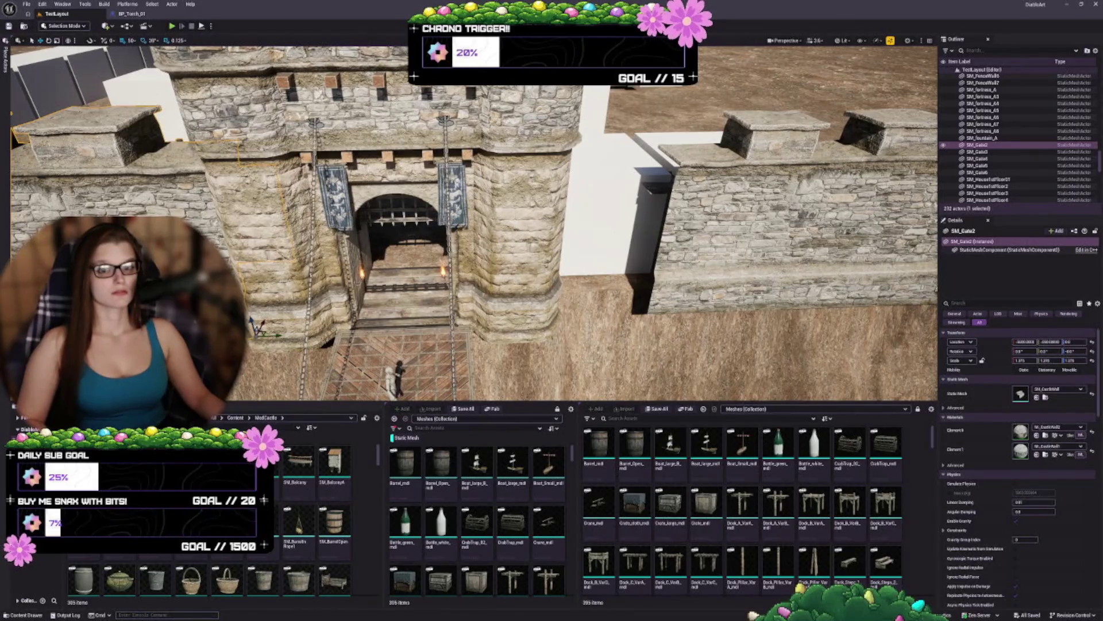
mouse_move(417, 309)
mouse_down()
mouse_move(417, 327)
mouse_move(373, 302)
mouse_up()
Step: Make ExponentialHeightFog visible again in the Outliner and open the Place Actors panel
scroll(1017, 138, up, 5)
drag(1101, 156, 1101, 66)
click(943, 91)
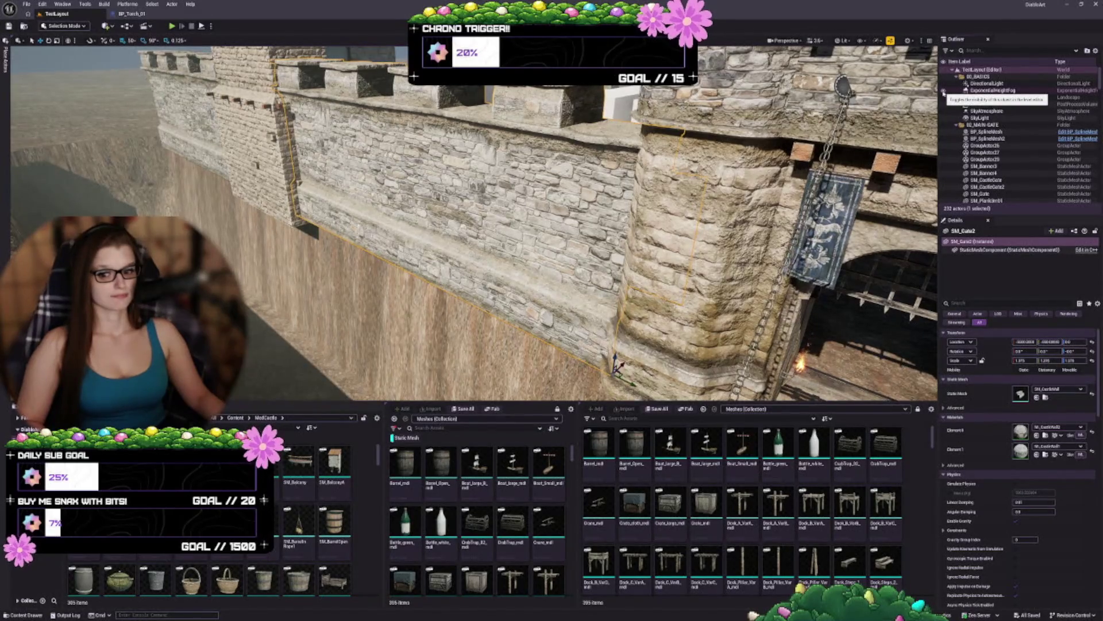
key(f)
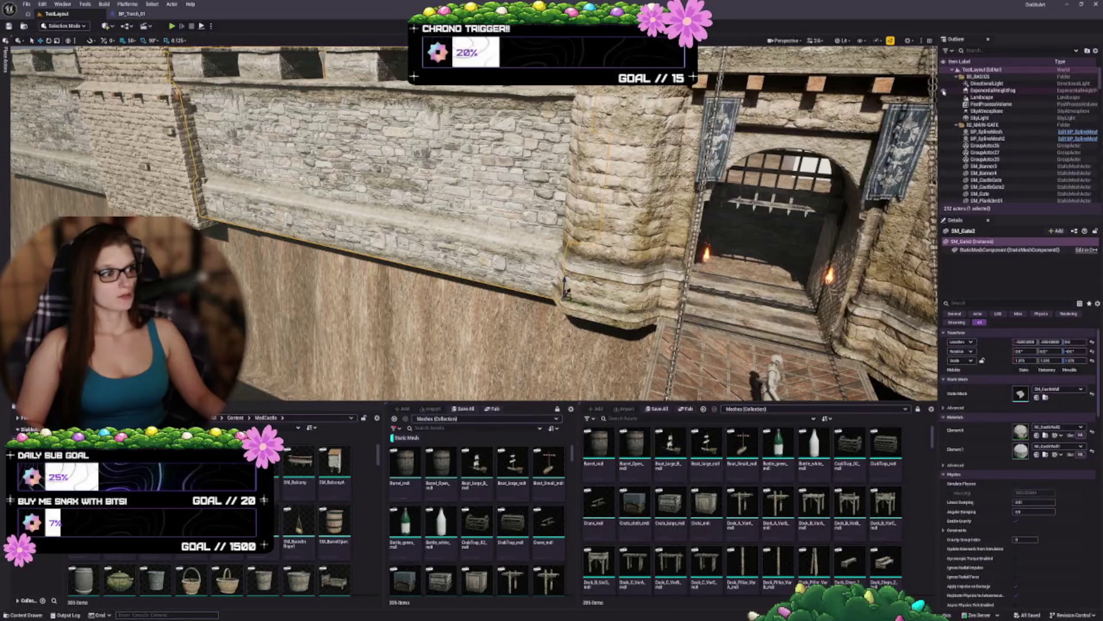
click(7, 64)
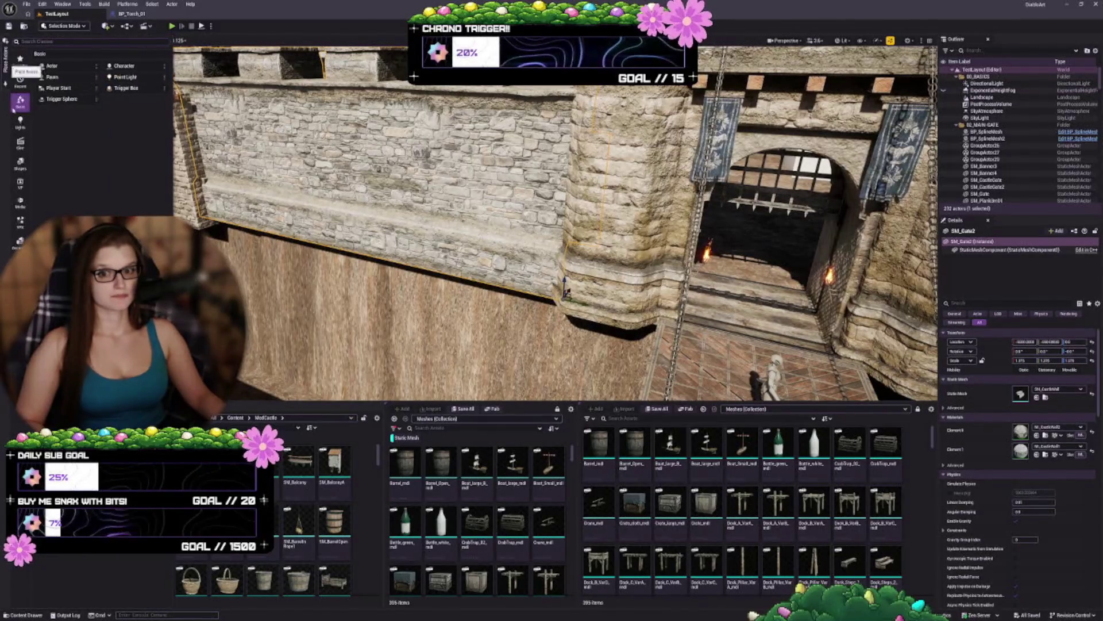
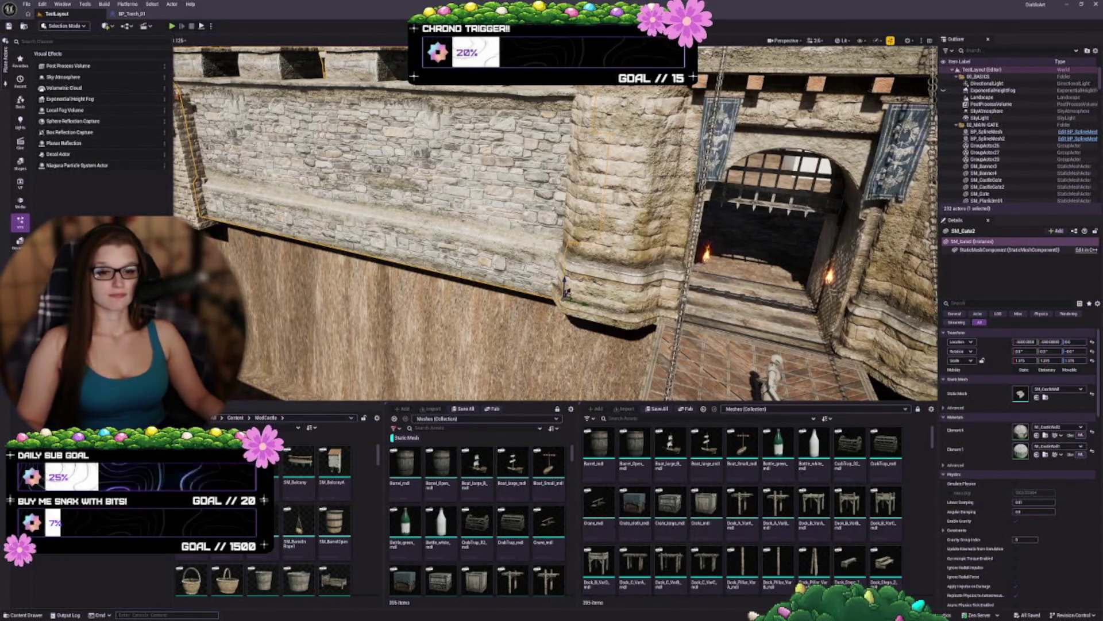
Step: Drop a Local Fog Volume into the moat below the drawbridge and float the Outliner as its own panel
drag(551, 230, 551, 287)
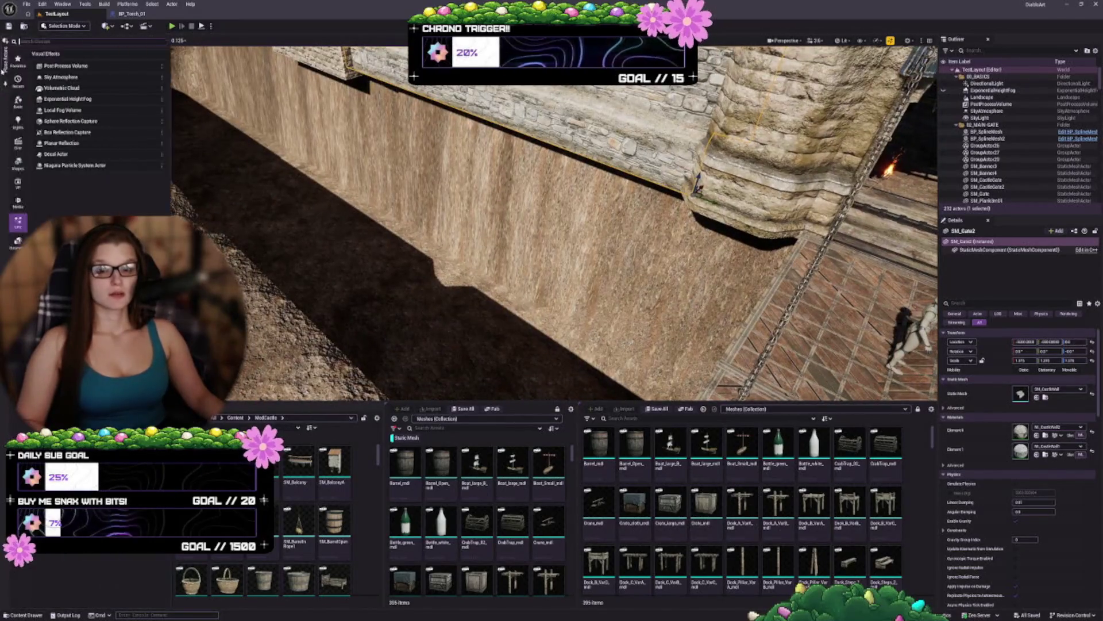
mouse_move(77, 110)
mouse_down()
mouse_move(338, 241)
mouse_move(351, 288)
mouse_move(317, 259)
mouse_up()
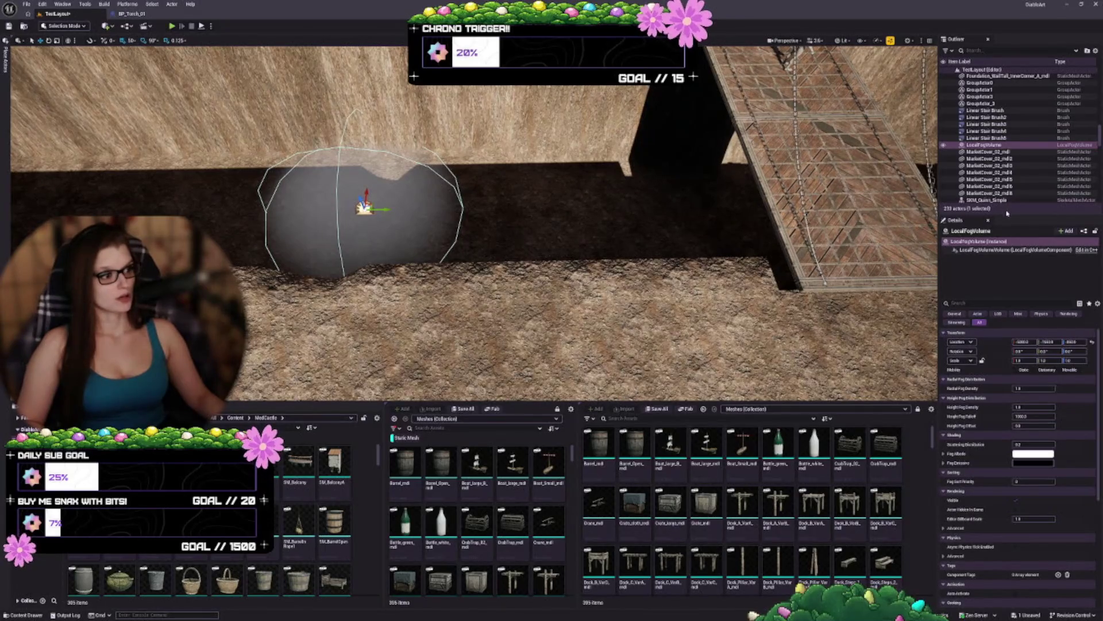
drag(1007, 214, 1001, 196)
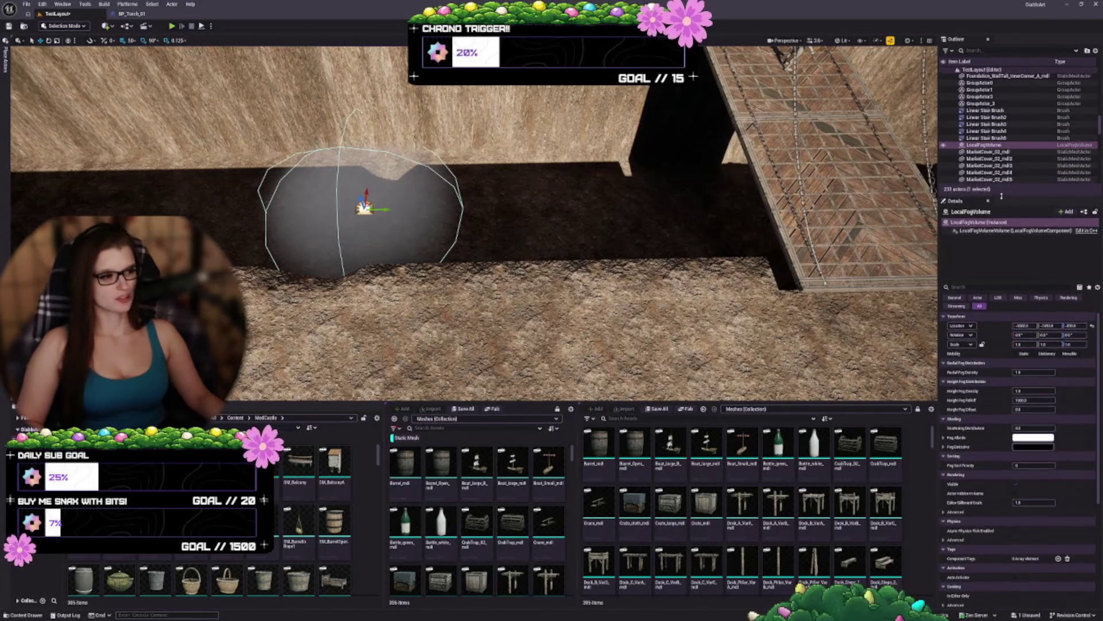
mouse_move(955, 40)
mouse_down()
mouse_move(1076, 204)
mouse_move(845, 213)
mouse_move(983, 222)
mouse_move(968, 225)
mouse_up()
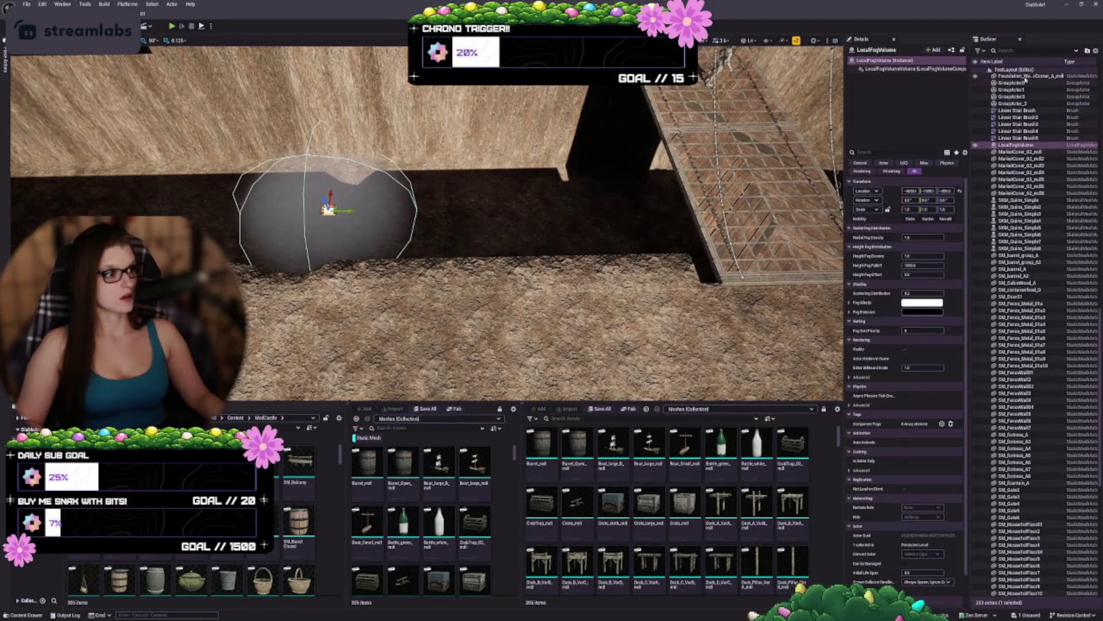
Step: Widen the Outliner and its Type column, shrinking the viewport to make room for the side panels
right_click(1015, 66)
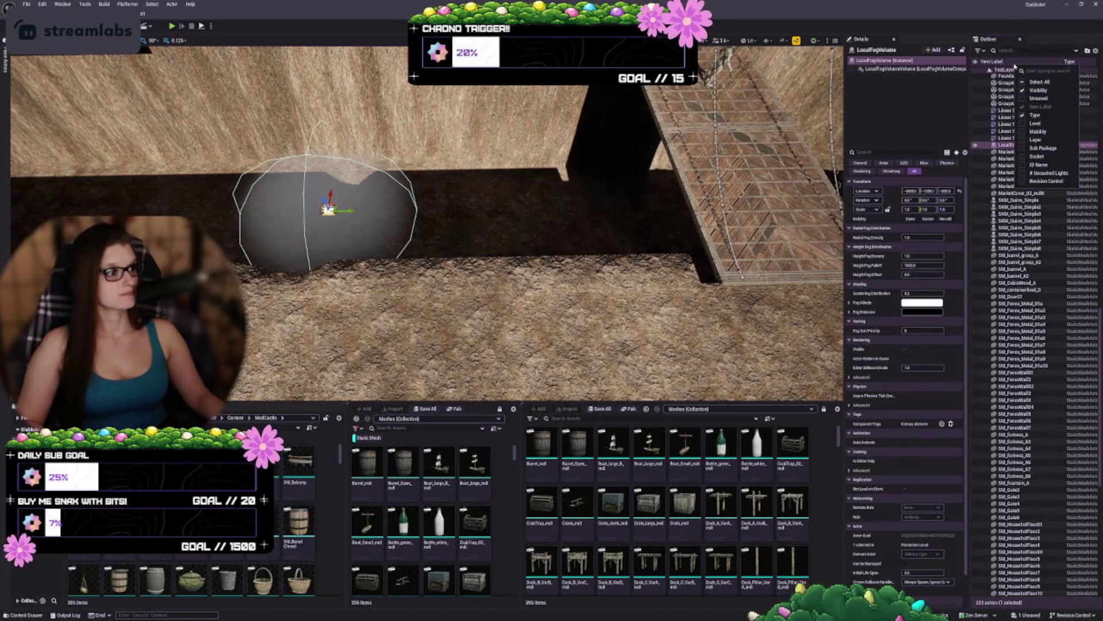
click(1018, 62)
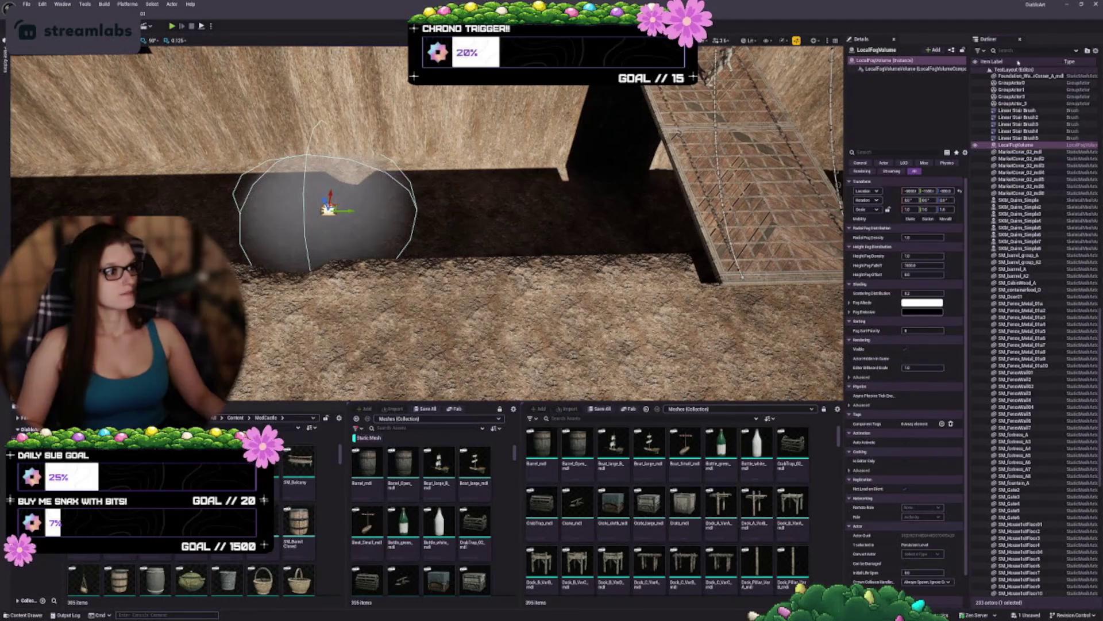
drag(969, 171, 952, 170)
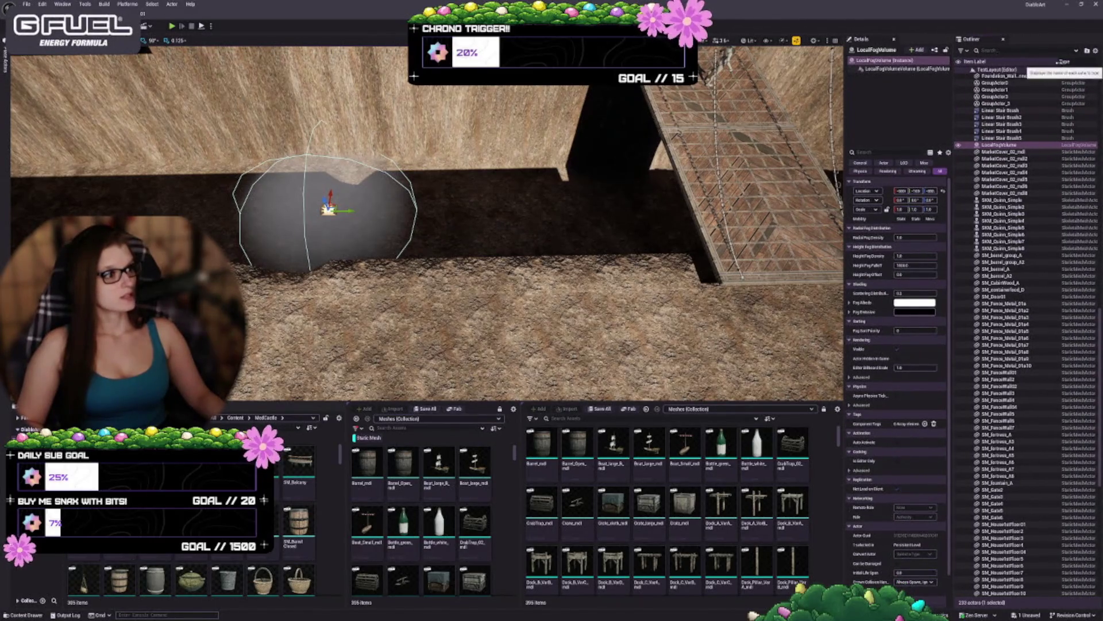
drag(1061, 65, 1046, 64)
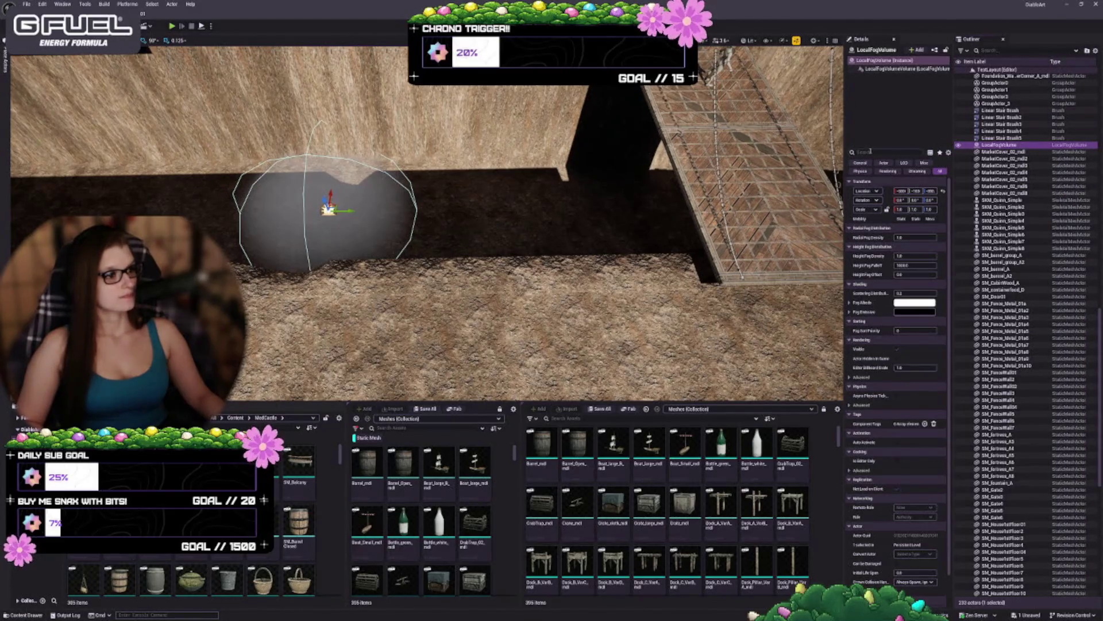
drag(845, 139, 771, 148)
Step: Dock the Outliner as a tab beside Details, return to Details, and widen the viewport again
drag(911, 168, 945, 168)
drag(957, 38, 870, 40)
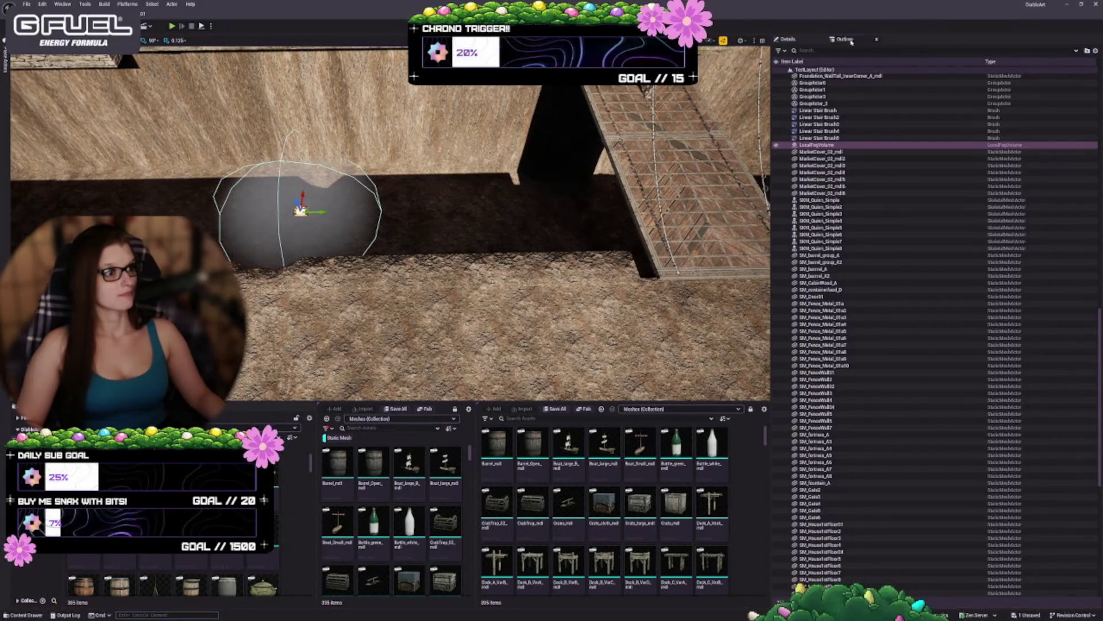
click(789, 39)
drag(772, 117, 926, 126)
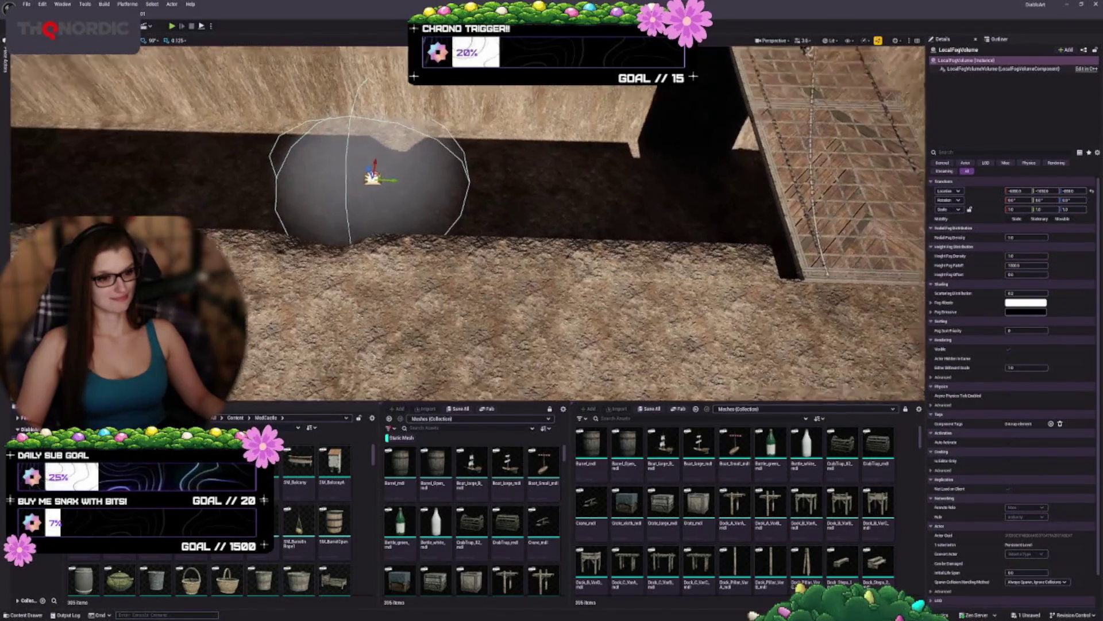
click(619, 226)
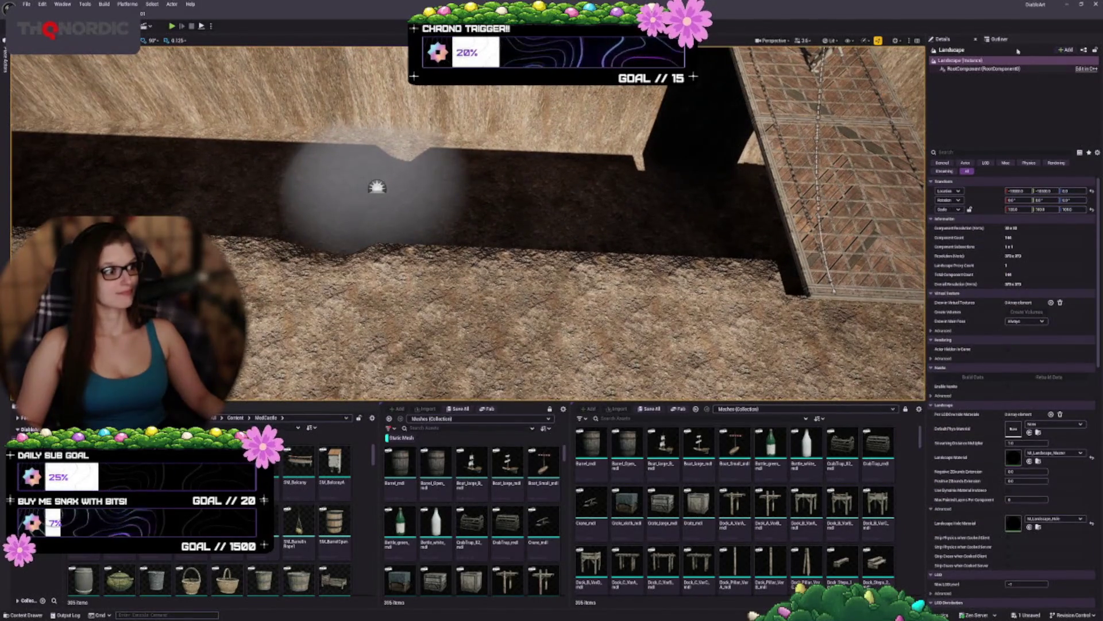
Step: Dock the Outliner away into the sidebar
click(999, 40)
right_click(1001, 39)
click(1023, 70)
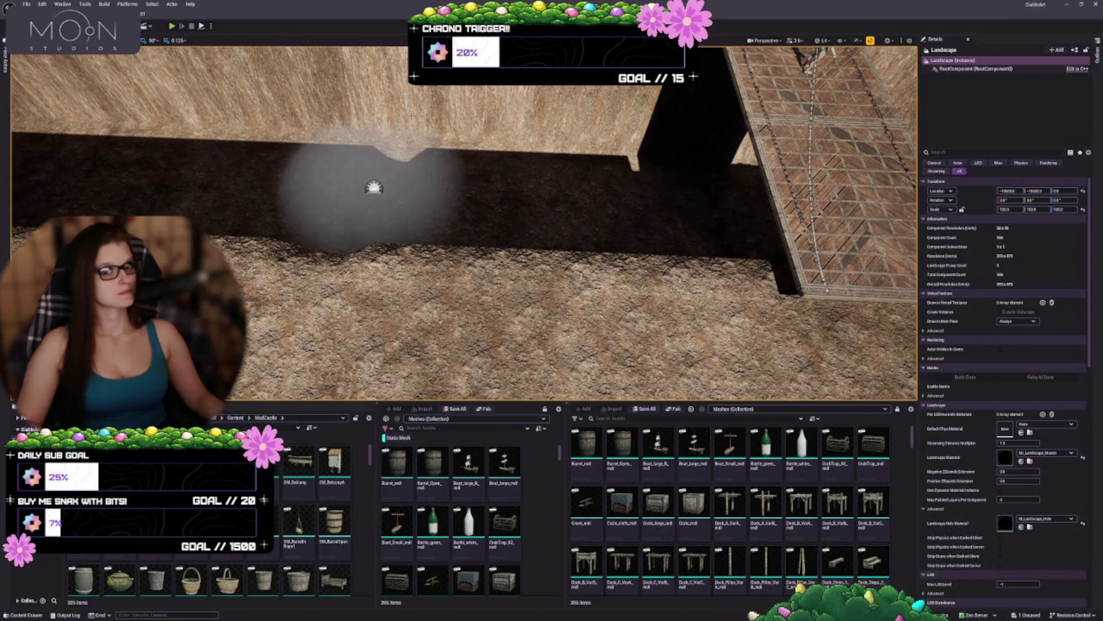
Step: Select the moat fog volume, set Radial Fog Density to about 1.25, and open the Fog Albedo colour
click(373, 187)
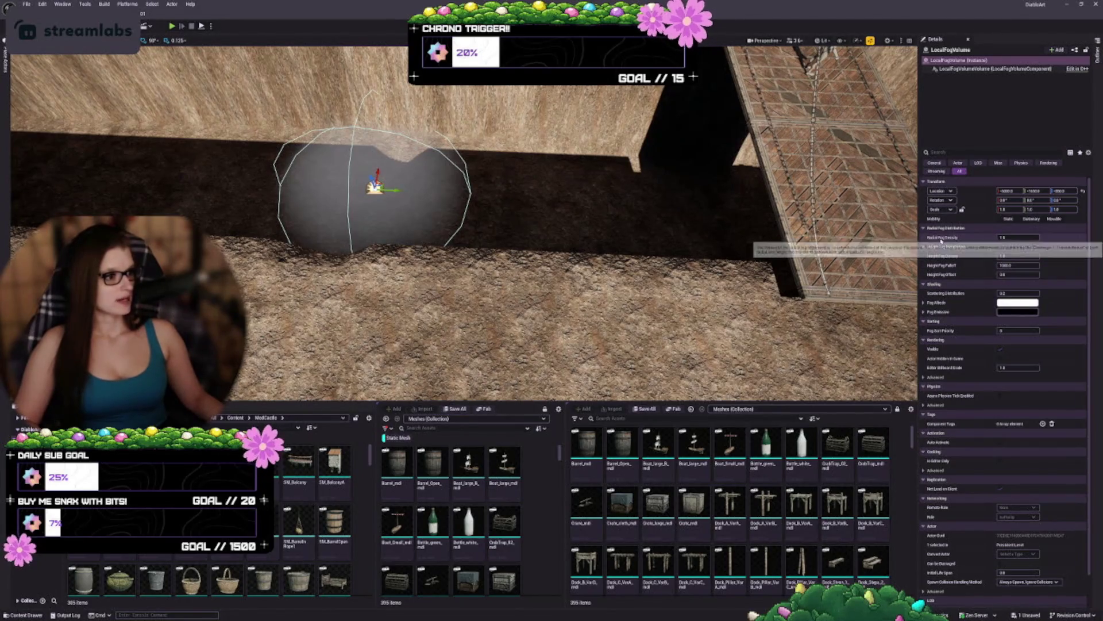
mouse_move(1010, 237)
mouse_down()
mouse_move(1043, 237)
mouse_move(1017, 255)
mouse_up()
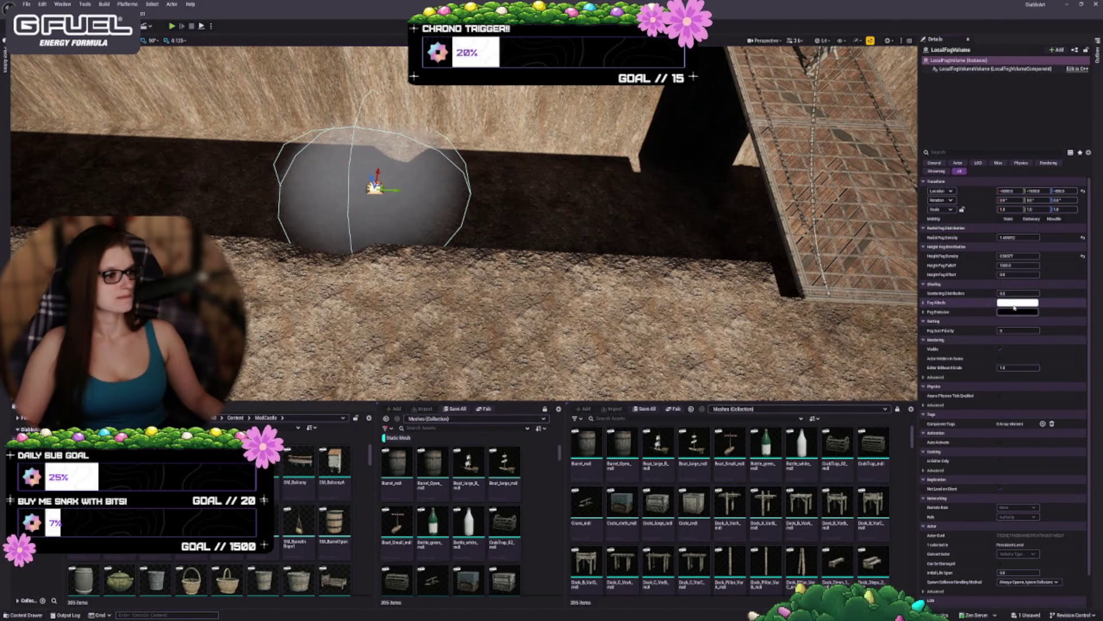
click(1012, 304)
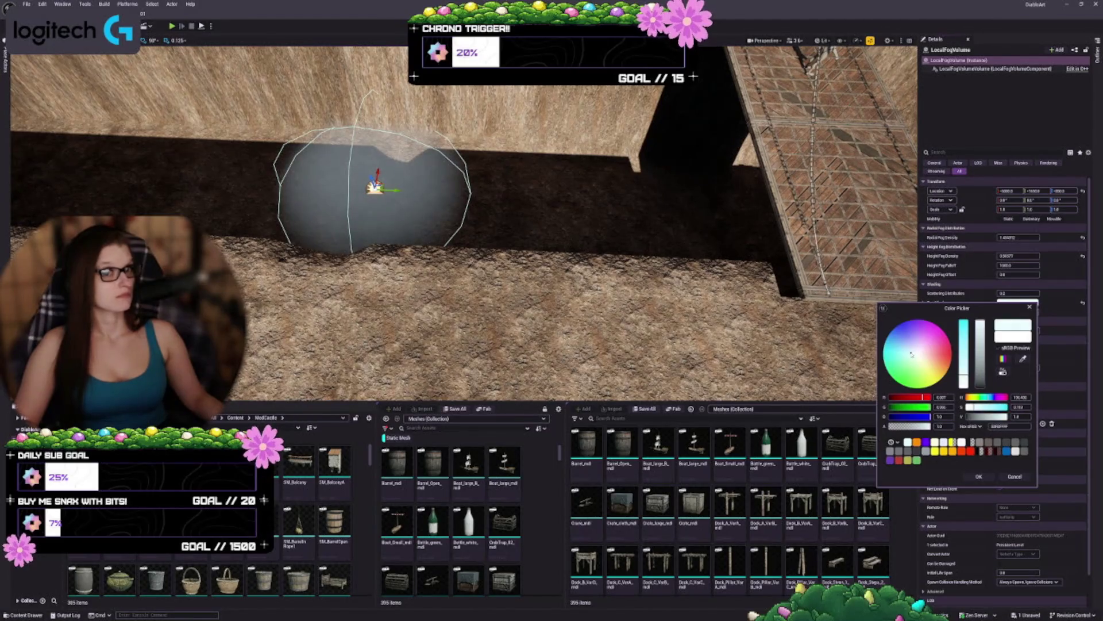
Step: Set the fog albedo to a light cyan-green in the Color Picker
click(910, 355)
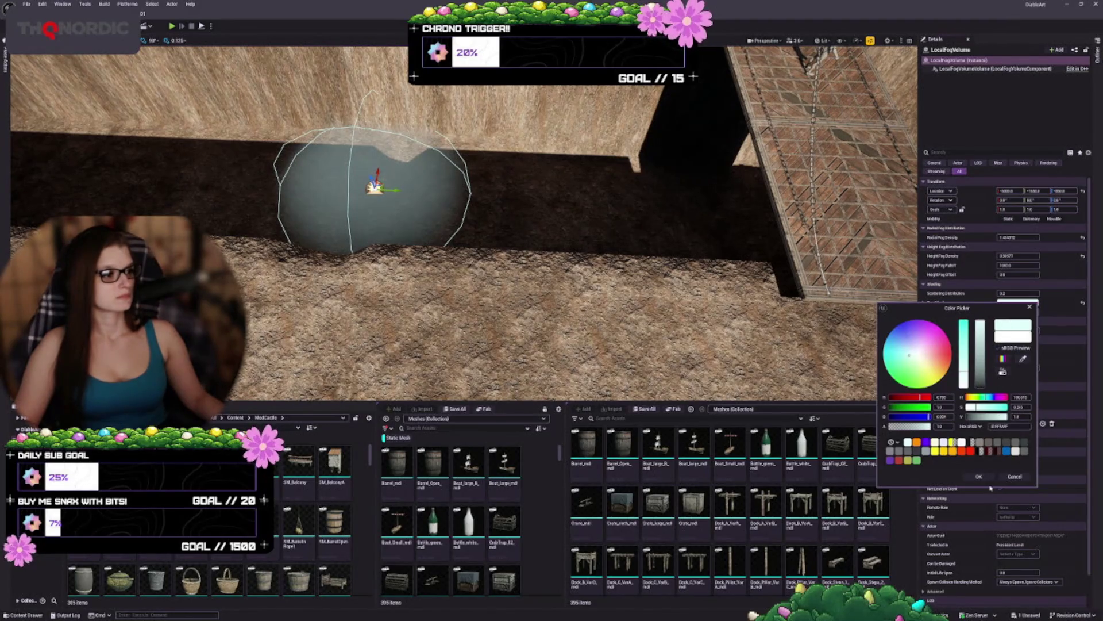
click(1003, 370)
click(1002, 371)
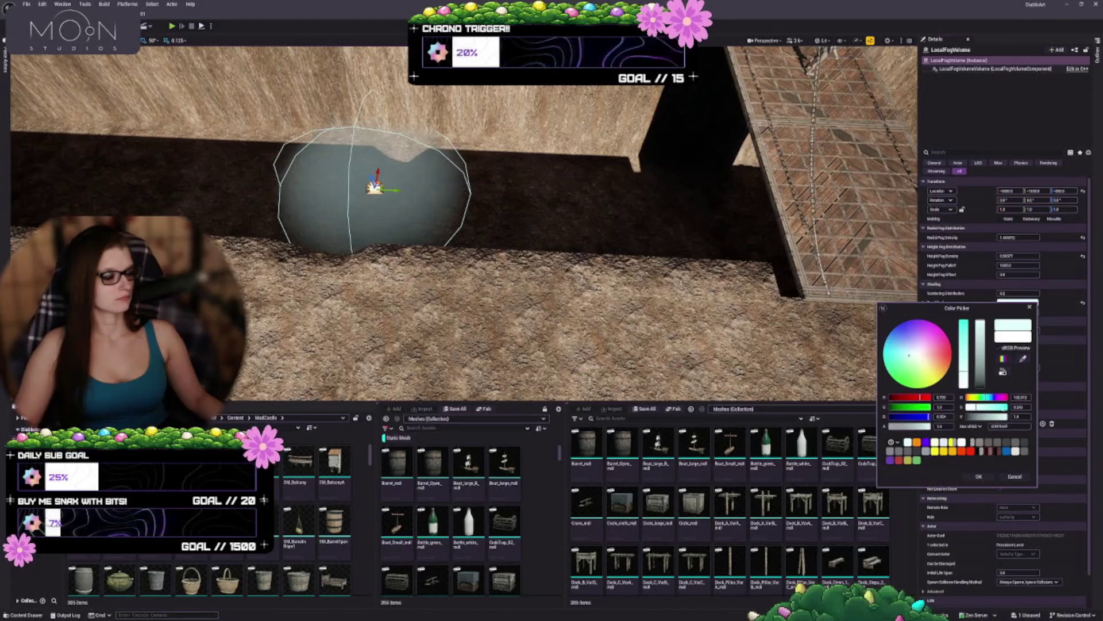
key(Escape)
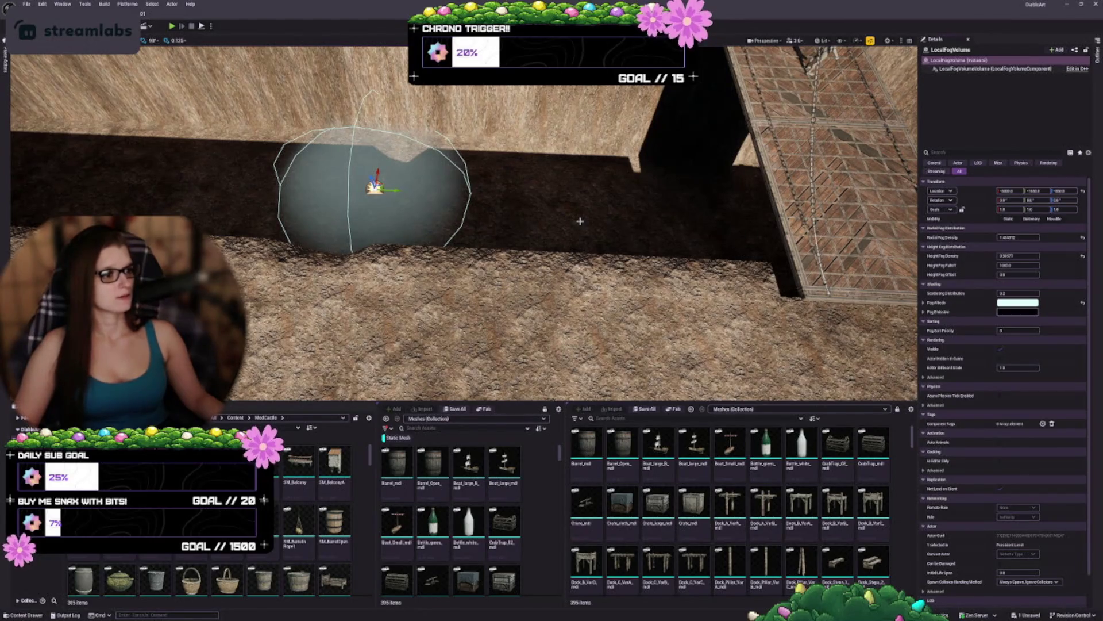
Step: Keep Height Fog Falloff at 1000 and Height Fog Offset at 0 by resetting both
mouse_move(1029, 265)
mouse_down()
mouse_move(1003, 265)
mouse_move(1075, 270)
mouse_move(1017, 275)
mouse_up()
click(1083, 266)
click(1083, 274)
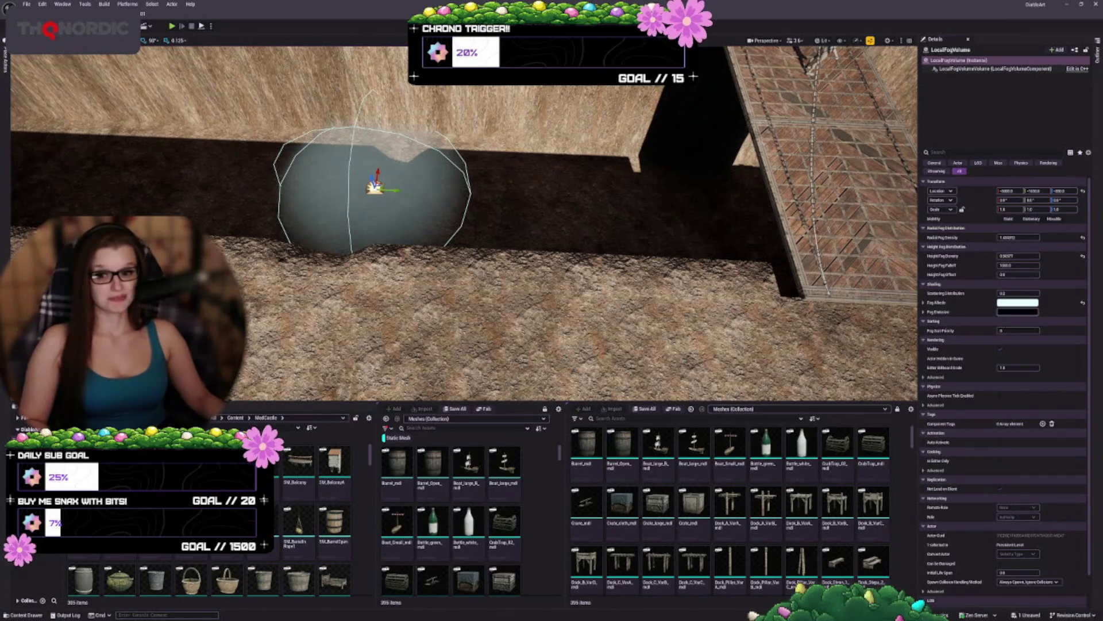
scroll(446, 221, up, 10)
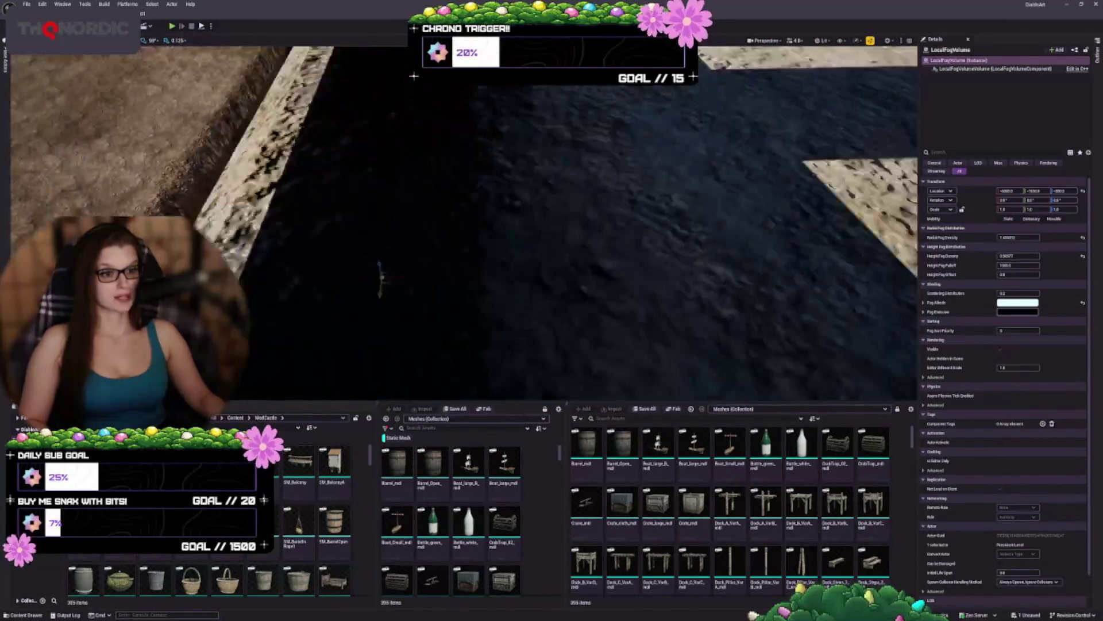
Step: Scale the fog volume up and move it over the moat beside the drawbridge
scroll(446, 221, down, 10)
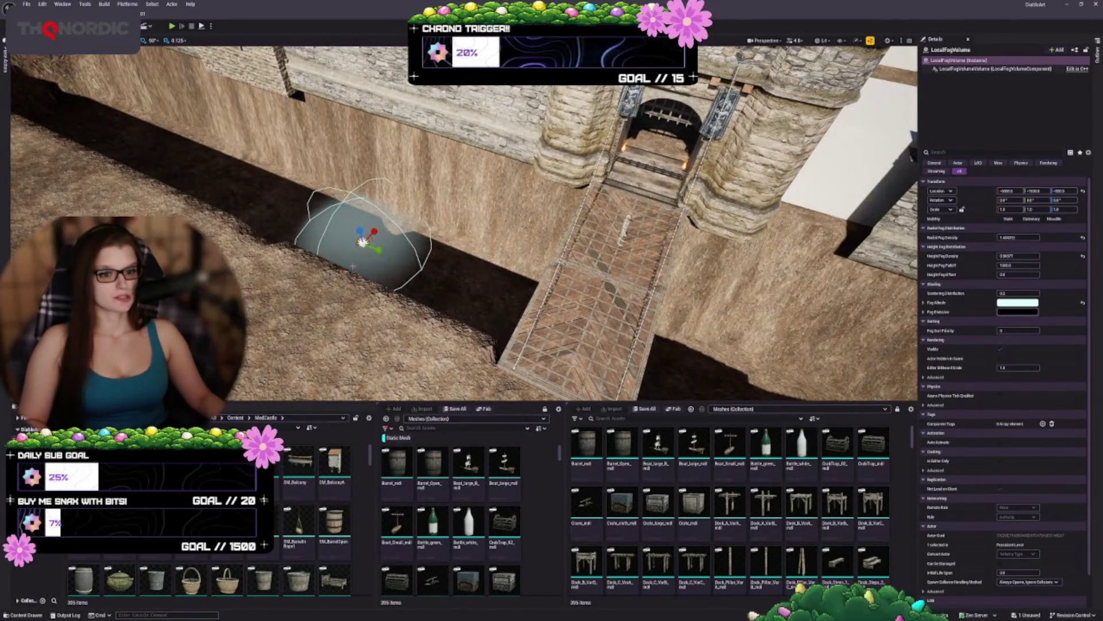
key(r)
mouse_move(363, 240)
mouse_down()
mouse_move(402, 230)
mouse_move(362, 241)
mouse_move(362, 273)
mouse_up()
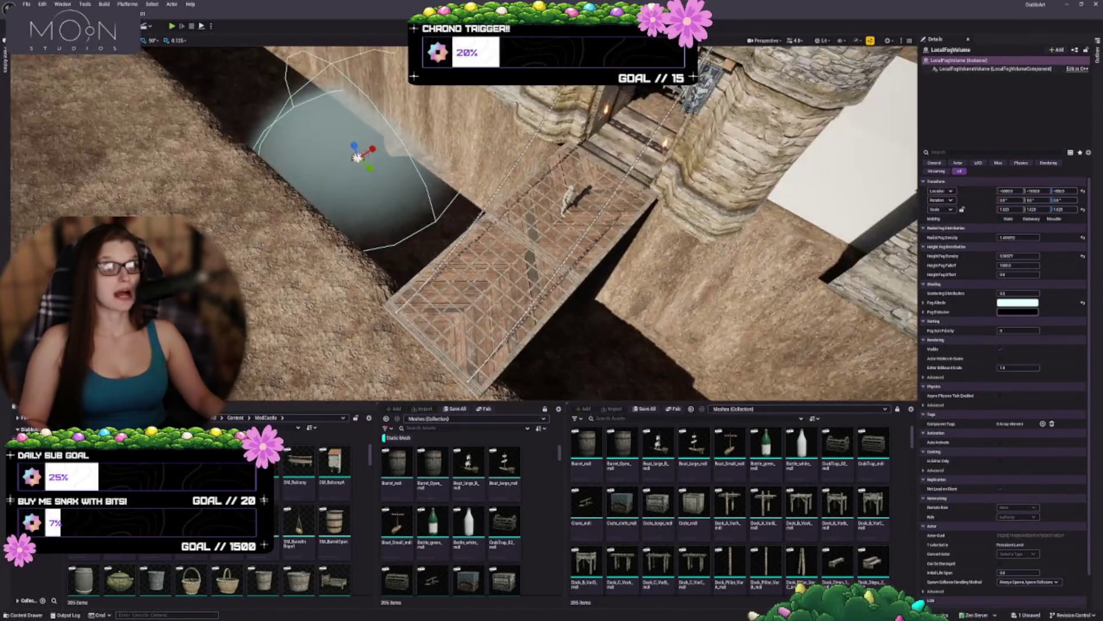
mouse_move(365, 156)
mouse_down()
mouse_move(422, 222)
mouse_move(571, 318)
mouse_move(446, 239)
mouse_move(455, 239)
mouse_move(447, 115)
mouse_move(422, 109)
mouse_move(419, 121)
mouse_up()
mouse_move(447, 155)
mouse_down()
mouse_move(433, 50)
mouse_move(408, 178)
mouse_move(422, 115)
mouse_move(426, 144)
mouse_up()
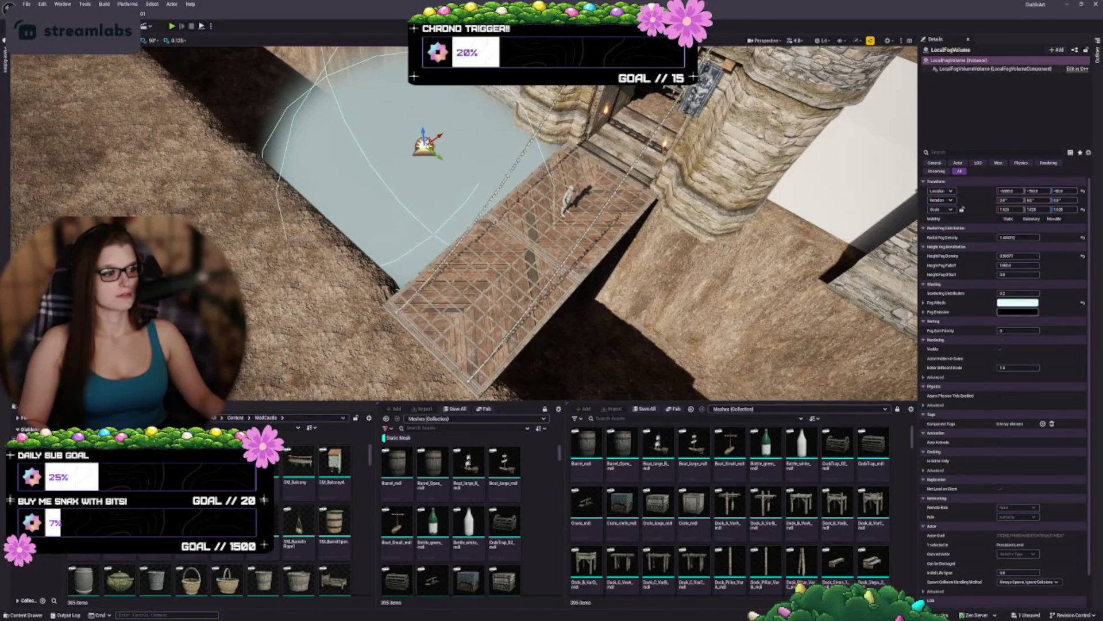
Step: Reset Radial and Height Fog Density to 1.0, lower height density slightly, and save the level
click(1029, 237)
click(1083, 237)
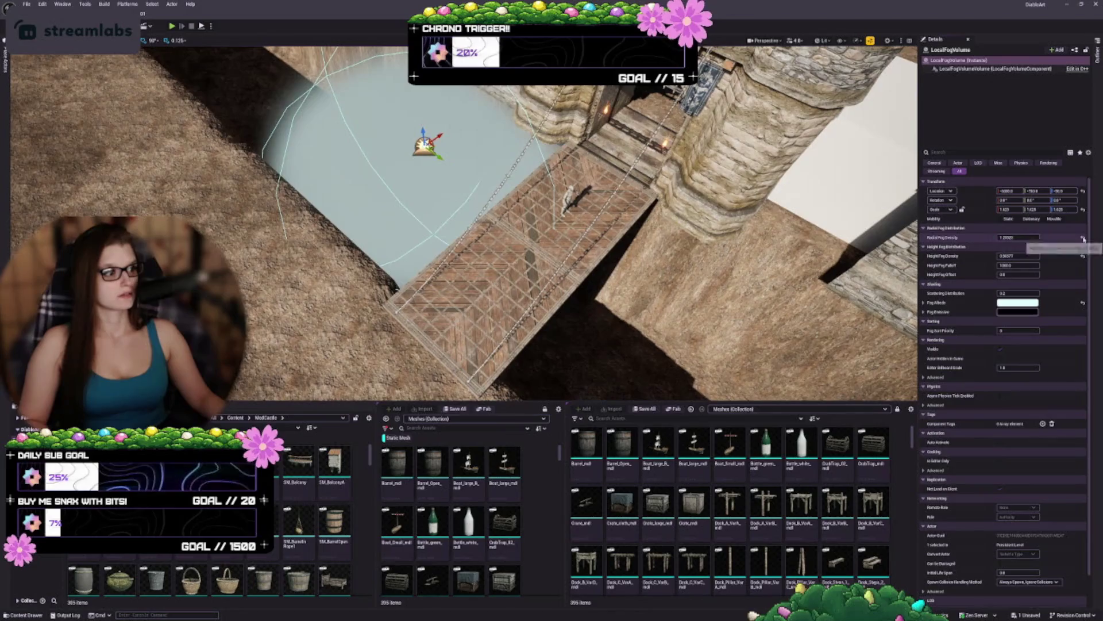
click(1083, 256)
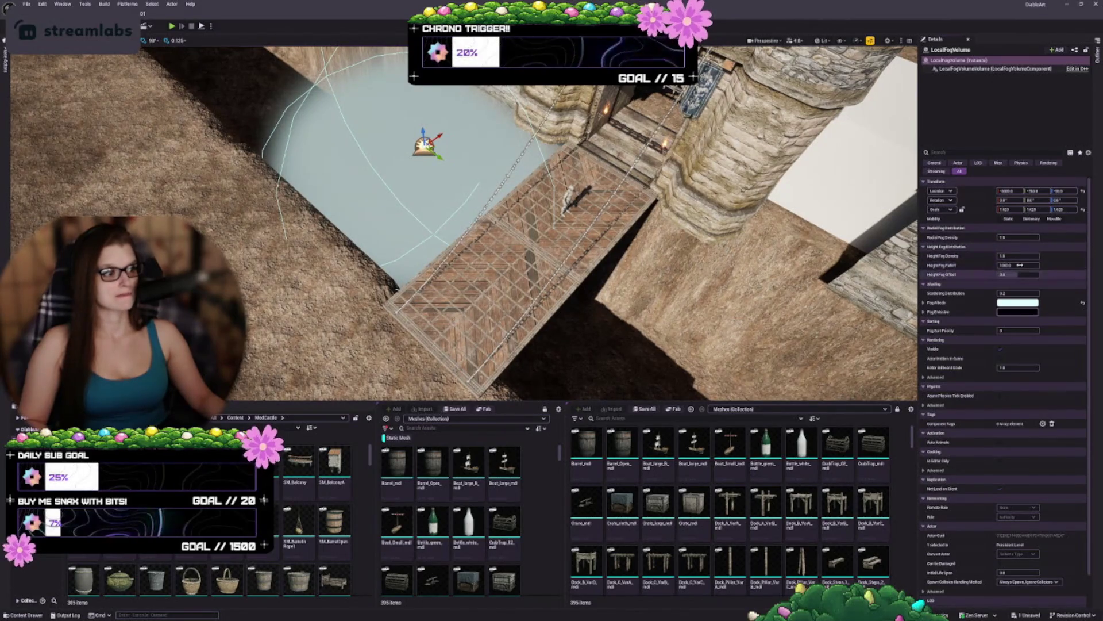
mouse_move(1018, 256)
mouse_down()
mouse_move(988, 256)
mouse_move(1007, 236)
mouse_up()
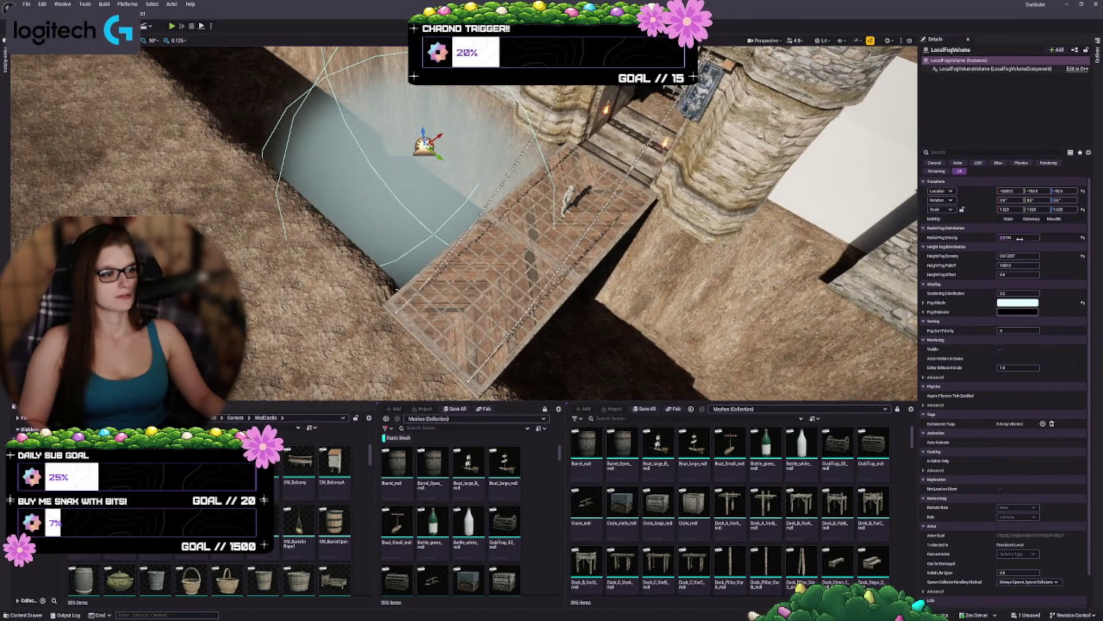
key(Escape)
key(ctrl+s)
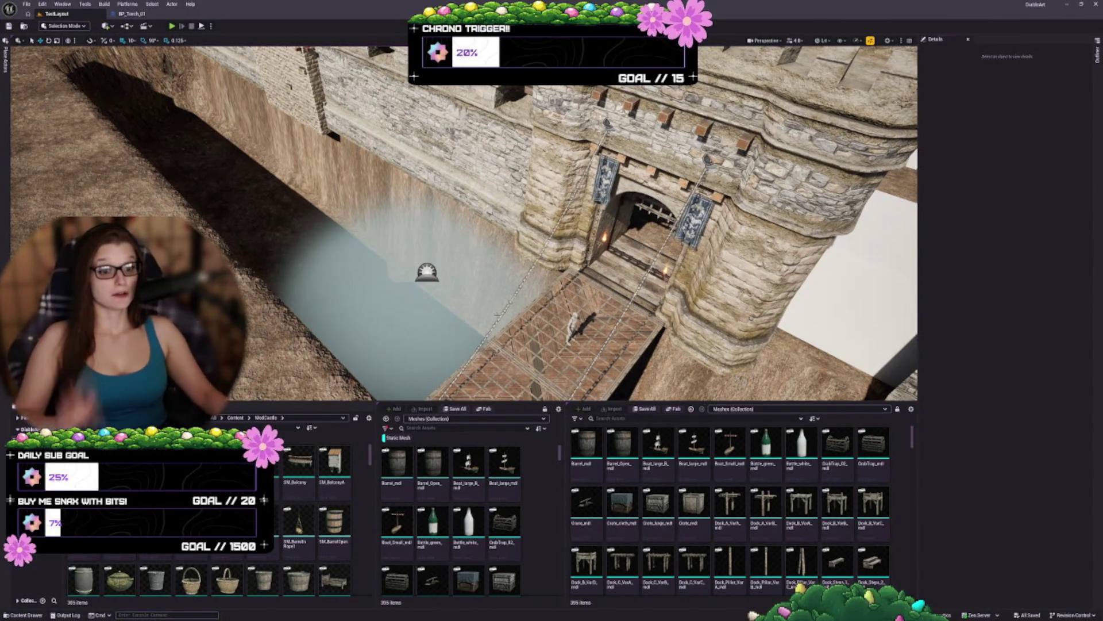
Step: Delete the SM_Gate5 wall copy beside the gatehouse tower
drag(414, 357, 414, 391)
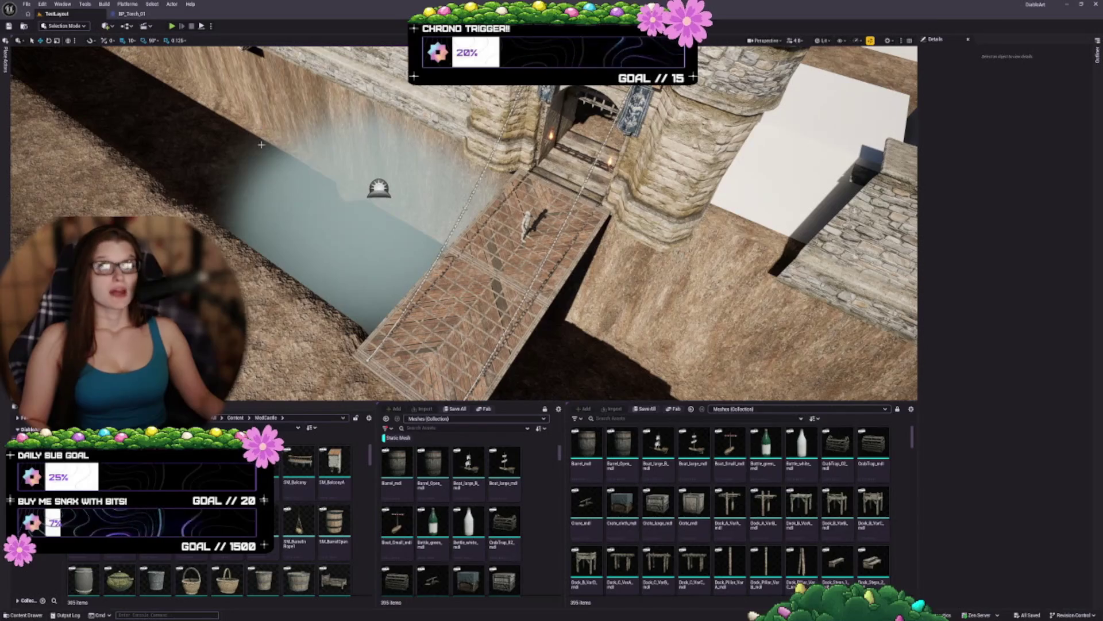
mouse_move(325, 146)
mouse_down()
mouse_move(414, 138)
mouse_move(413, 172)
mouse_move(391, 192)
mouse_move(414, 178)
mouse_up()
click(672, 212)
mouse_move(671, 212)
mouse_down()
mouse_move(661, 225)
mouse_move(671, 212)
mouse_up()
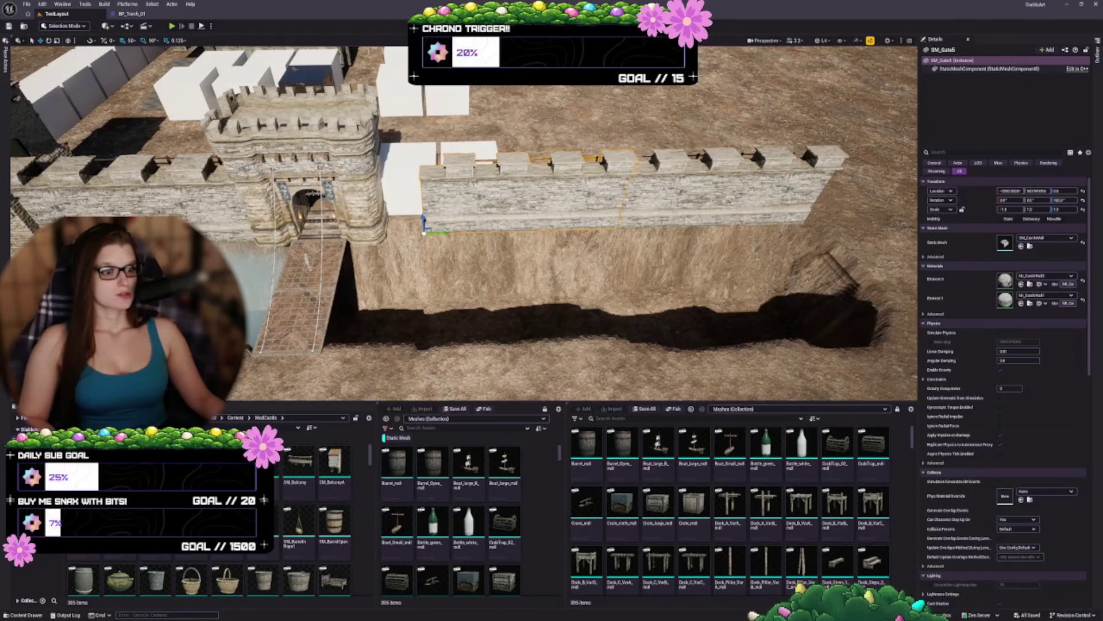
key(Delete)
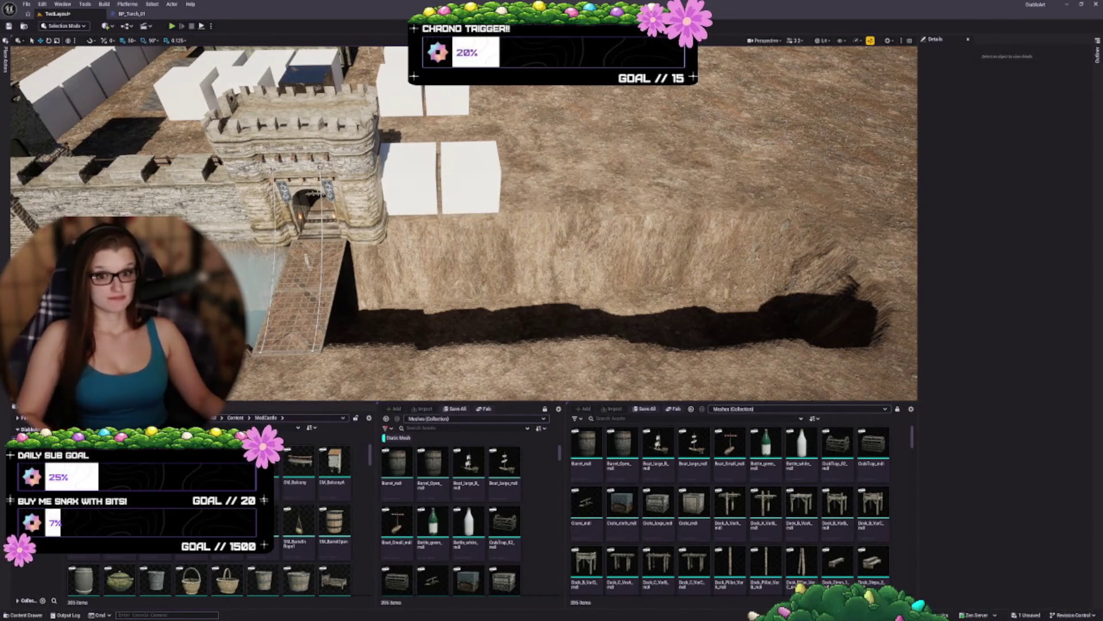
Step: Copy SM_Gate2 to the right of the gatehouse, mirror it on X, and butt it against the tower
click(261, 232)
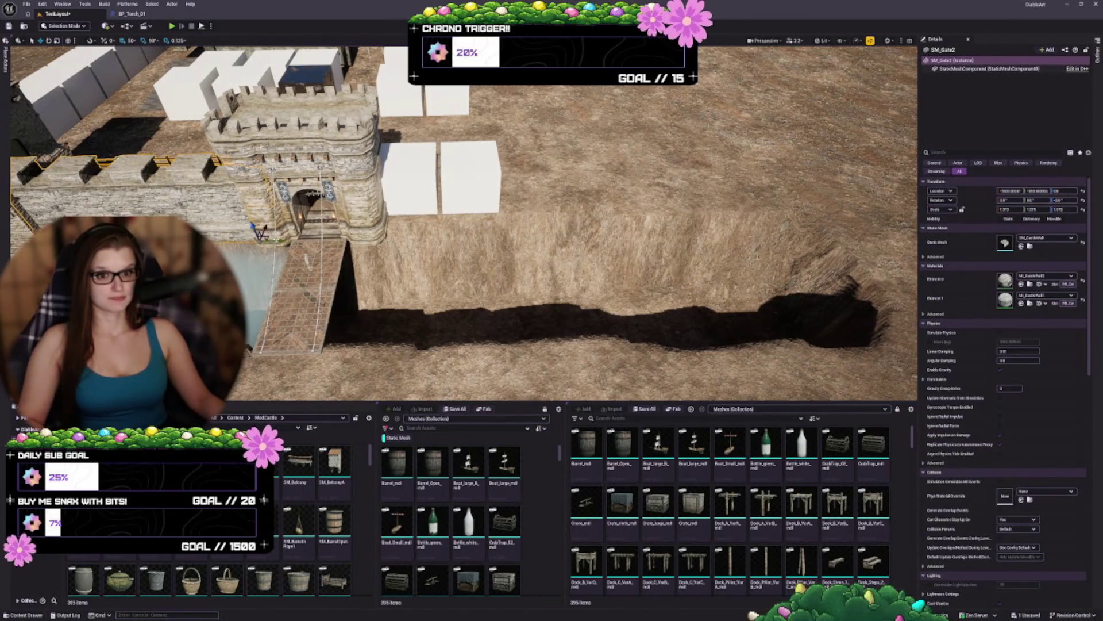
drag(261, 232, 592, 219)
right_click(565, 214)
mouse_move(602, 360)
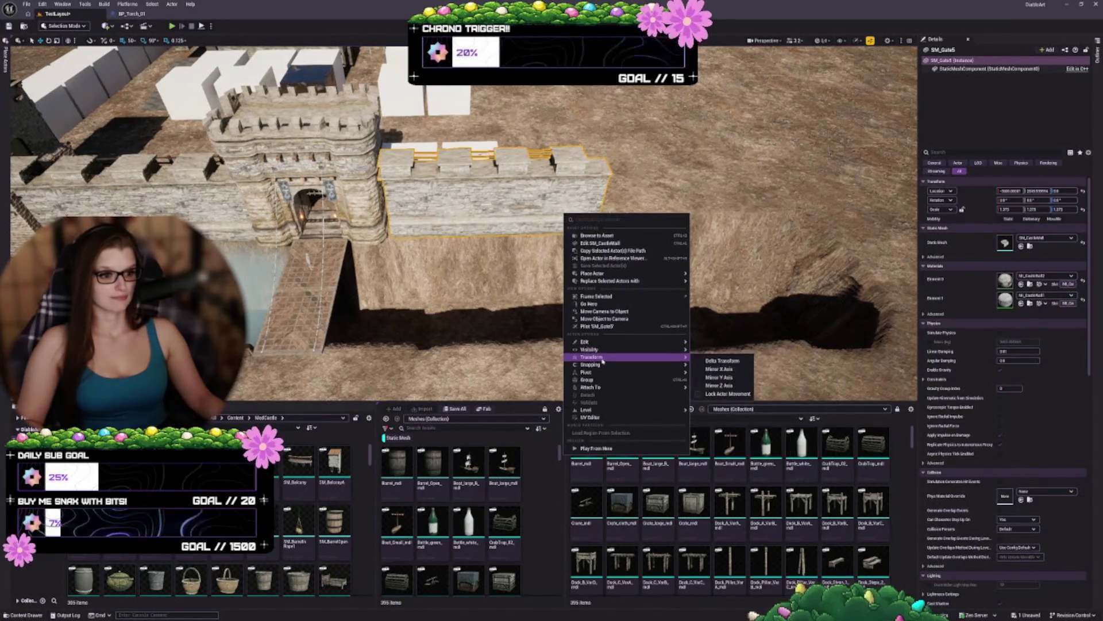
click(719, 377)
mouse_move(598, 232)
mouse_down()
mouse_move(388, 228)
mouse_move(400, 226)
mouse_up()
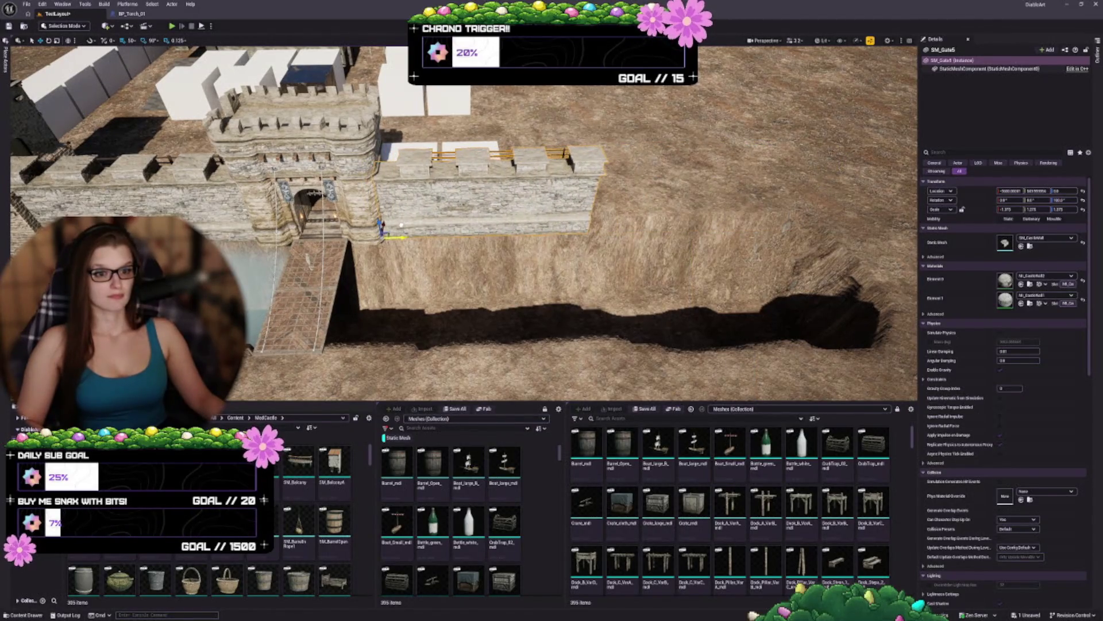
Step: Duplicate the mirrored wall section further right to extend the curtain wall
key(Right)
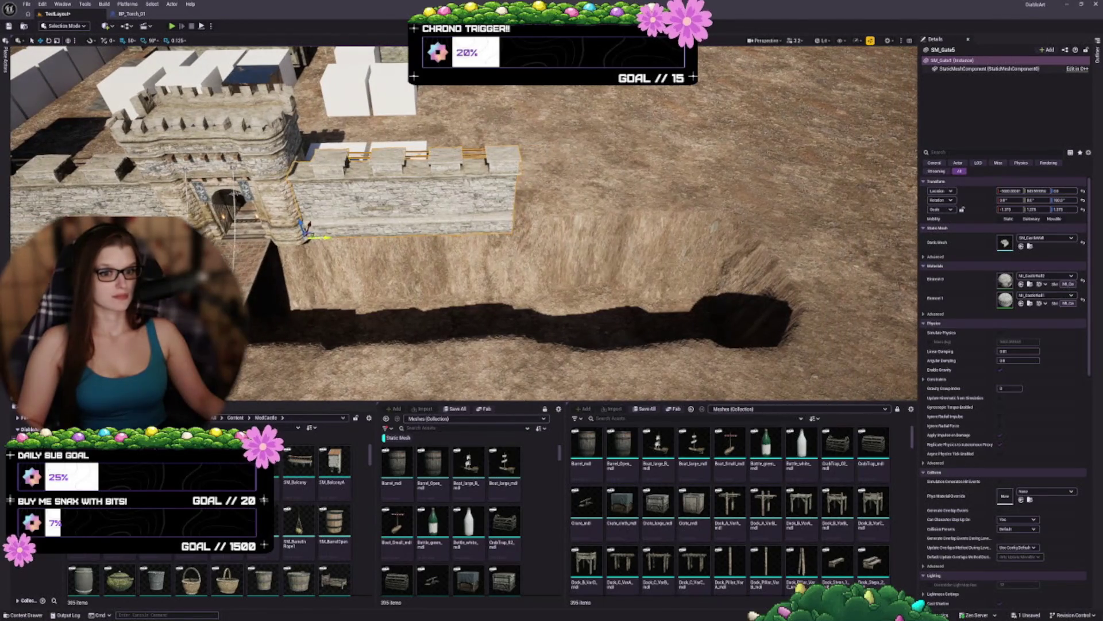
mouse_move(306, 229)
mouse_down()
mouse_move(534, 224)
mouse_move(510, 223)
mouse_up()
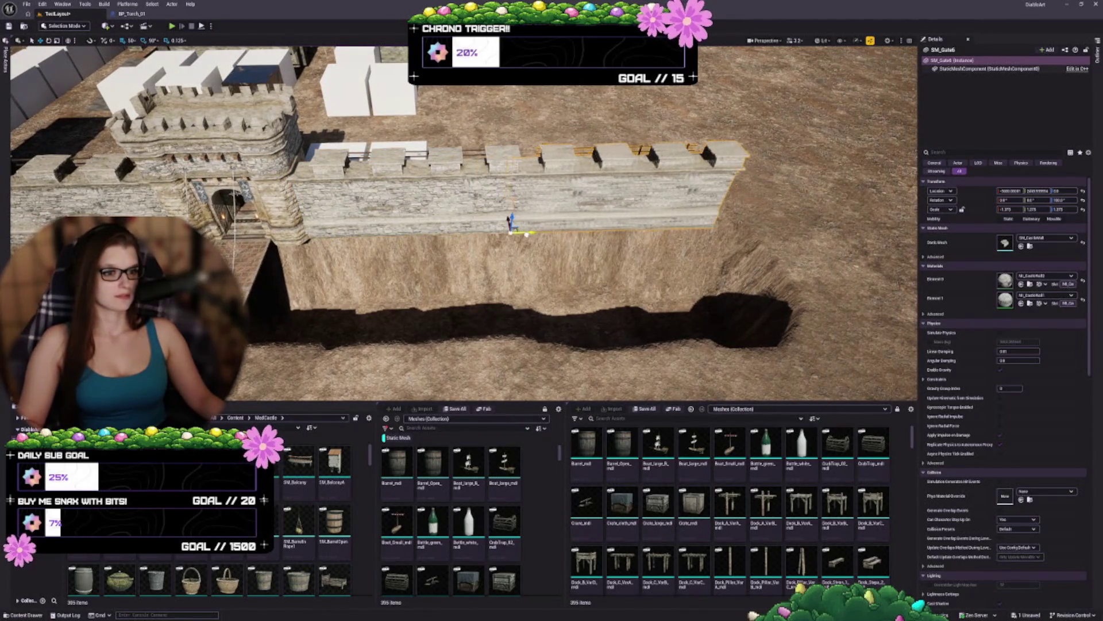
key(Escape)
key(Left)
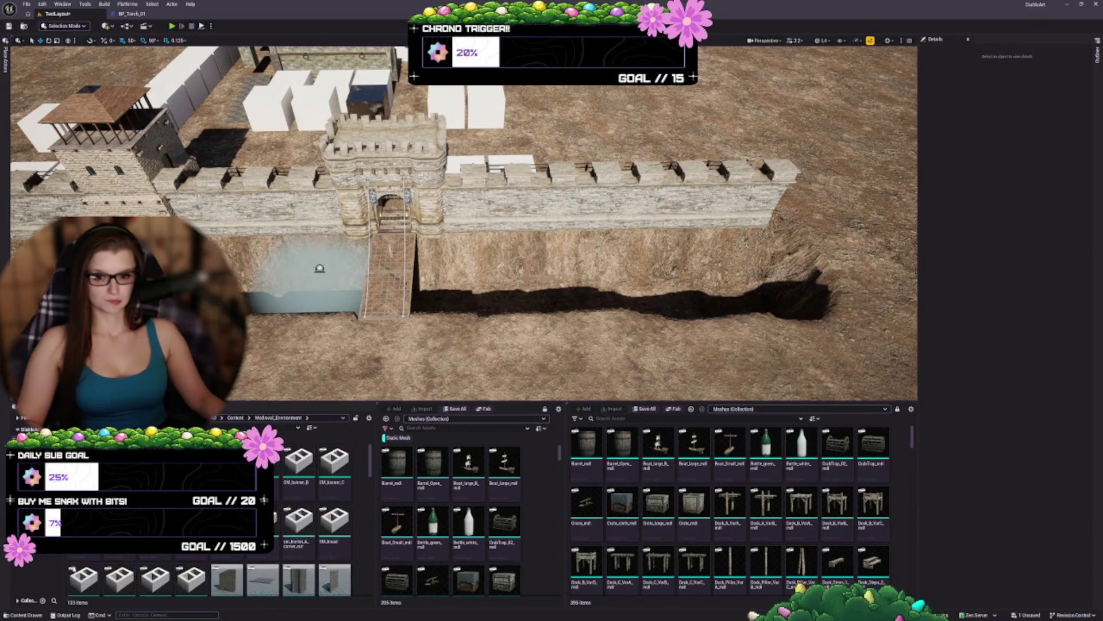
Step: Switch between the Medieval_Environment and MedCastle folders and open the MedCastle Mesh subfolders
click(41, 506)
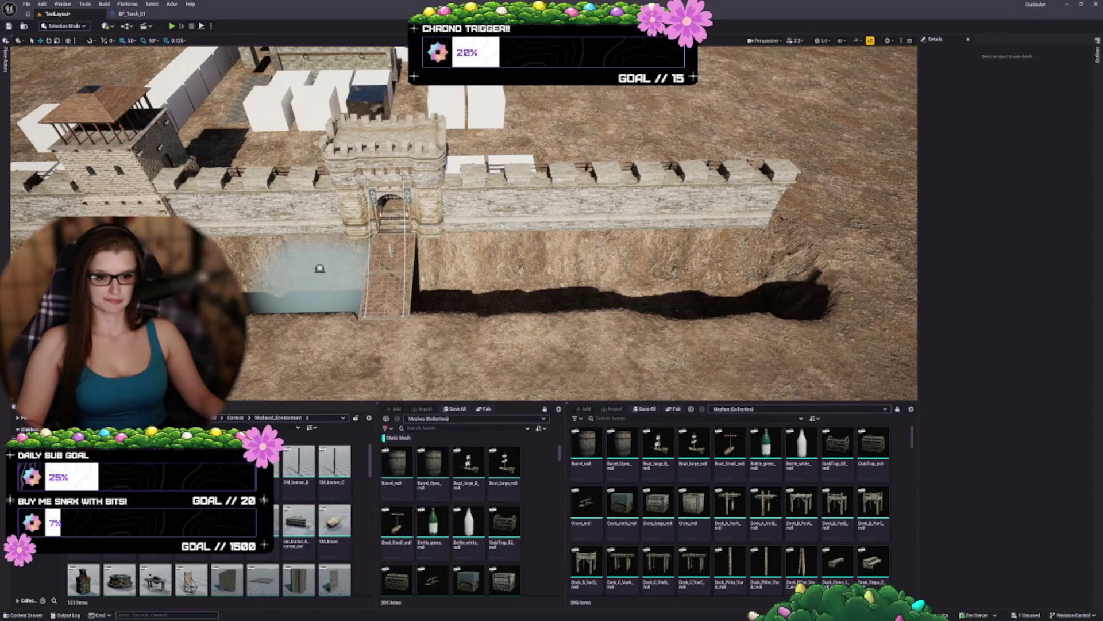
click(41, 494)
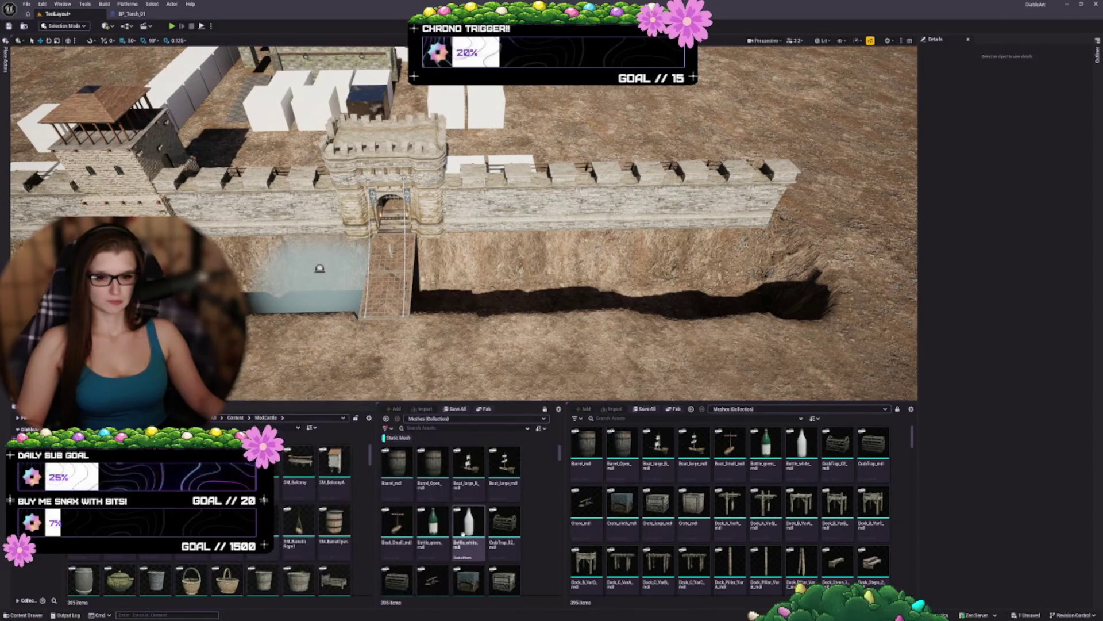
mouse_move(463, 534)
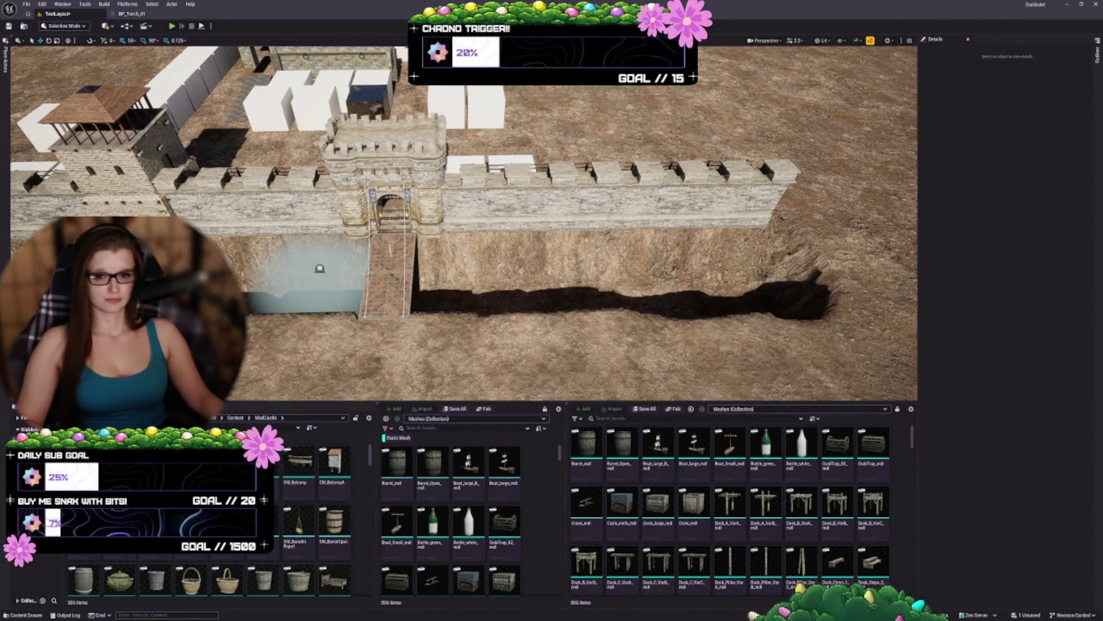
click(41, 489)
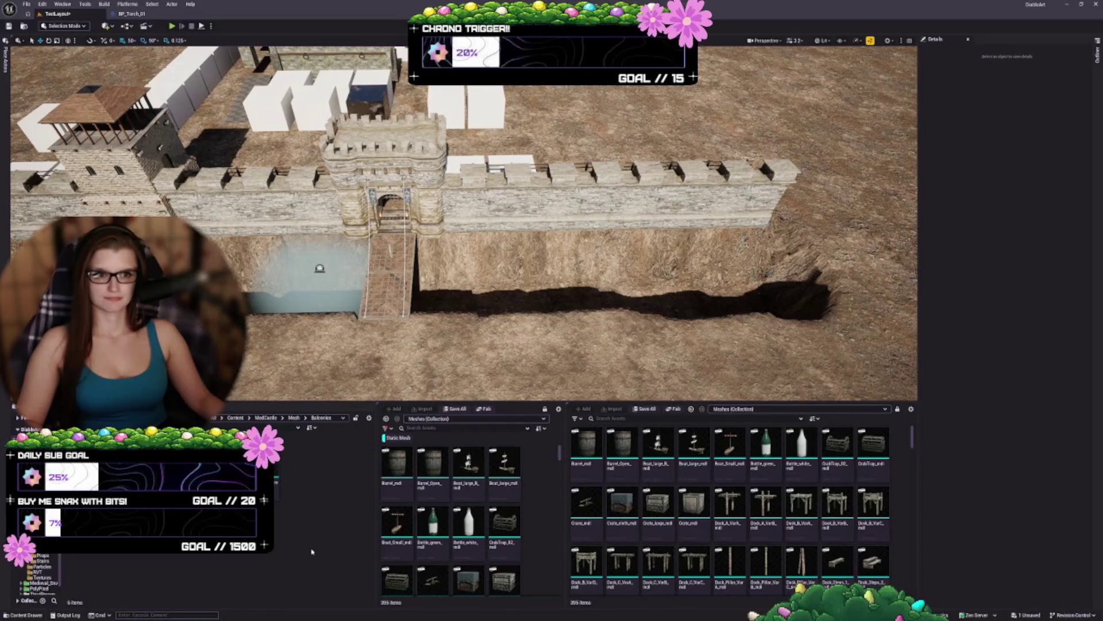
click(293, 418)
Step: Browse the castle house meshes folder, then return to the Mesh folder
double_click(219, 565)
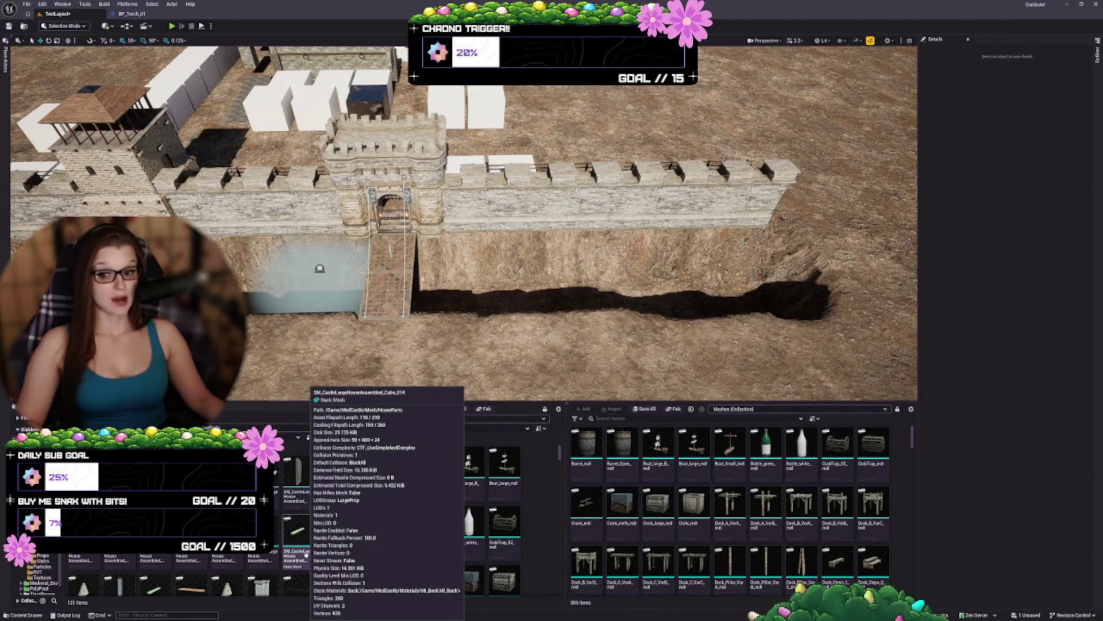
mouse_move(278, 549)
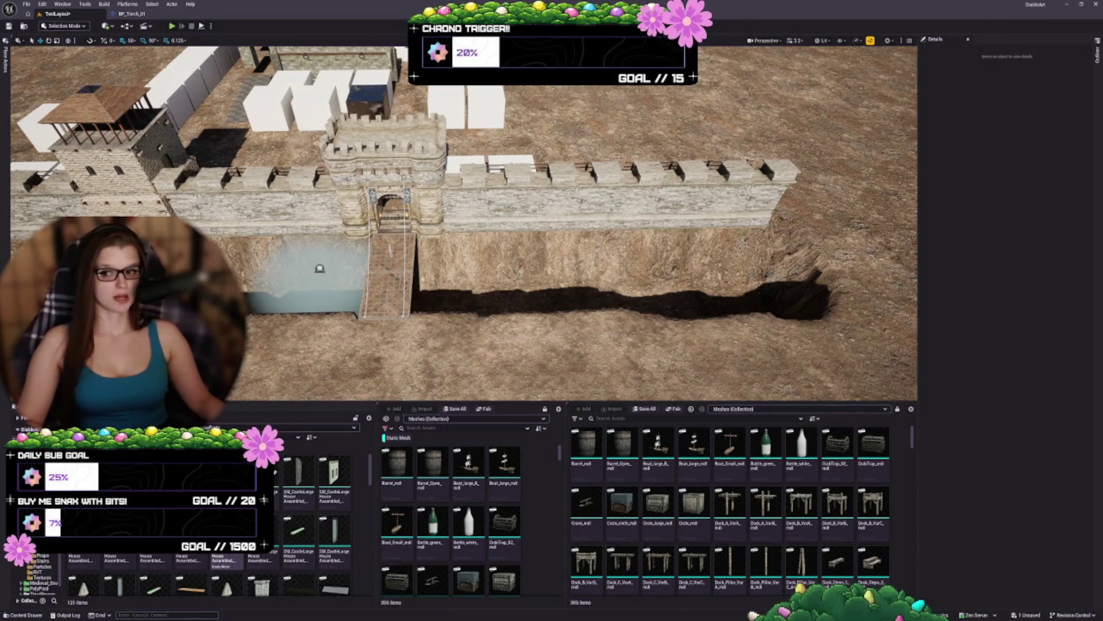
scroll(290, 523, down, 2)
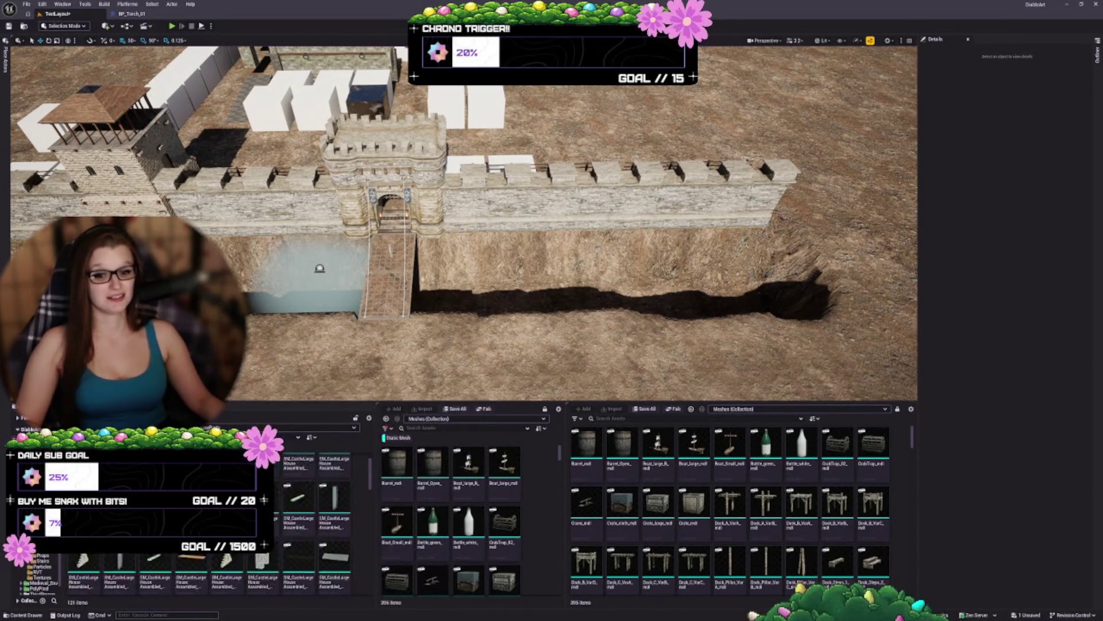
scroll(291, 523, down, 2)
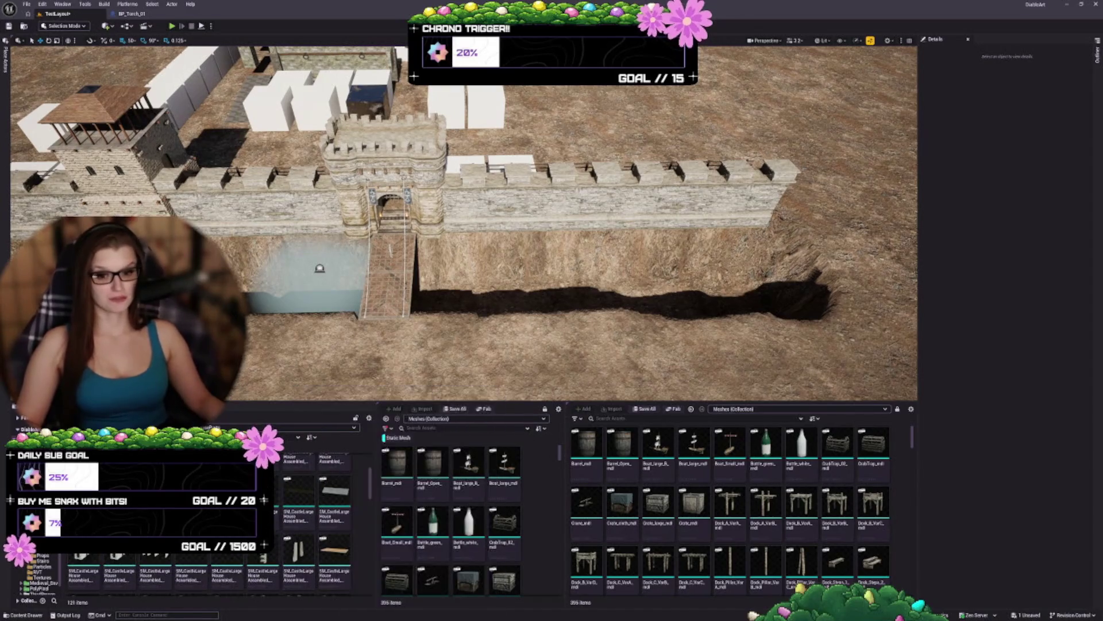
scroll(274, 516, down, 1)
scroll(275, 516, down, 1)
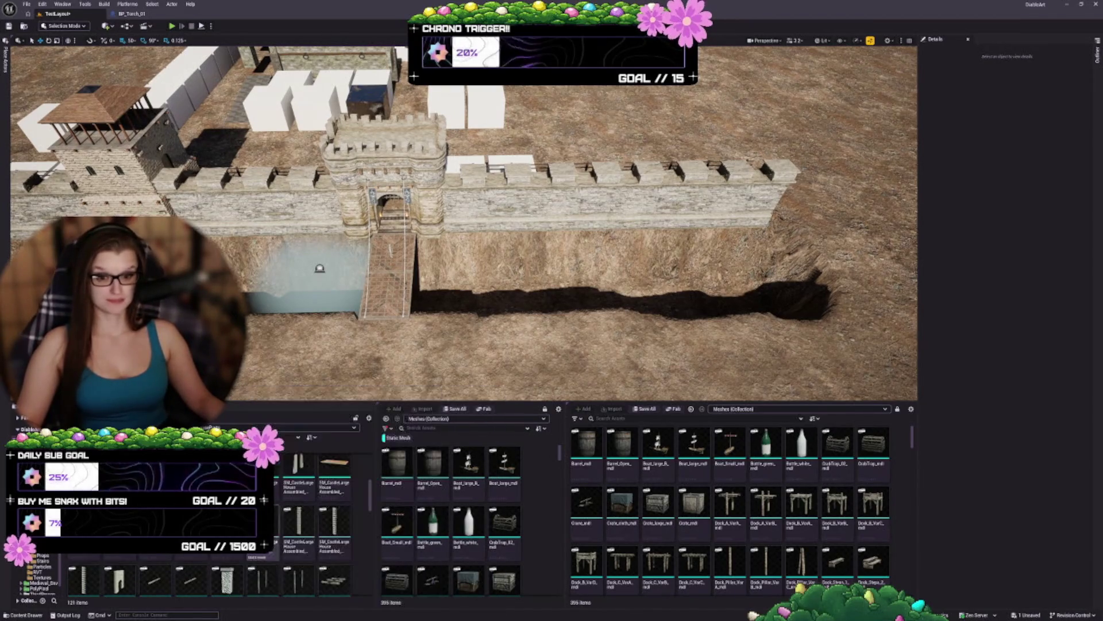
scroll(279, 517, down, 3)
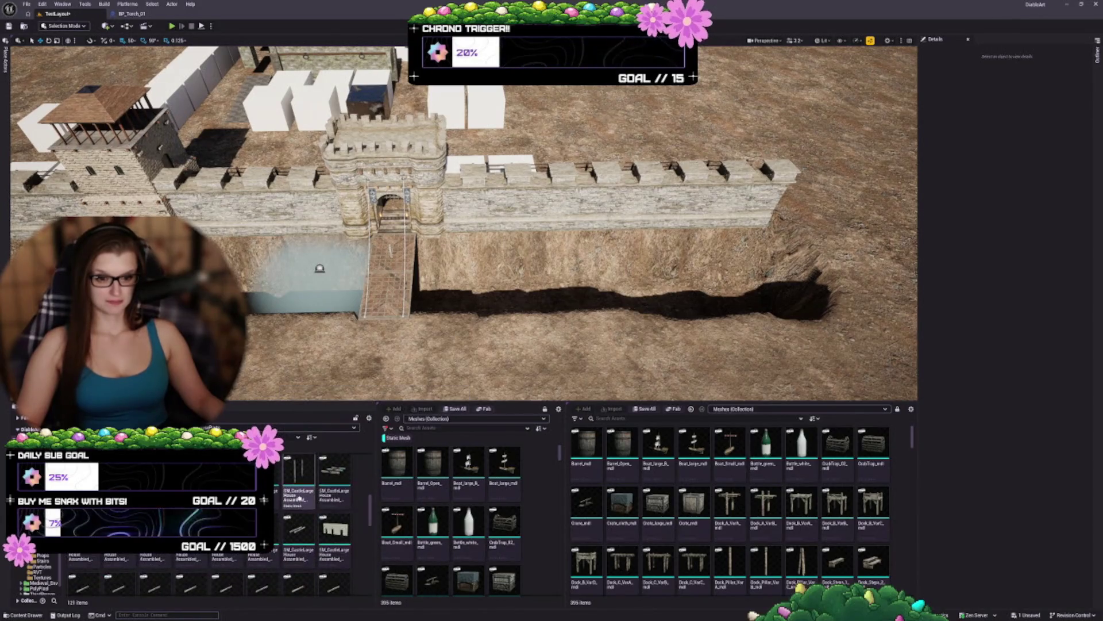
scroll(286, 523, down, 2)
mouse_move(303, 511)
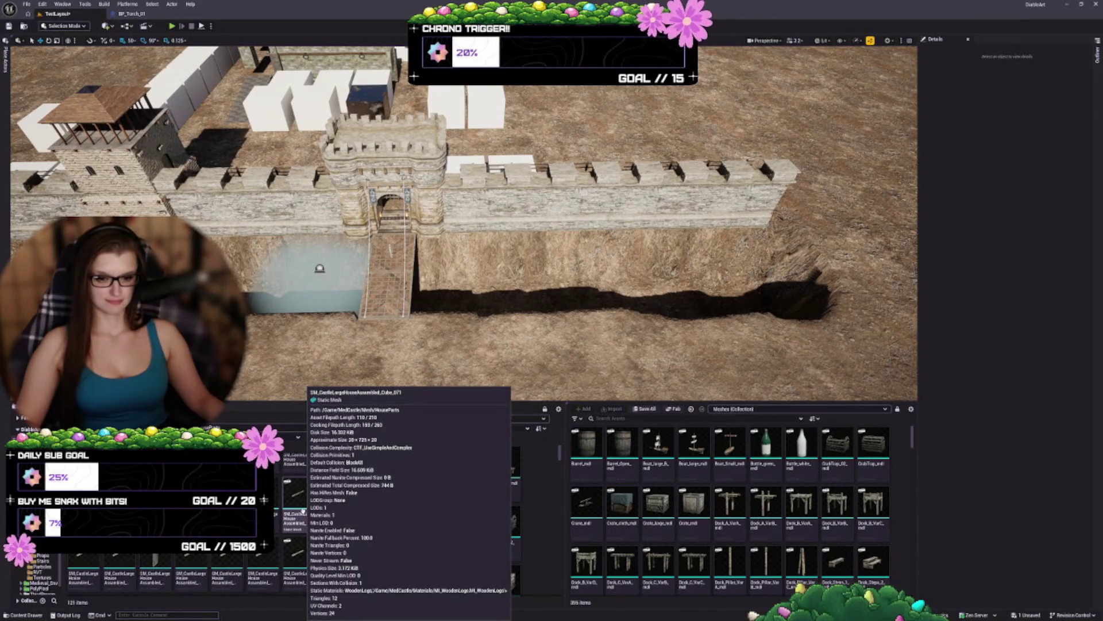
scroll(302, 511, down, 3)
mouse_move(398, 482)
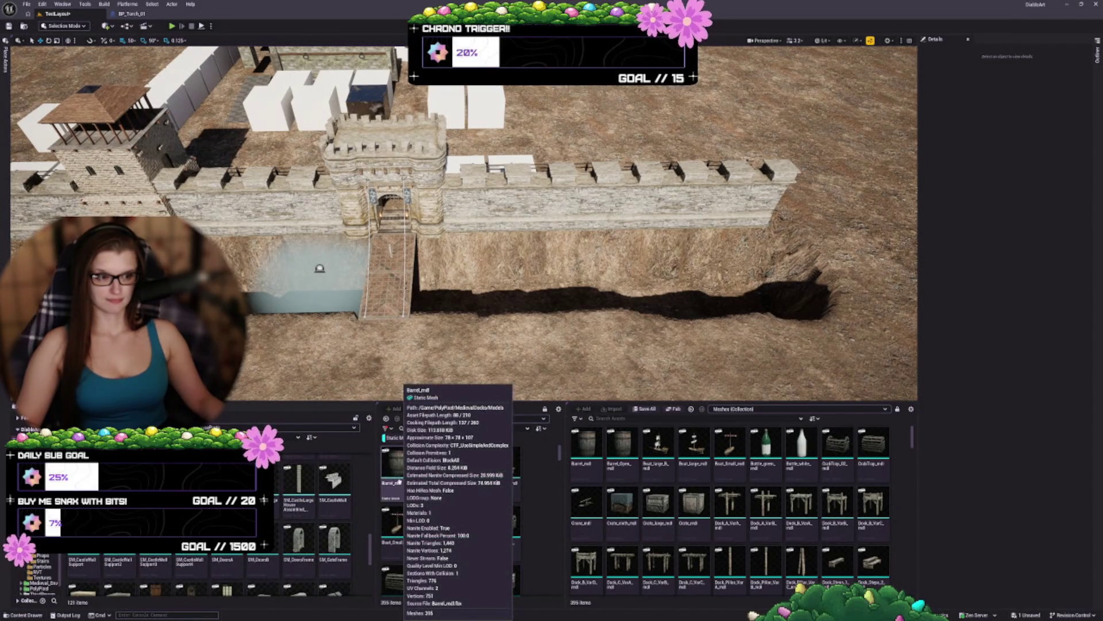
scroll(322, 517, down, 5)
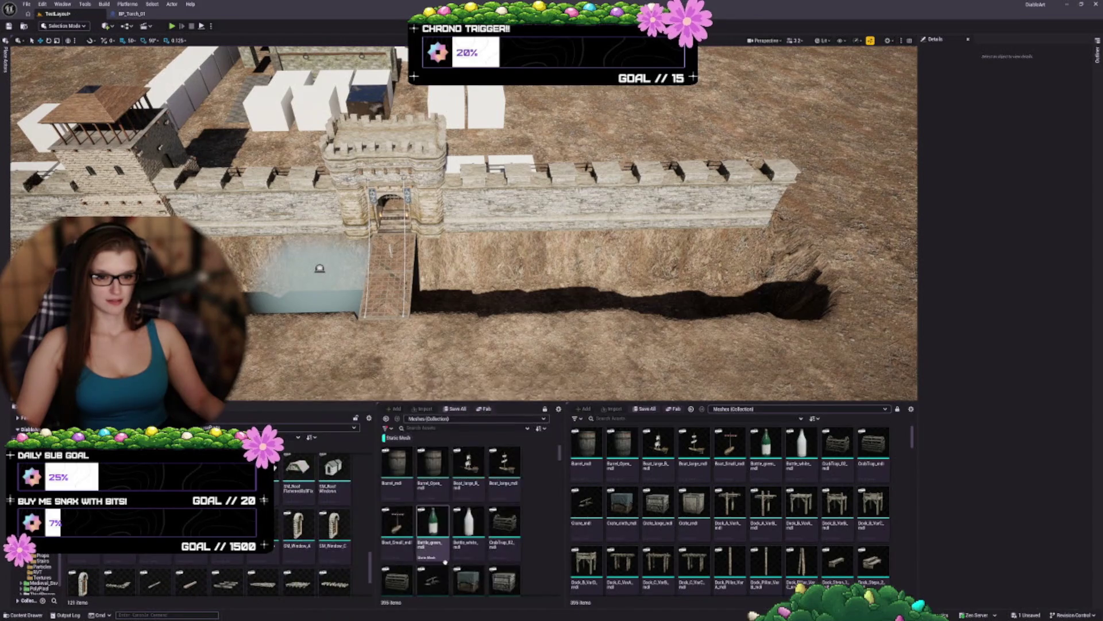
mouse_move(445, 562)
scroll(322, 518, down, 3)
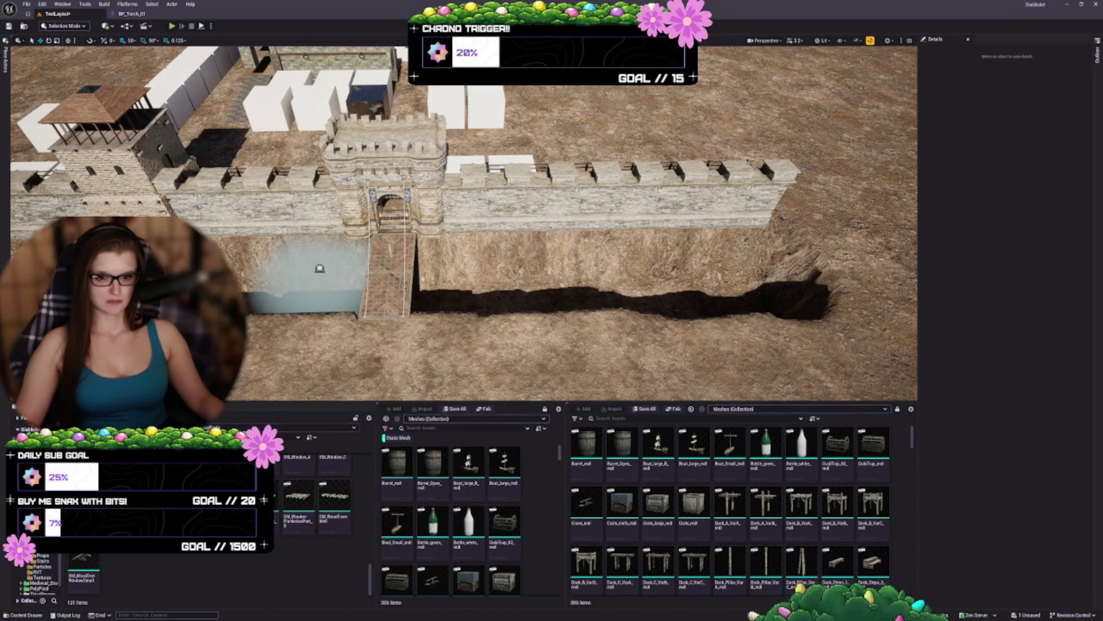
key(alt+Left)
key(alt+Left)
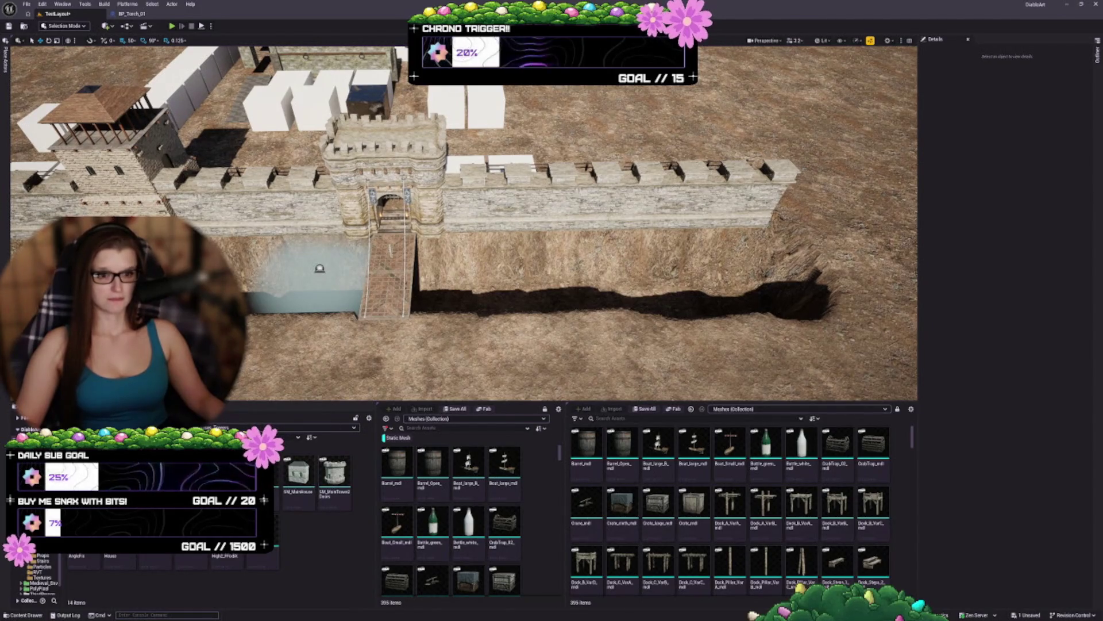
scroll(460, 229, up, 2)
scroll(460, 230, down, 2)
scroll(459, 230, up, 3)
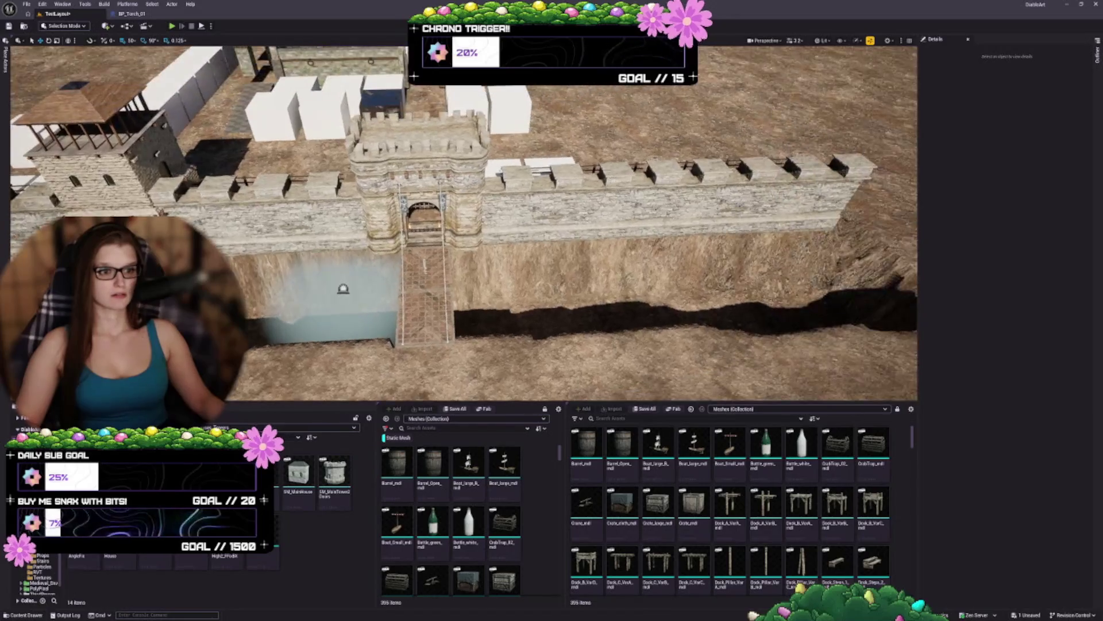
Step: Fly closer to the gatehouse and open Medieval_Environment from the Mesh breadcrumb in the Content Browser
scroll(463, 223, up, 5)
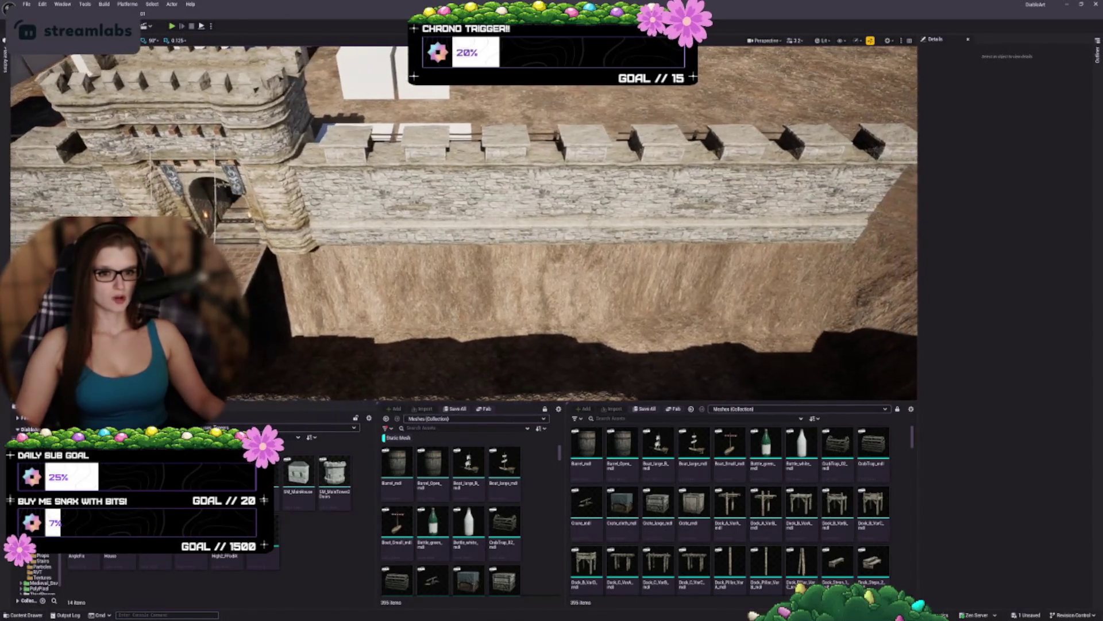
scroll(460, 230, up, 5)
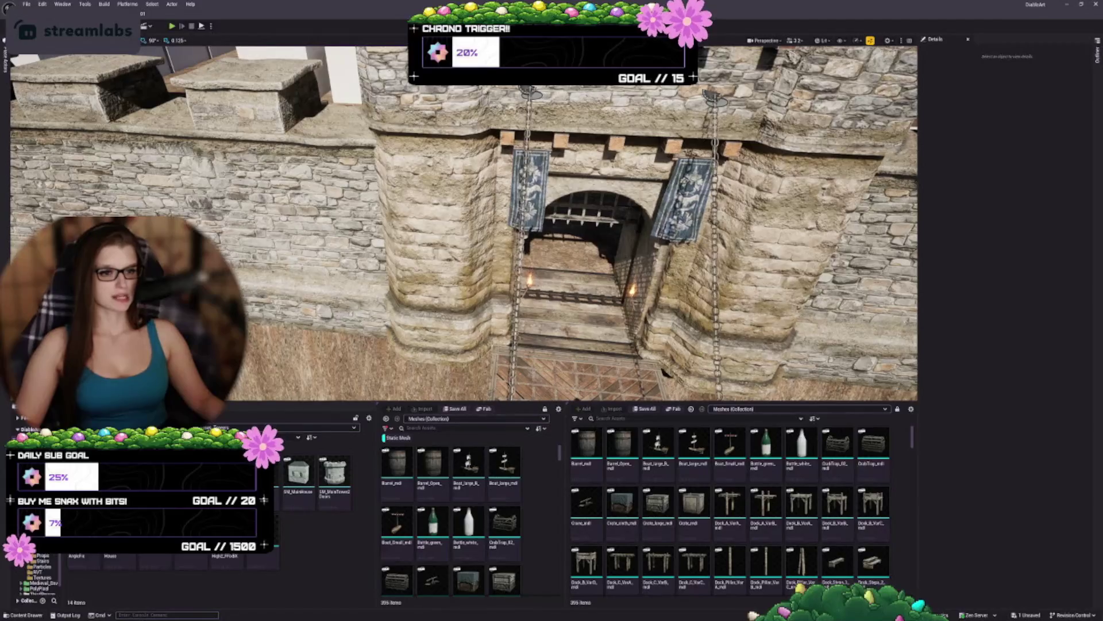
scroll(460, 230, down, 5)
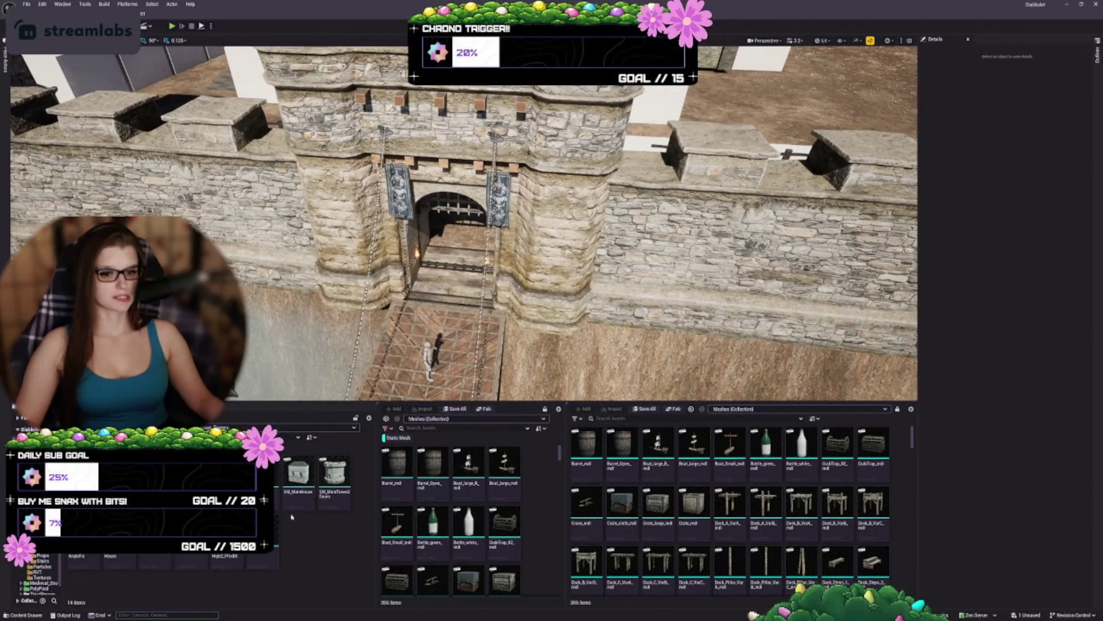
click(37, 550)
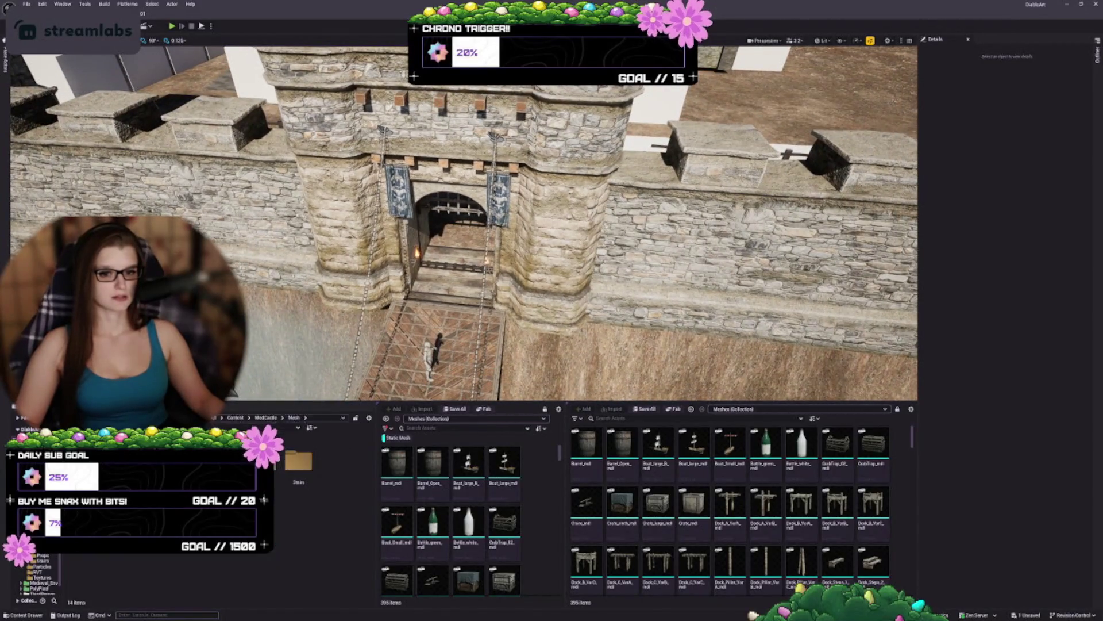
click(26, 550)
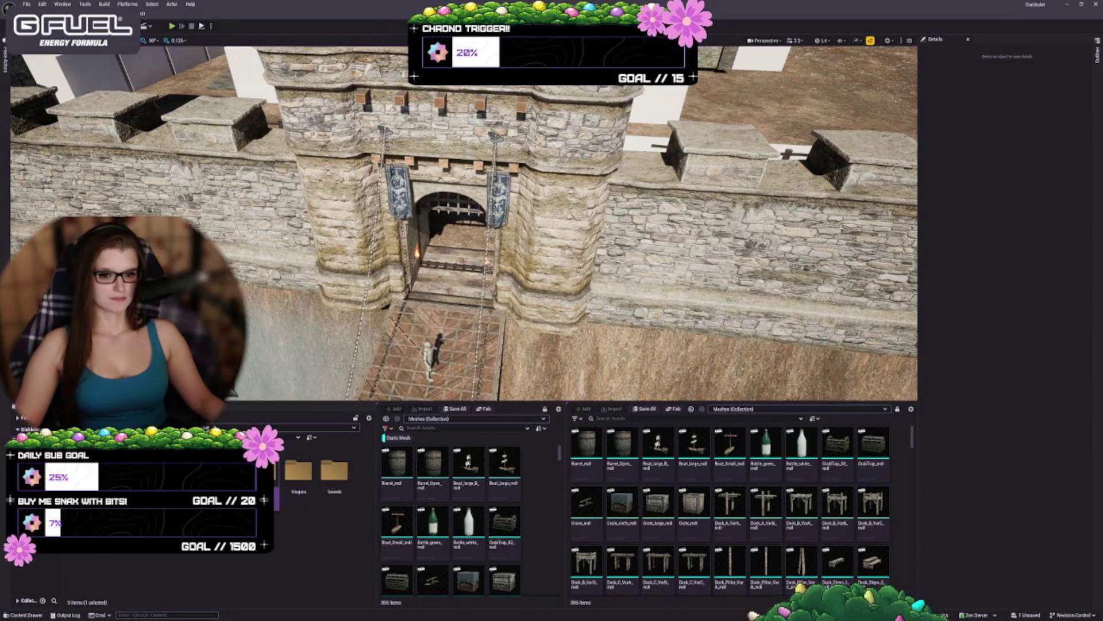
Step: Open the castle Meshes folder, place a trial wall pillar in the level, then delete it
double_click(262, 471)
scroll(364, 496, down, 2)
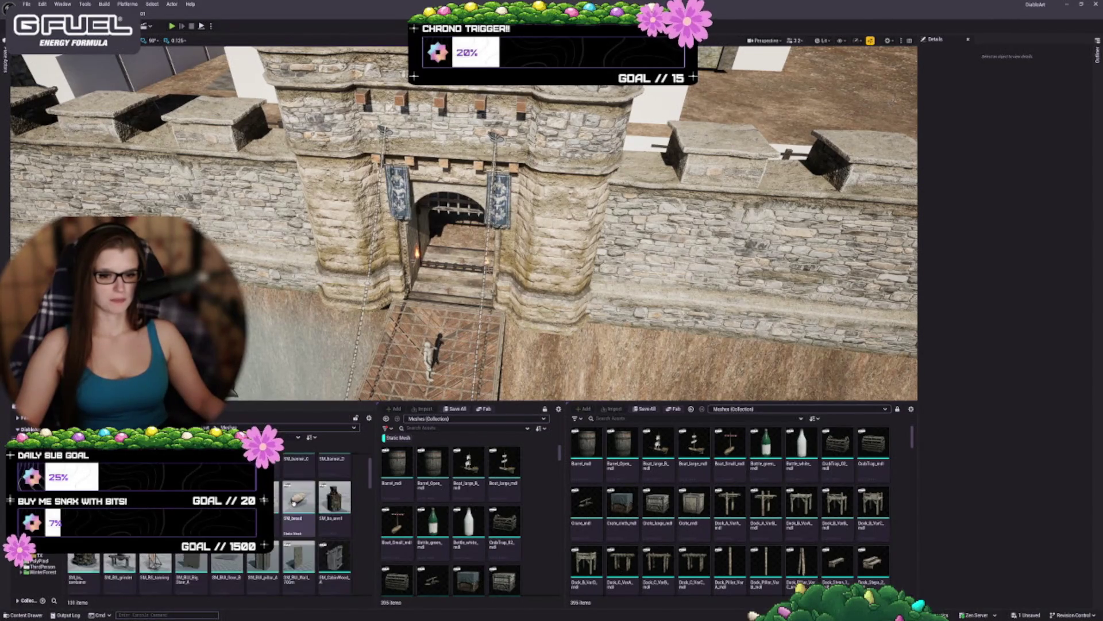
mouse_move(368, 299)
mouse_down()
mouse_move(367, 321)
mouse_move(285, 288)
mouse_up()
mouse_move(263, 531)
mouse_down()
mouse_move(368, 115)
mouse_move(277, 107)
mouse_up()
drag(427, 203, 427, 204)
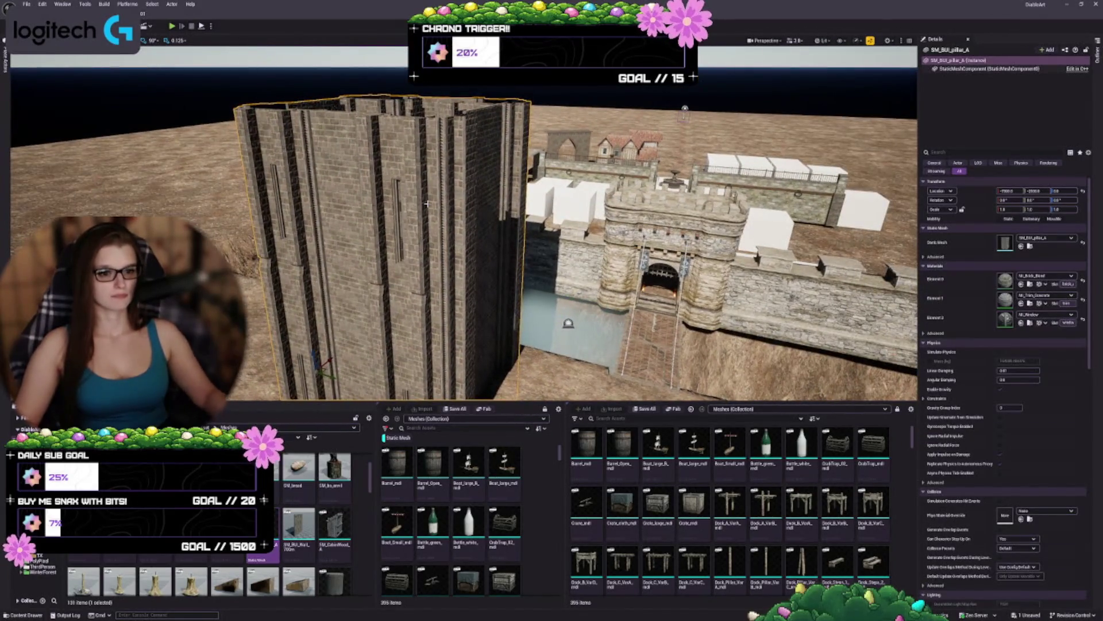
key(Delete)
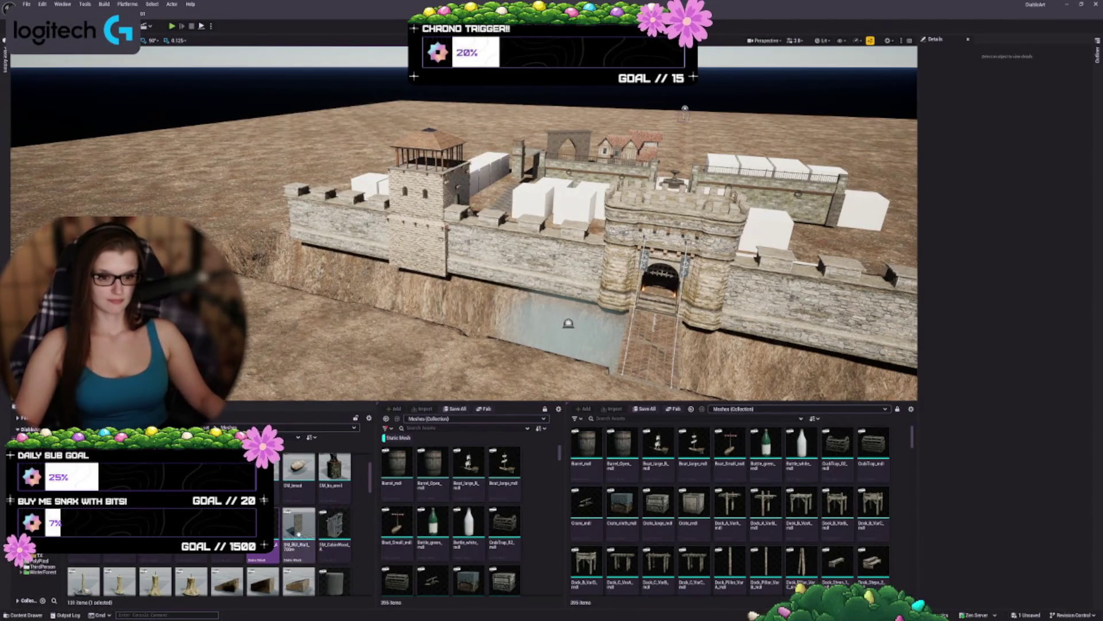
Step: Add an SM_Fortress_A2 fortress wall section beside the existing castle wall
scroll(299, 532, down, 1)
scroll(322, 532, down, 5)
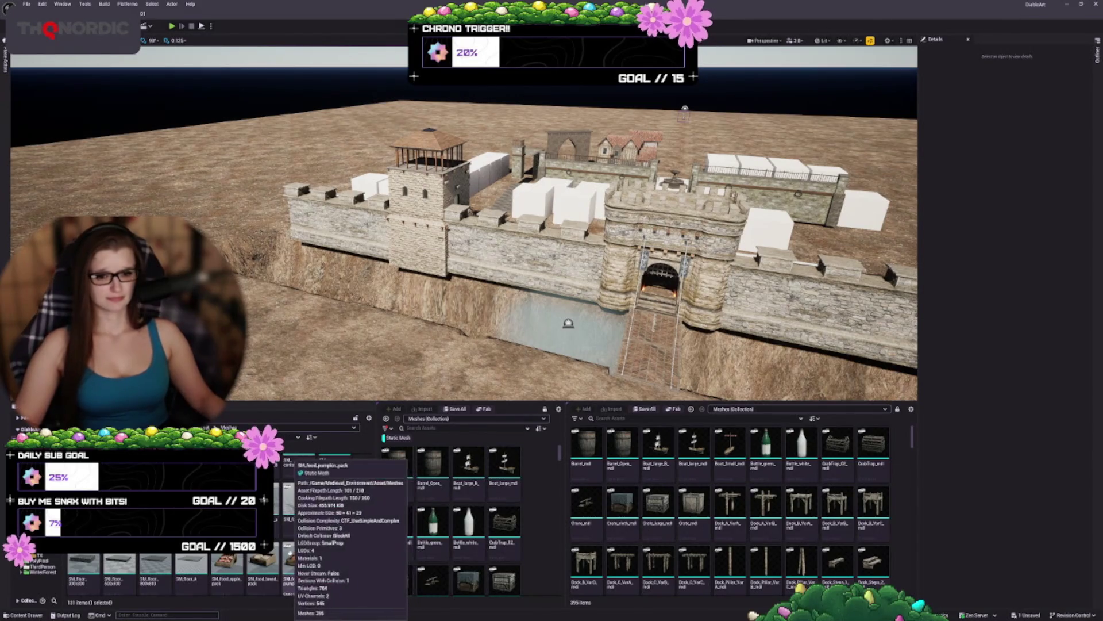
scroll(297, 530, down, 2)
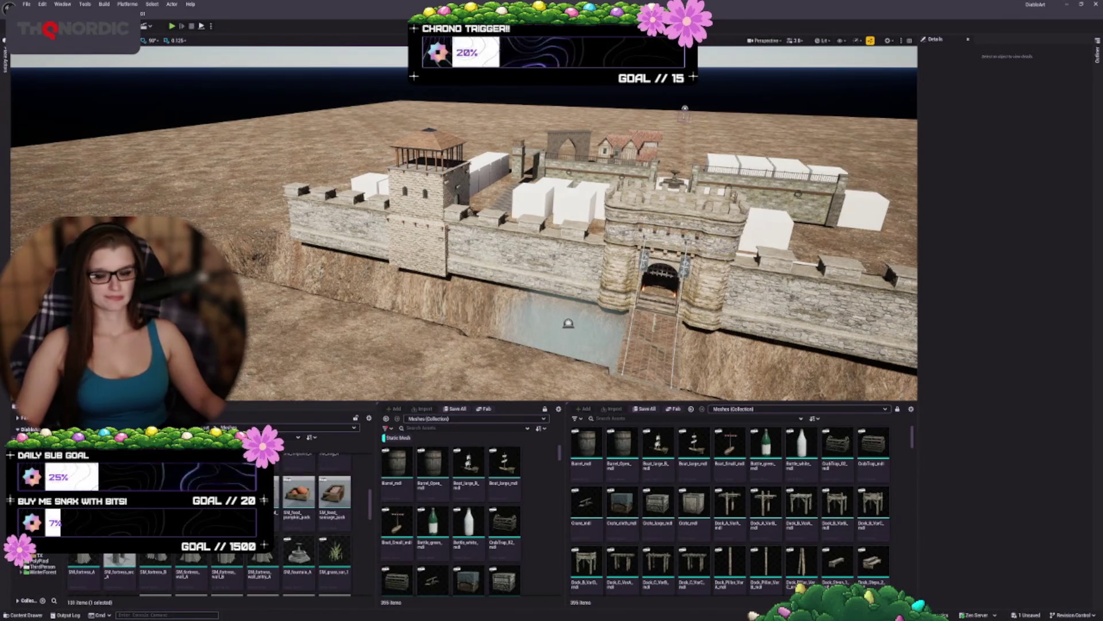
scroll(464, 224, up, 10)
mouse_move(83, 560)
mouse_down()
mouse_move(195, 520)
mouse_move(315, 259)
mouse_move(749, 230)
mouse_move(788, 281)
mouse_up()
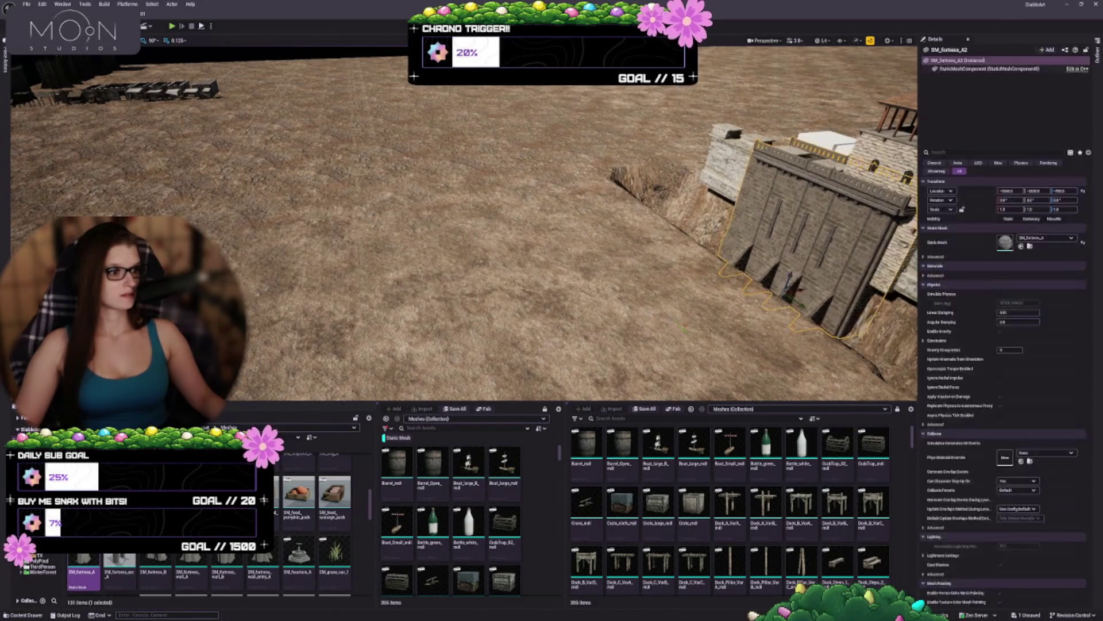
Step: Slide the new fortress wall into the gap beside the gatehouse above the moat
scroll(465, 224, up, 5)
drag(464, 224, 402, 230)
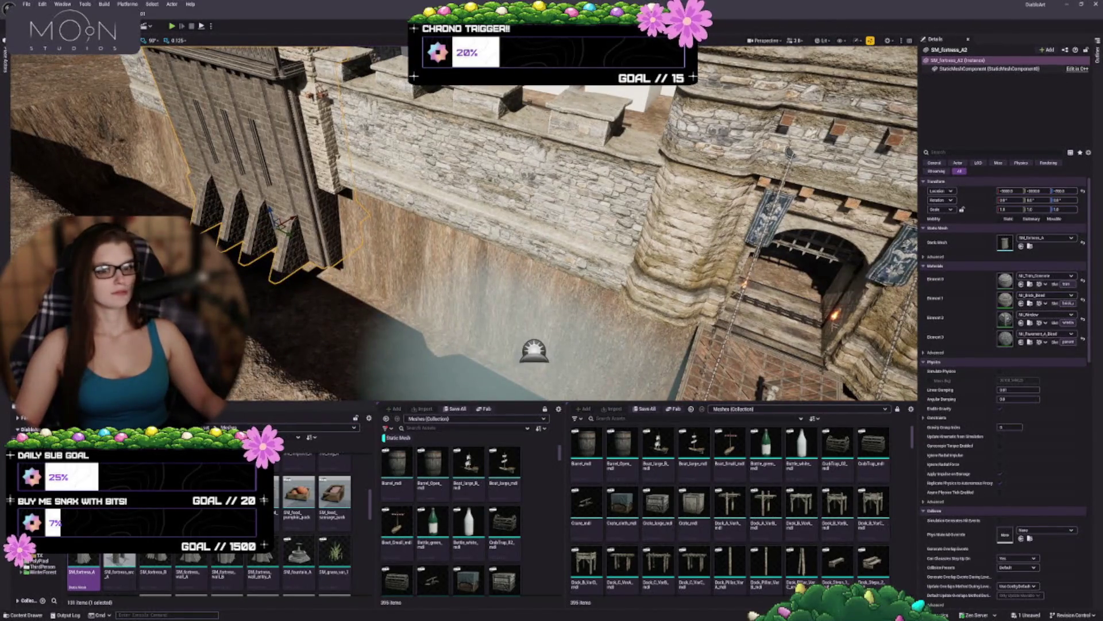
scroll(464, 225, down, 8)
mouse_move(227, 237)
mouse_down()
mouse_move(402, 276)
mouse_move(438, 289)
mouse_move(452, 310)
mouse_up()
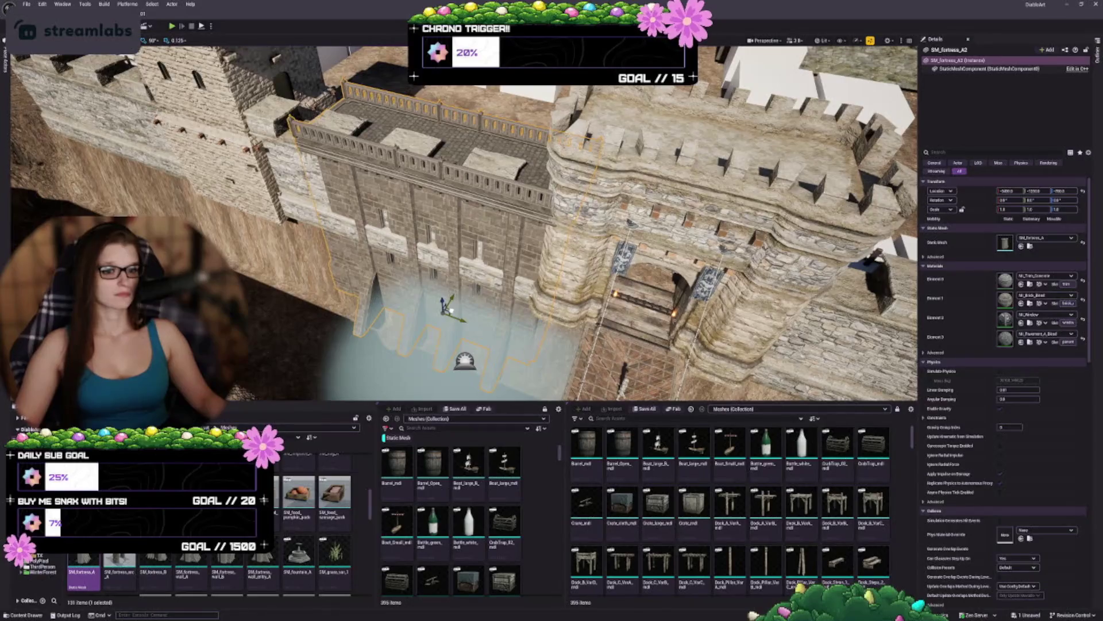
Step: Show the Content > Blueprints folder in the Content Browser
scroll(448, 307, up, 10)
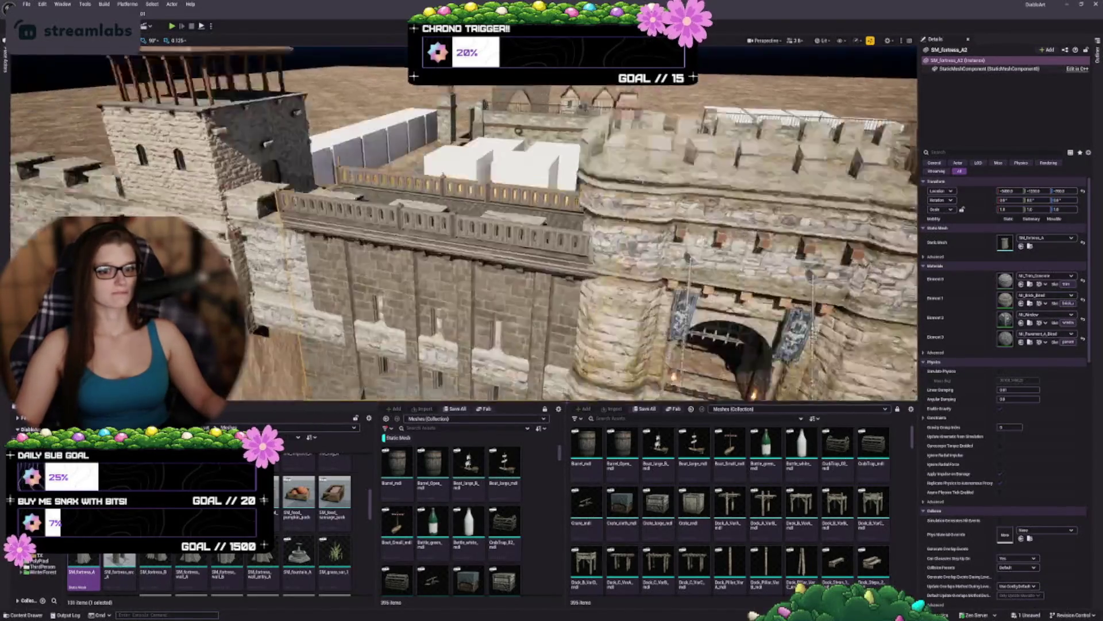
scroll(371, 393, down, 1)
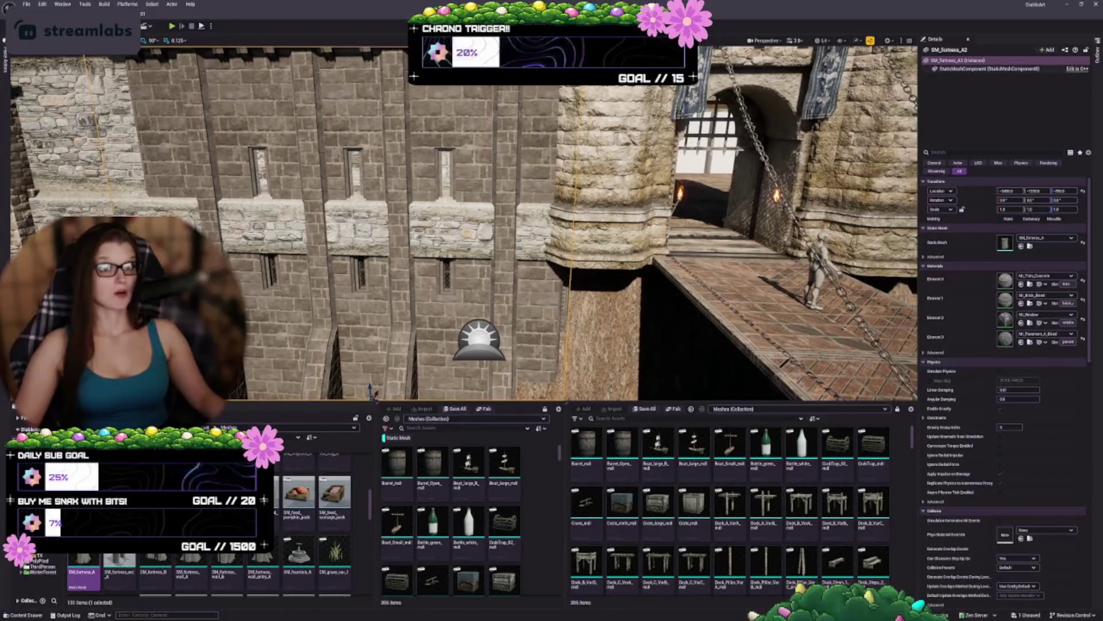
scroll(371, 393, down, 3)
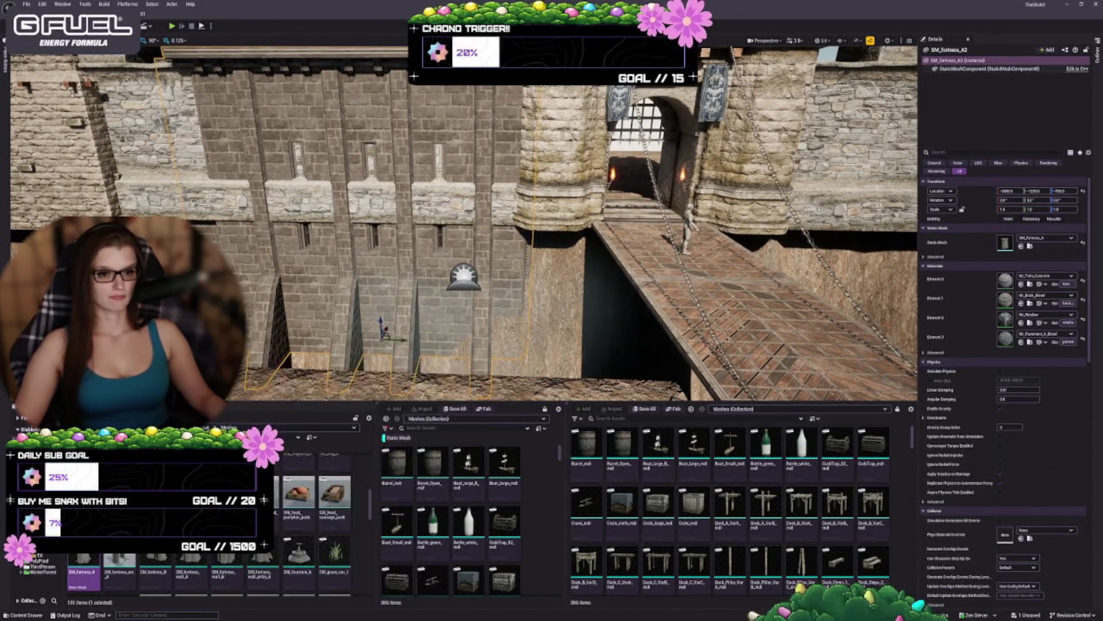
scroll(463, 224, down, 5)
scroll(464, 224, up, 10)
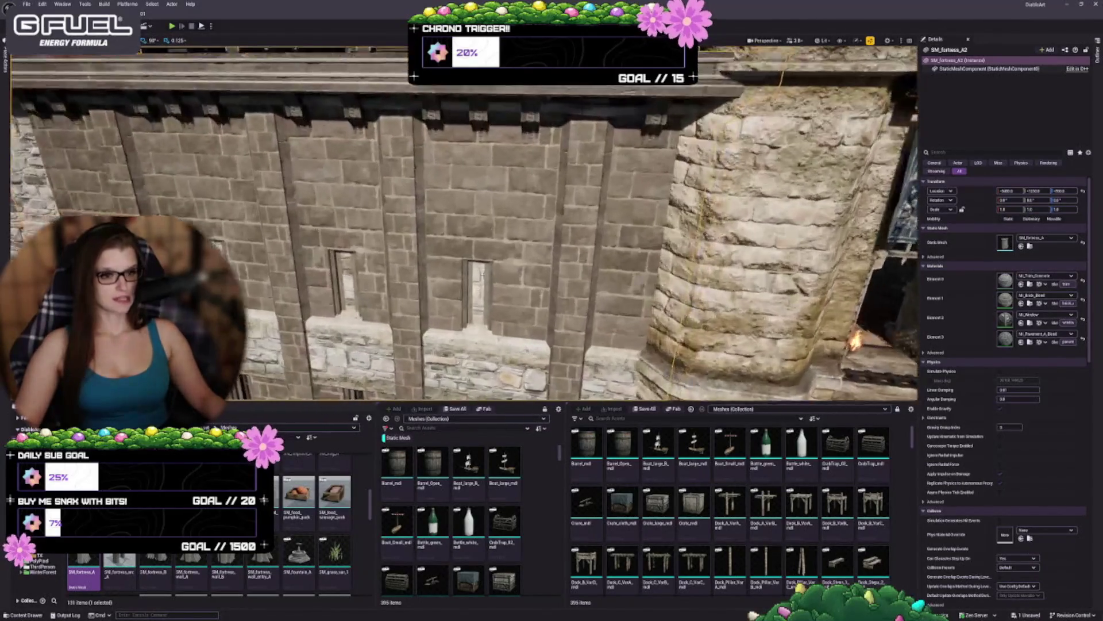
scroll(463, 224, down, 3)
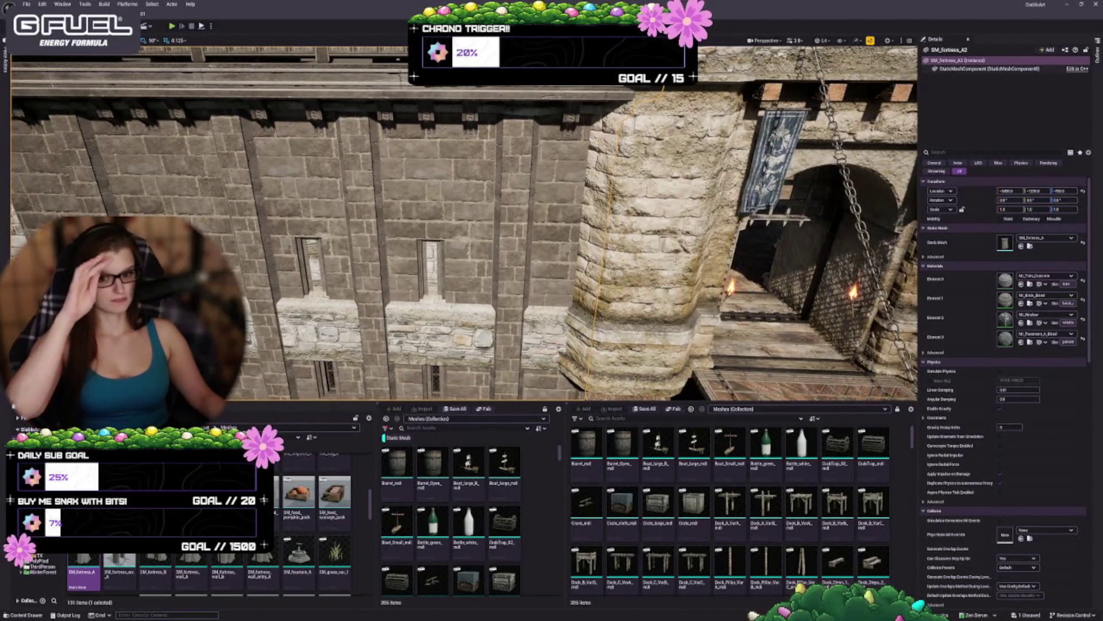
click(40, 561)
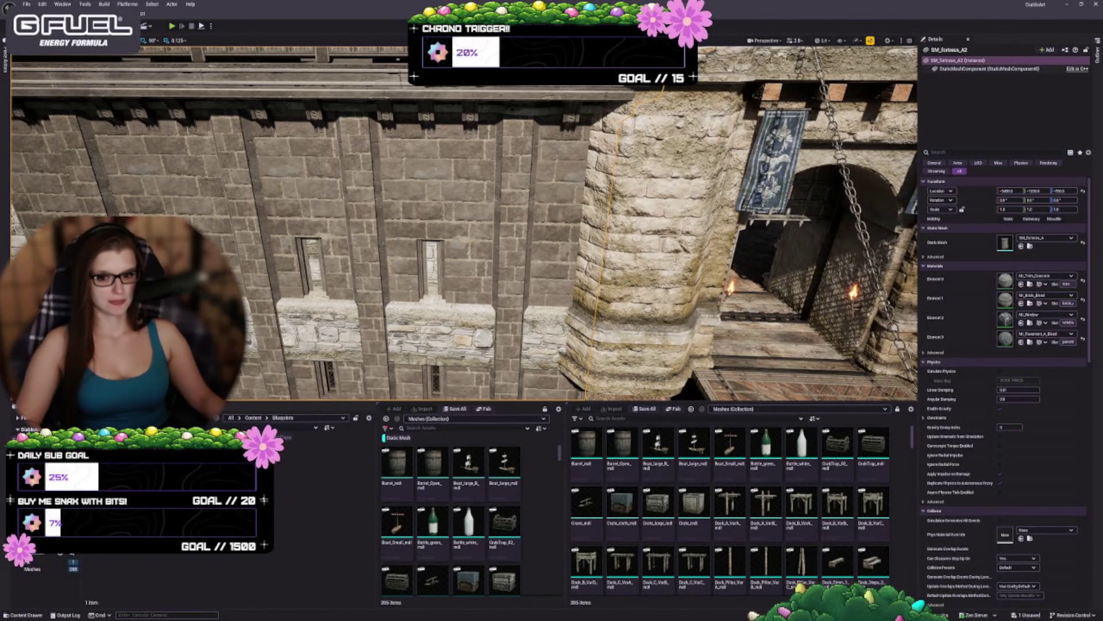
Step: Browse the Content folders, checking the VFX folder before returning to Content
click(253, 418)
double_click(351, 460)
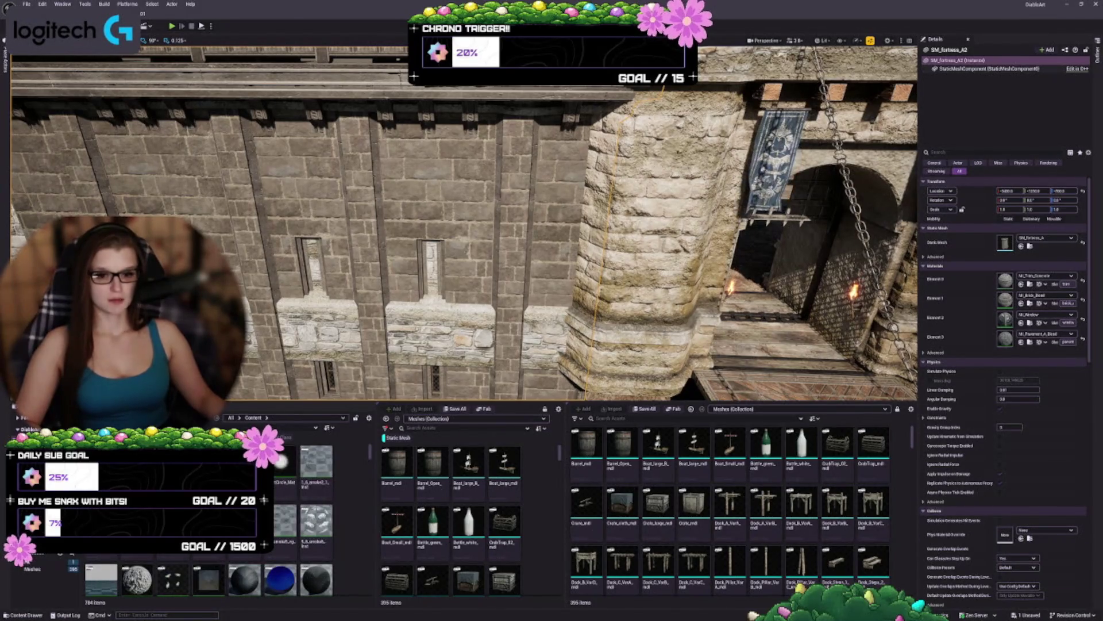
key(alt+Left)
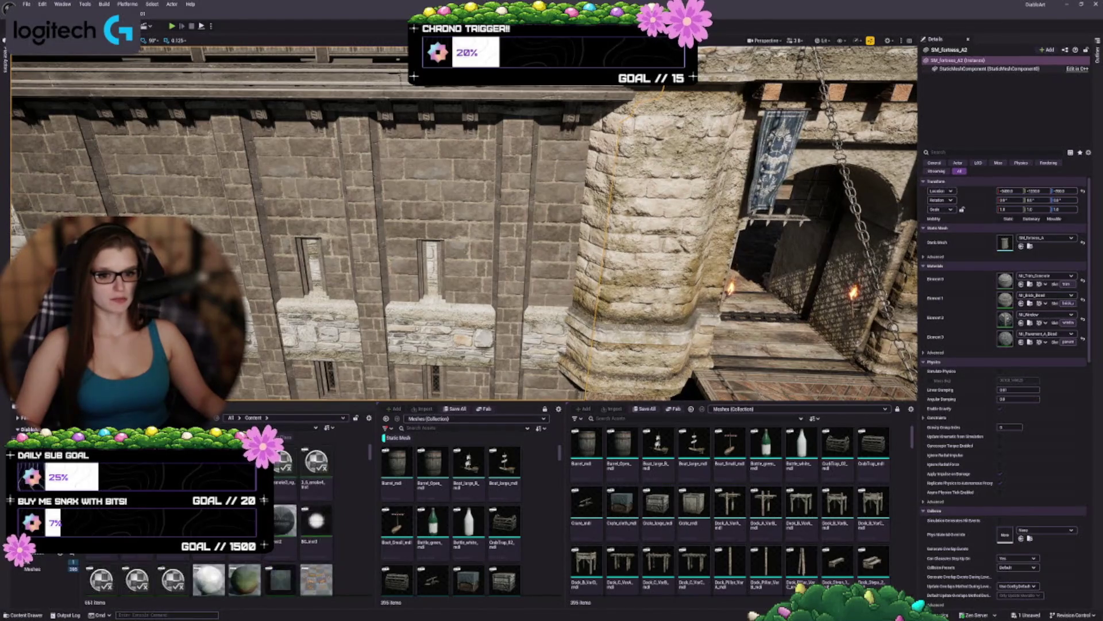
Step: Open the long castle wall's Materials folder, then select and frame SM_Fortress_A2
click(816, 264)
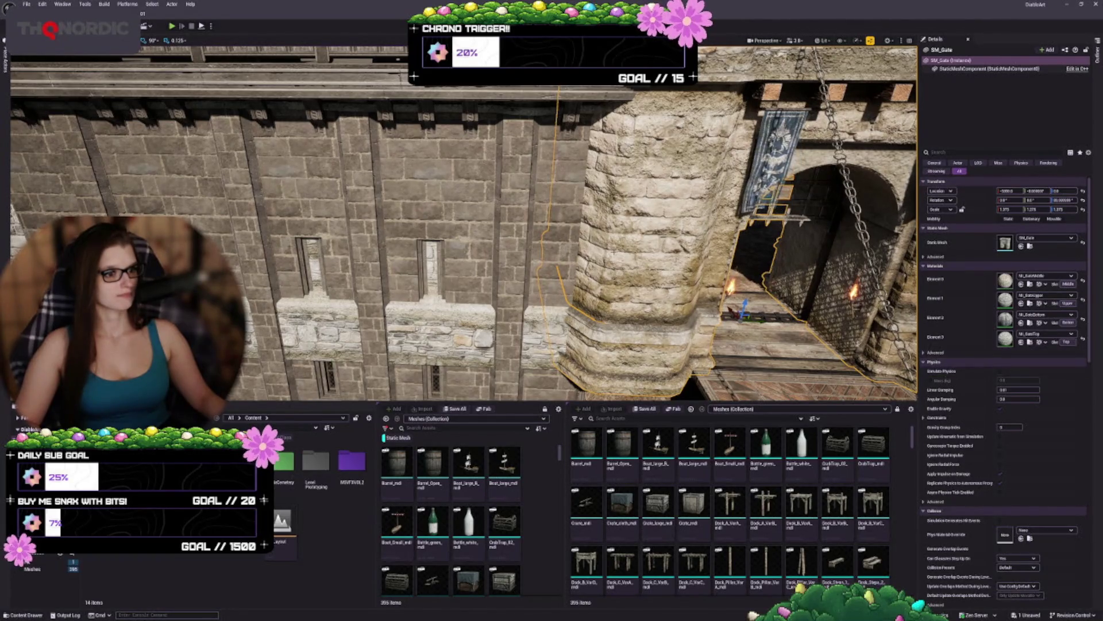
drag(517, 229, 574, 230)
click(632, 196)
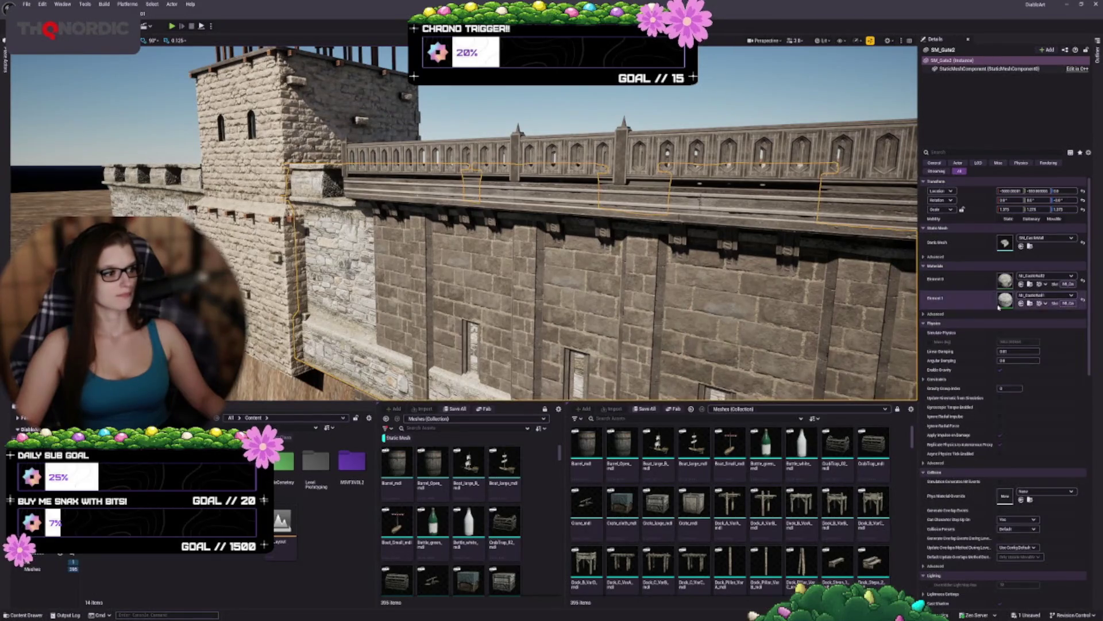
click(1031, 285)
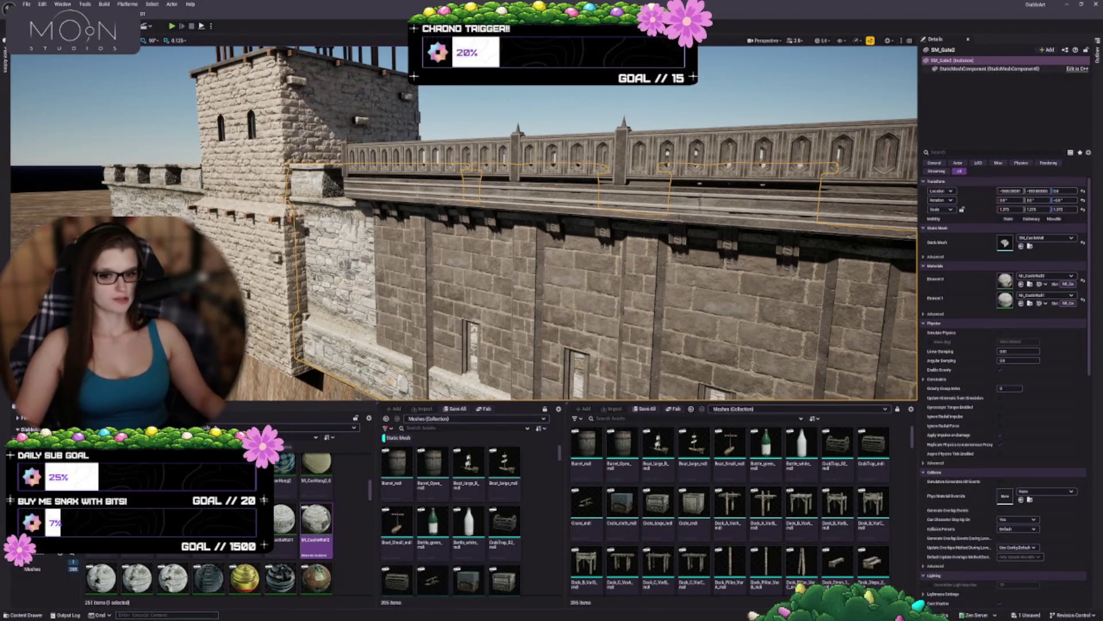
click(632, 153)
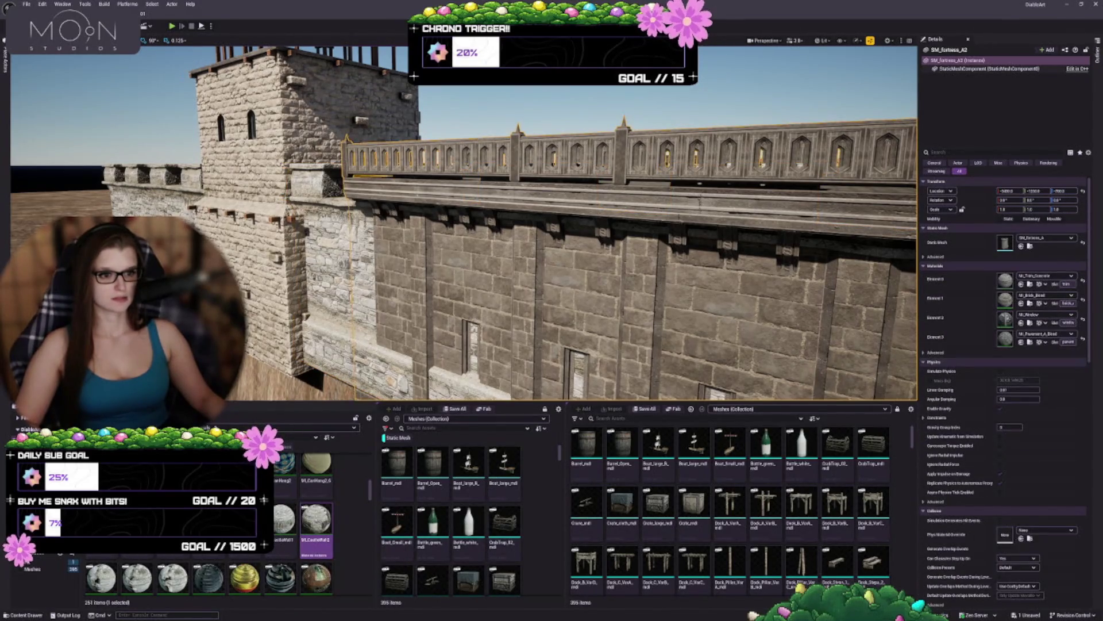
key(f)
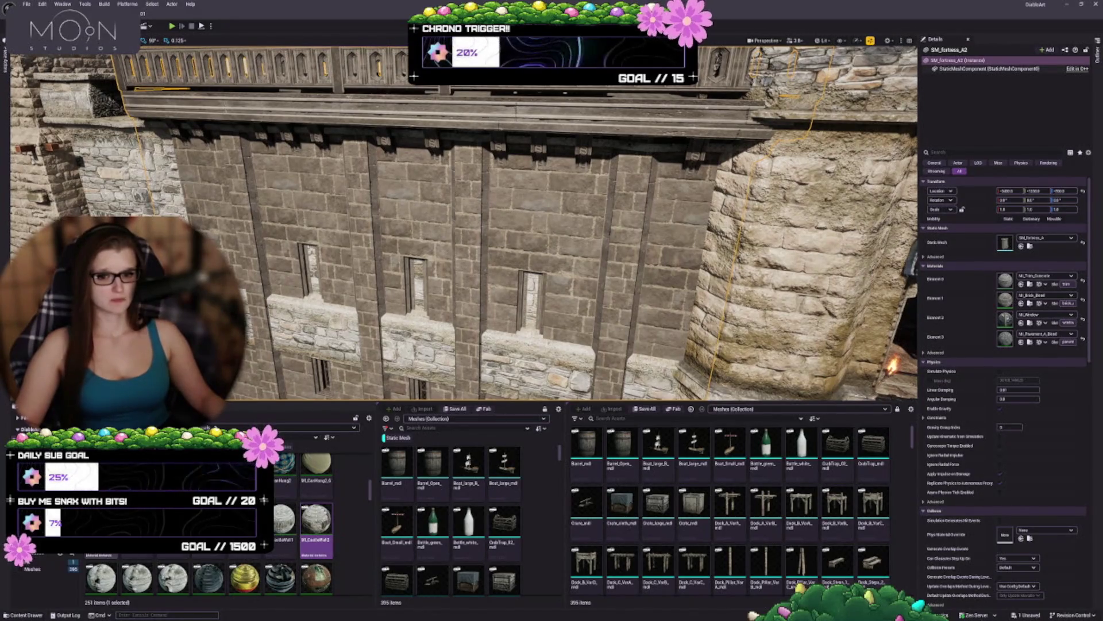
Step: Try MI_CastleBrick and MI_CastleWall1 on Element 1, then settle on MI_CastleWall2
scroll(909, 262, down, 5)
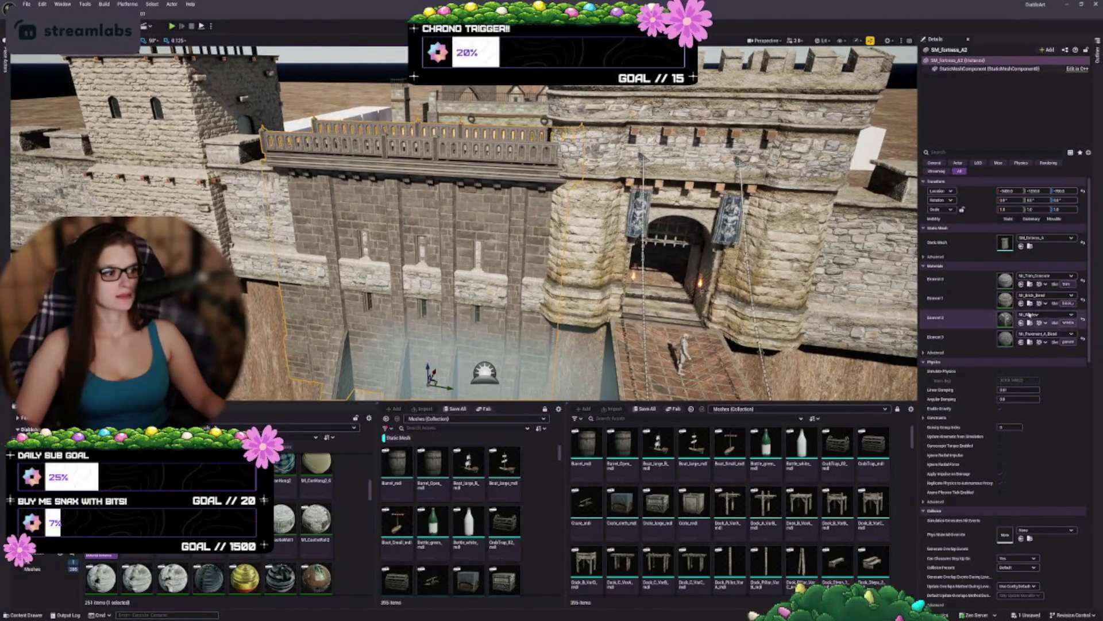
click(1021, 303)
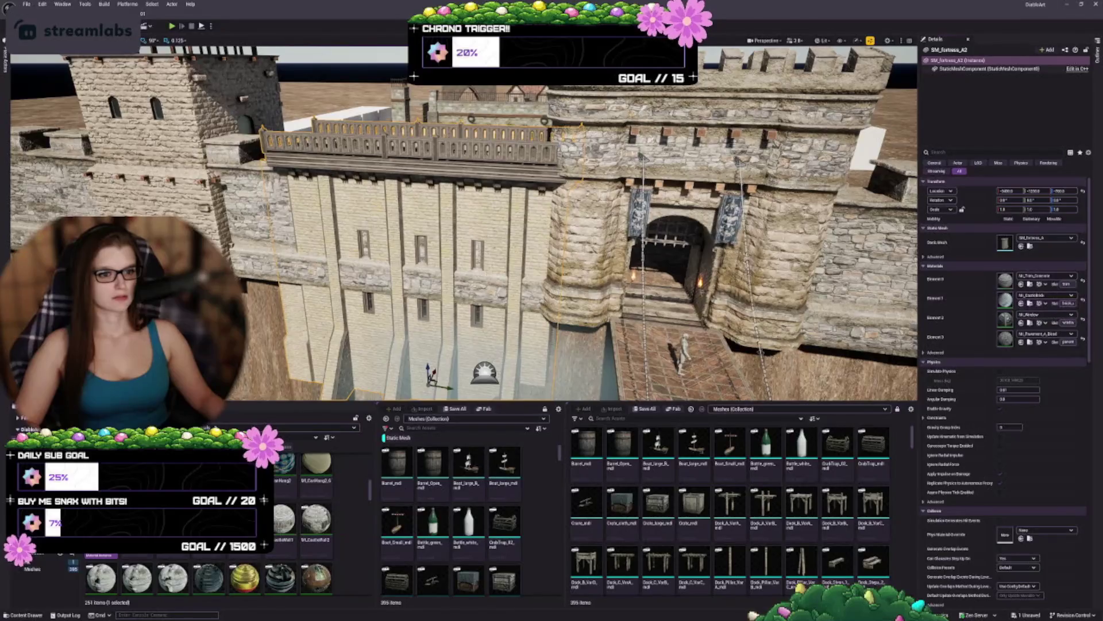
scroll(464, 223, up, 8)
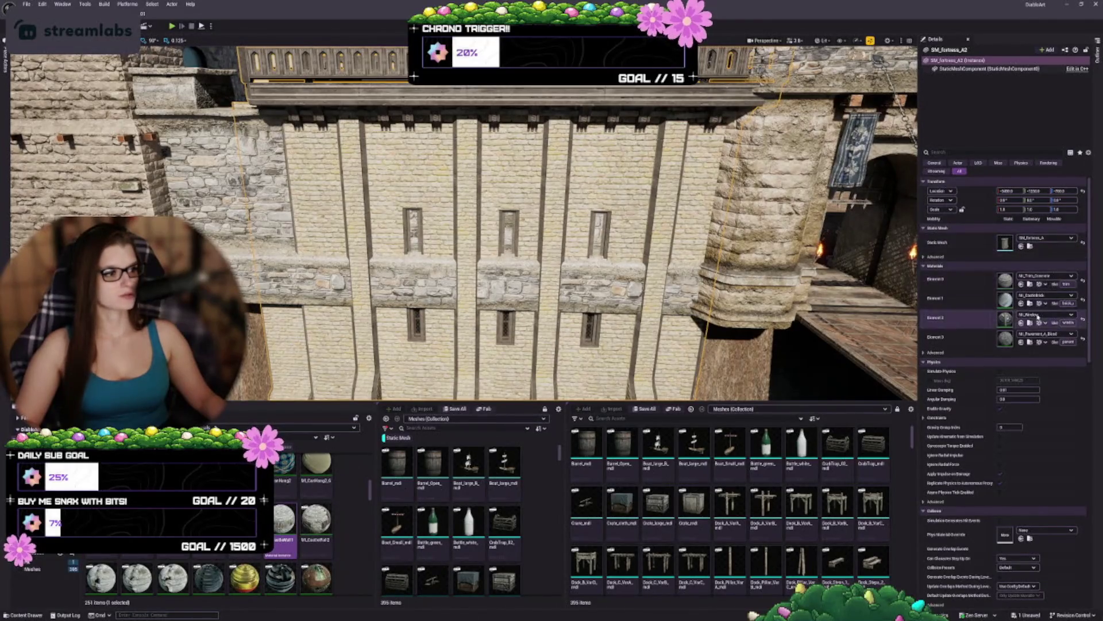
click(1022, 303)
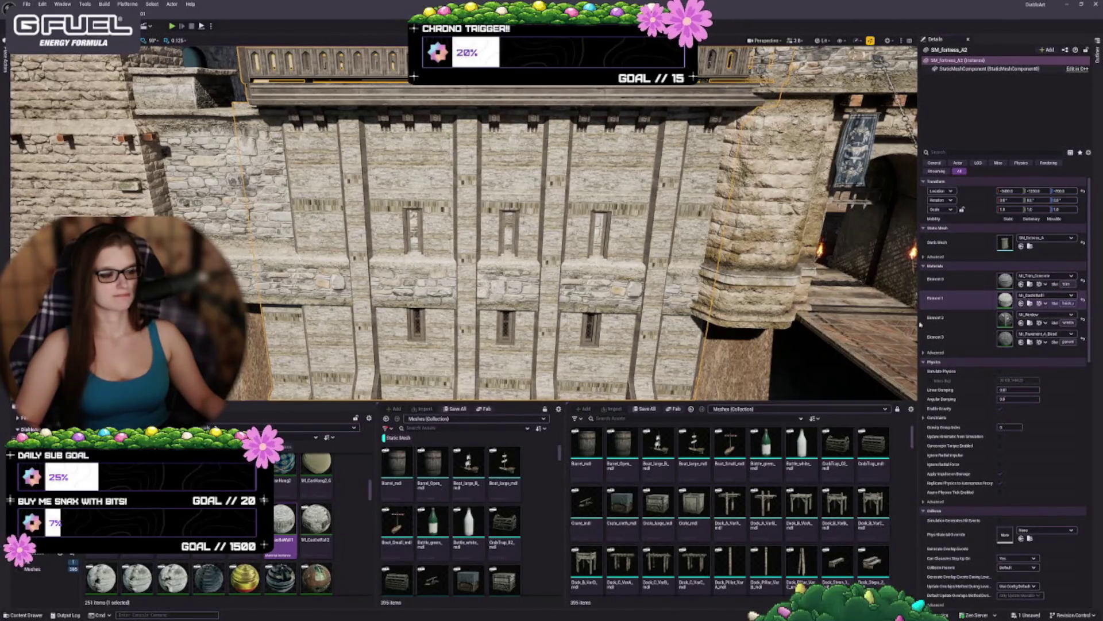
click(316, 520)
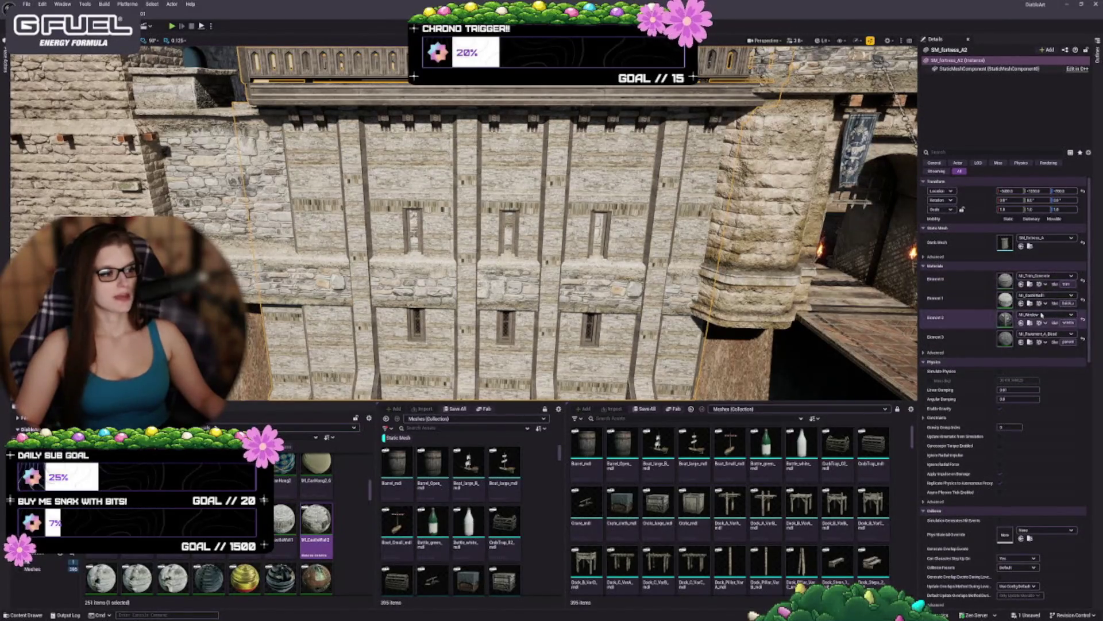
click(1021, 303)
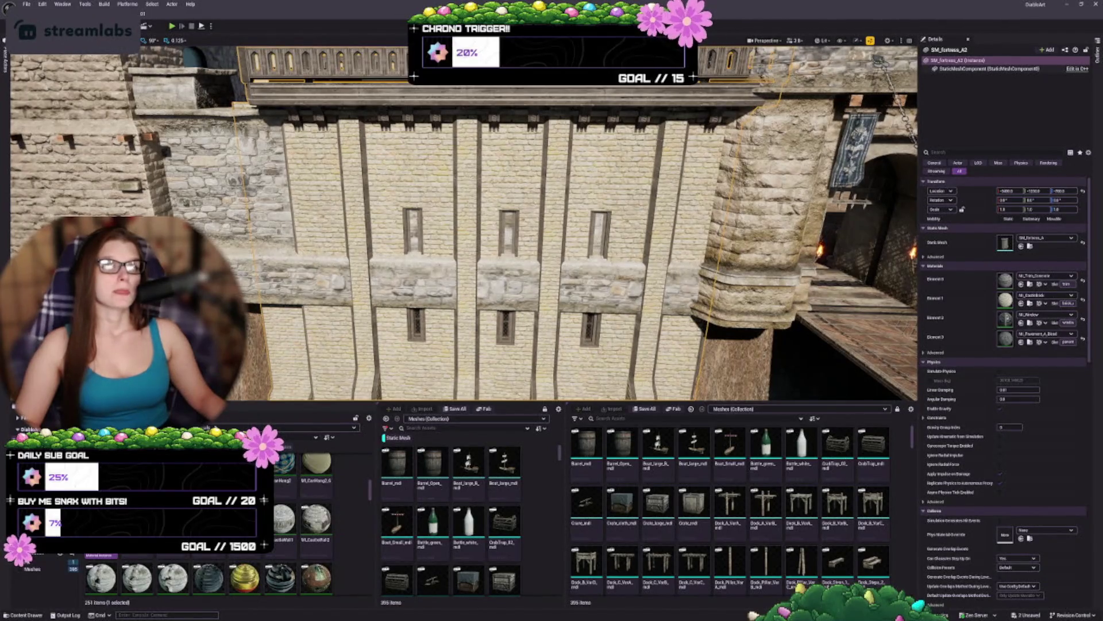
scroll(464, 224, down, 6)
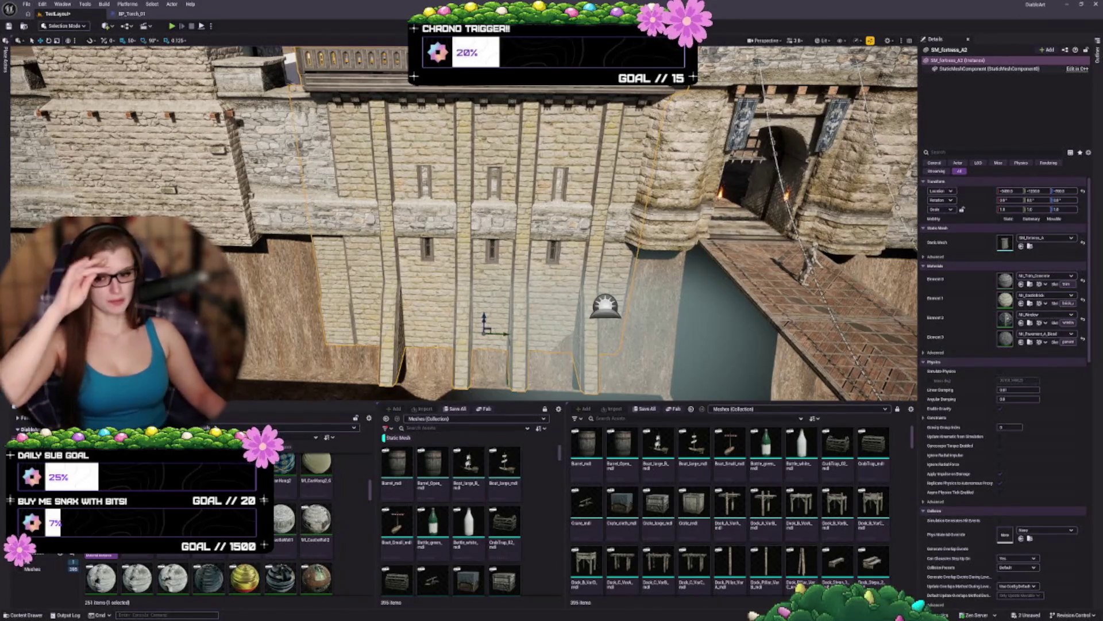
Step: Apply a lighter brick material to the fortress wall's Element 0 slot
mouse_move(459, 230)
mouse_down()
mouse_move(460, 264)
mouse_move(460, 195)
mouse_up()
scroll(459, 230, down, 5)
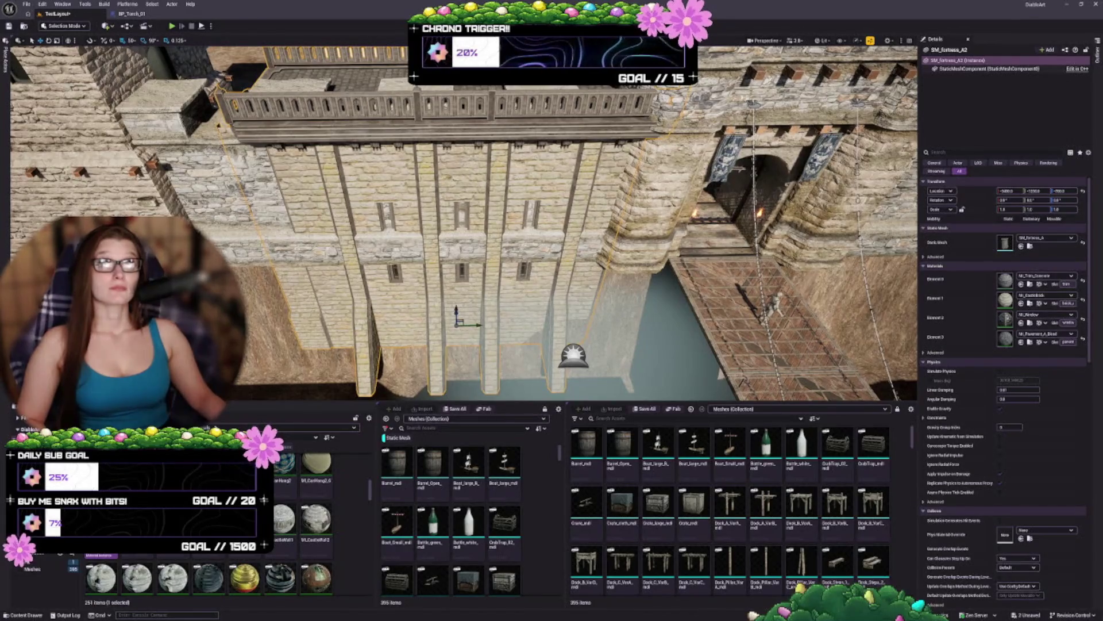
scroll(281, 584, down, 3)
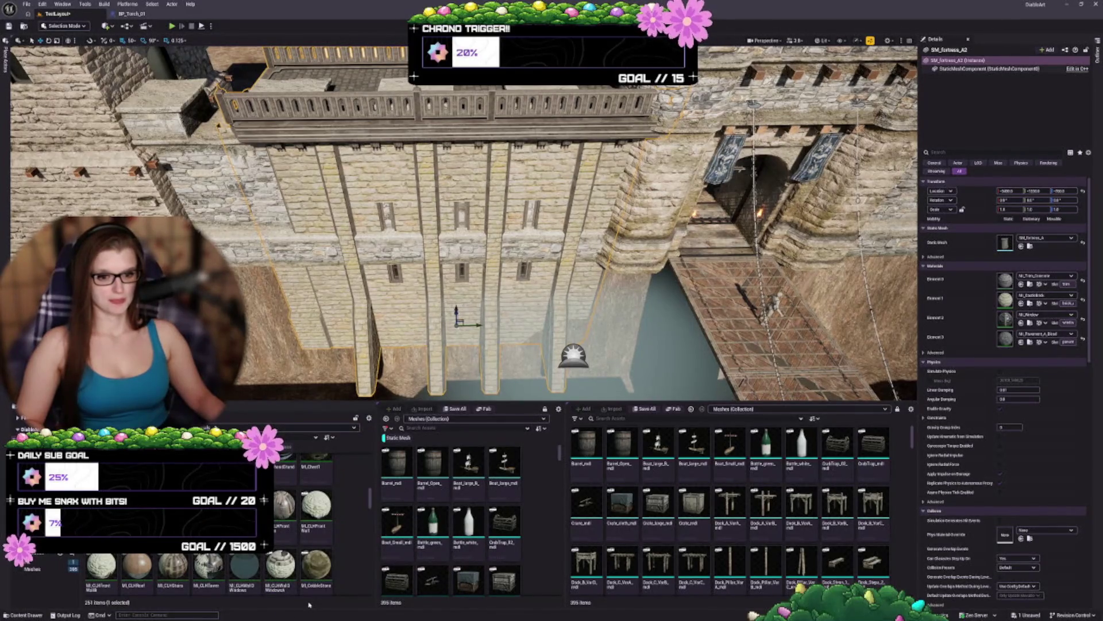
scroll(287, 552, down, 1)
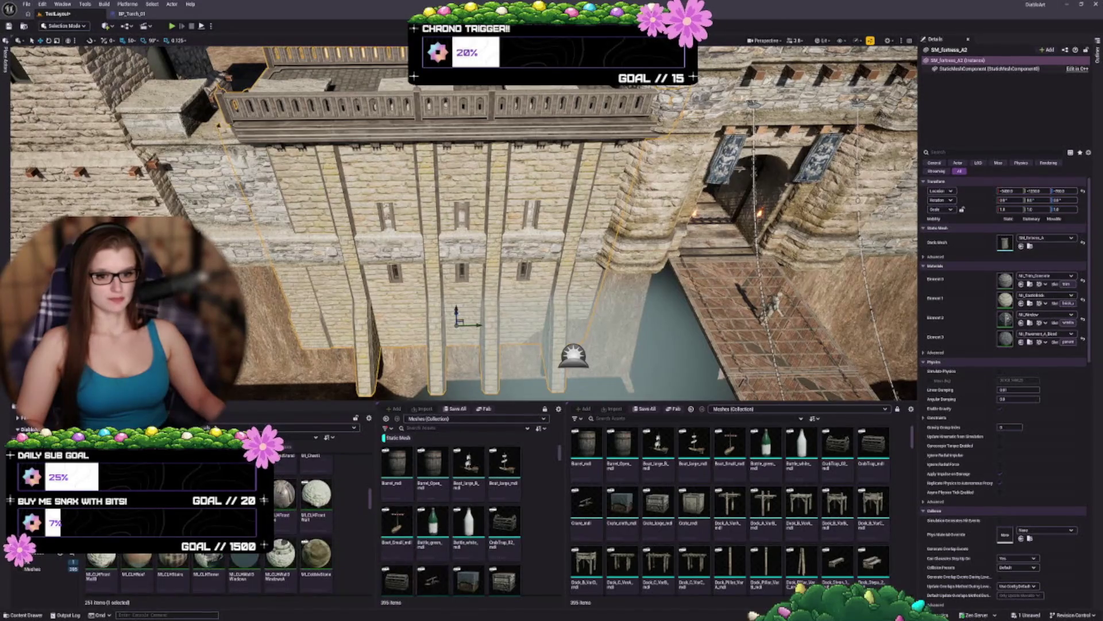
click(1021, 284)
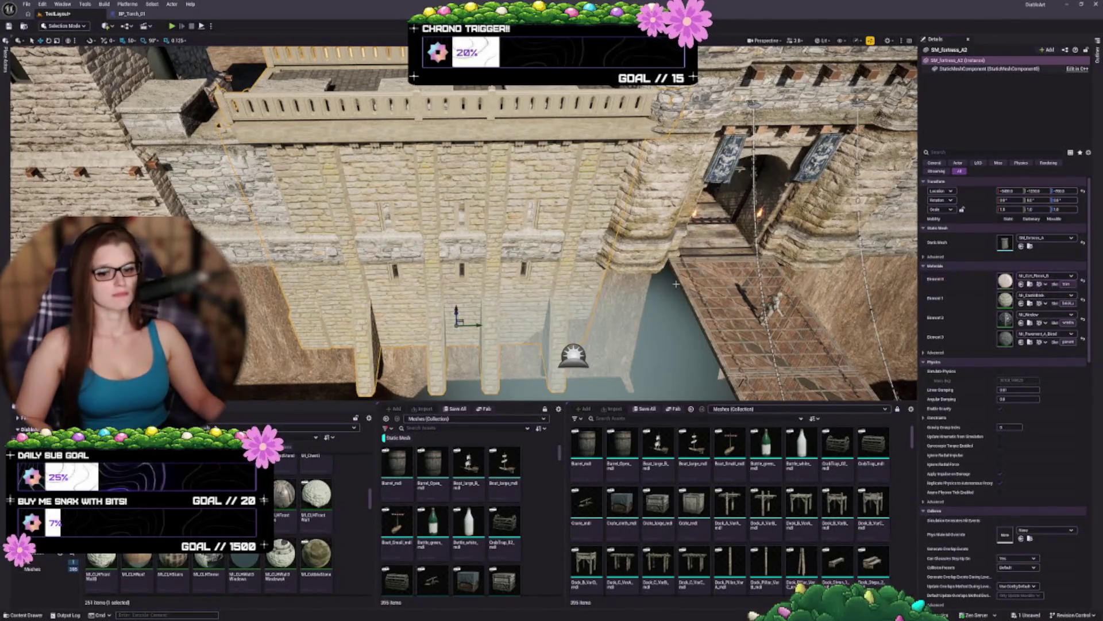
Step: Try ML_Concrete on Element 0, then undo it
scroll(314, 525, down, 2)
scroll(313, 525, down, 1)
click(101, 566)
click(1022, 284)
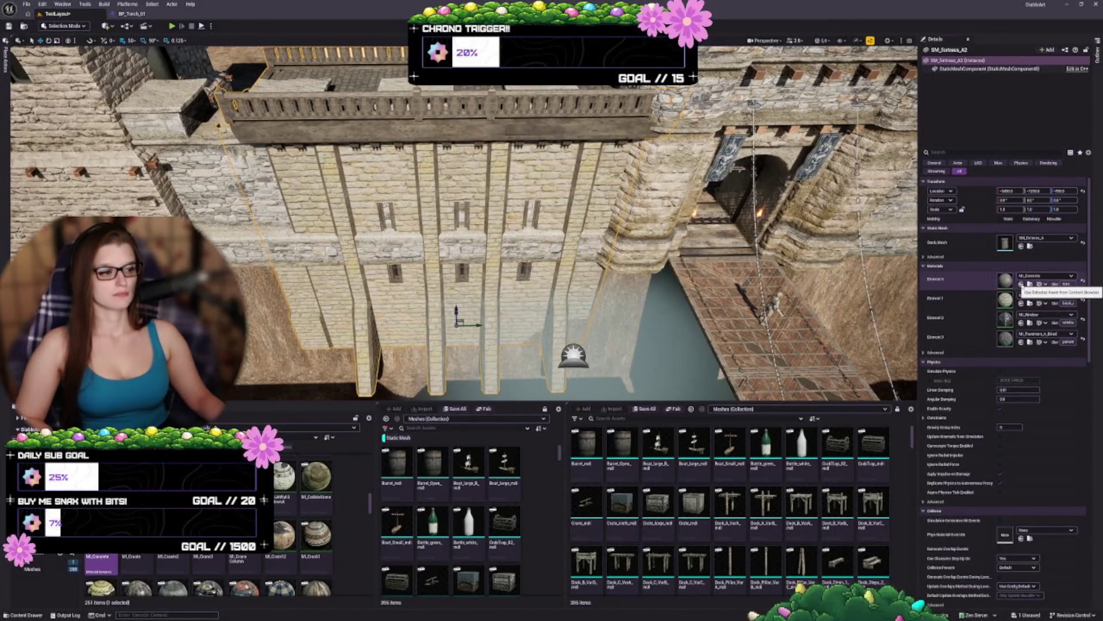
key(ctrl+z)
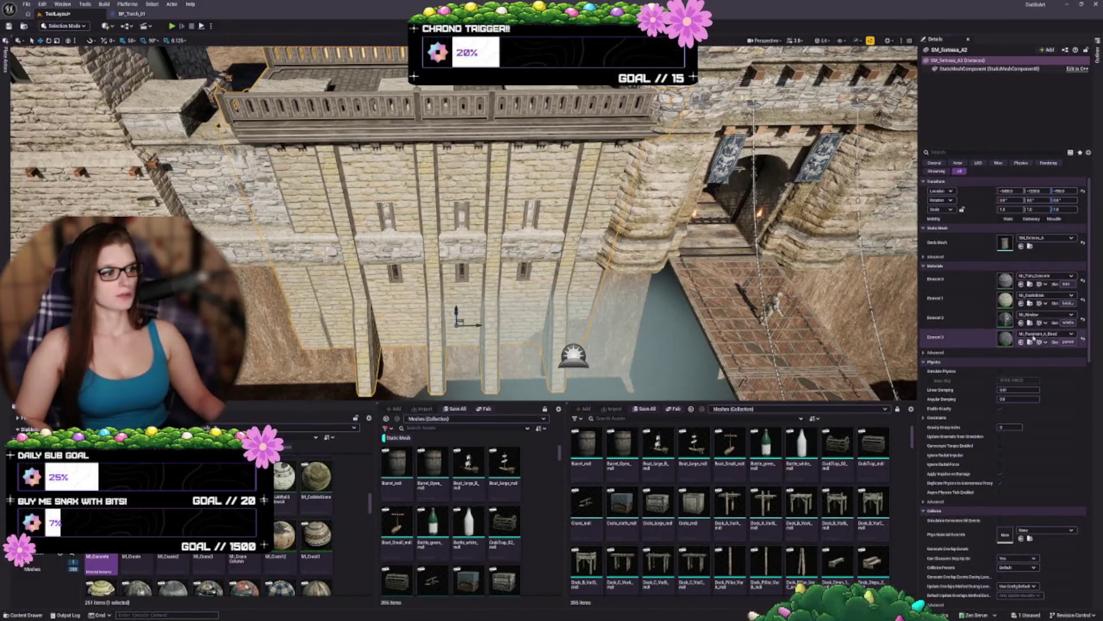
scroll(299, 529, down, 3)
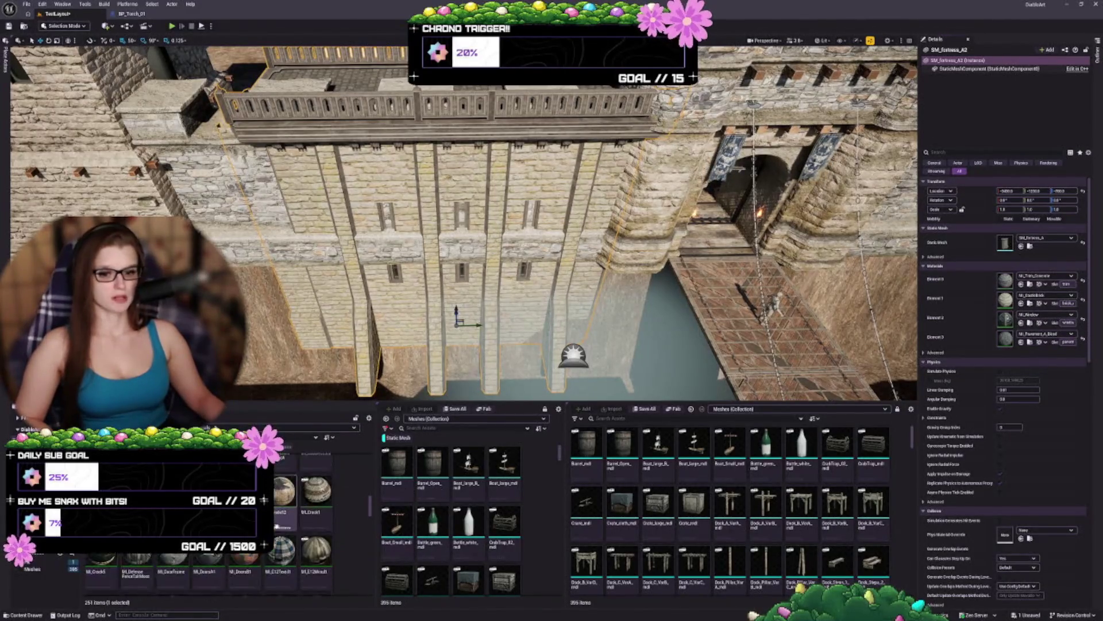
scroll(299, 529, down, 2)
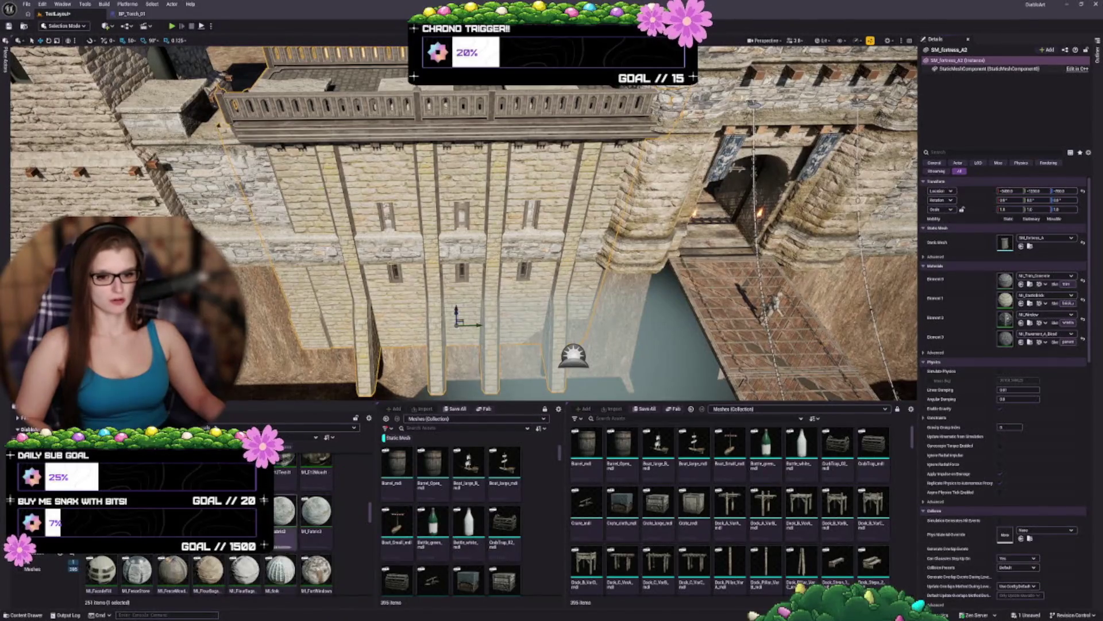
scroll(285, 489, down, 2)
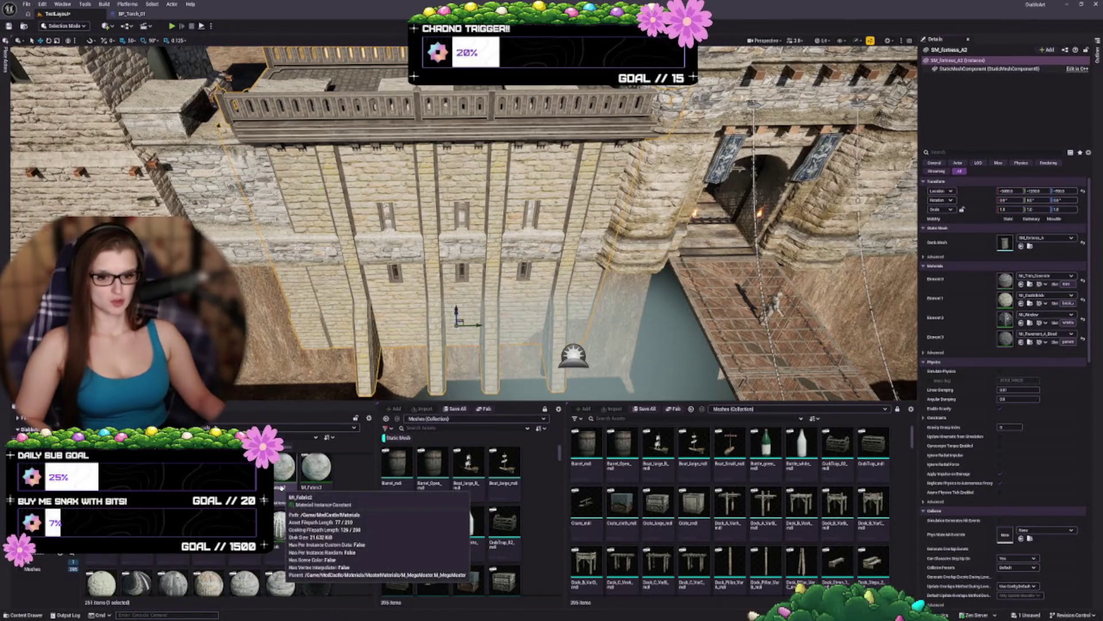
scroll(367, 520, down, 2)
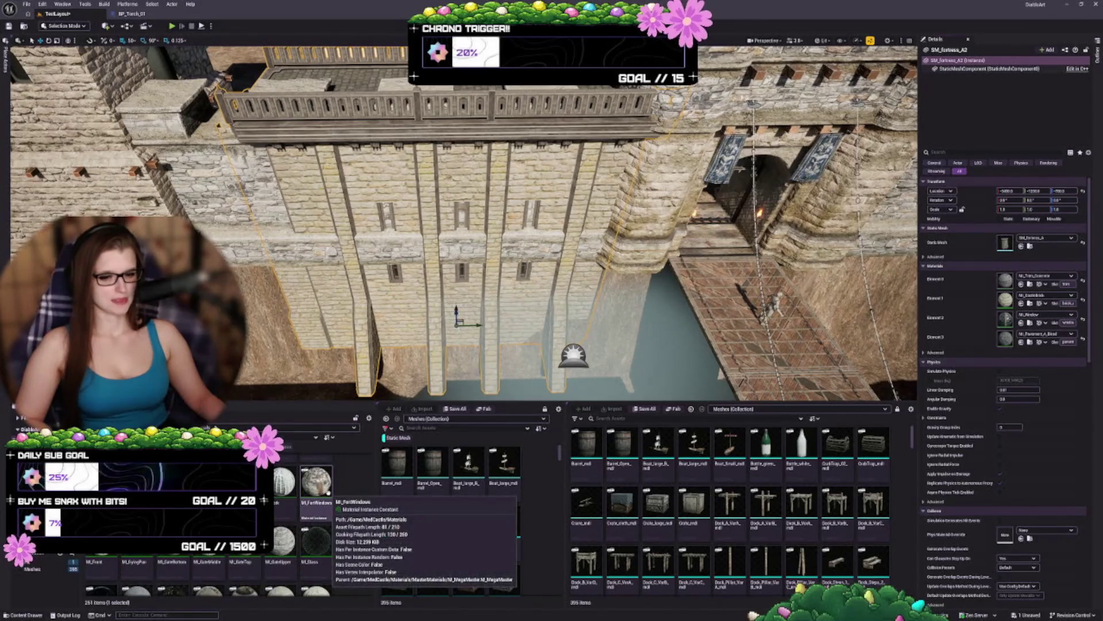
scroll(303, 500, down, 2)
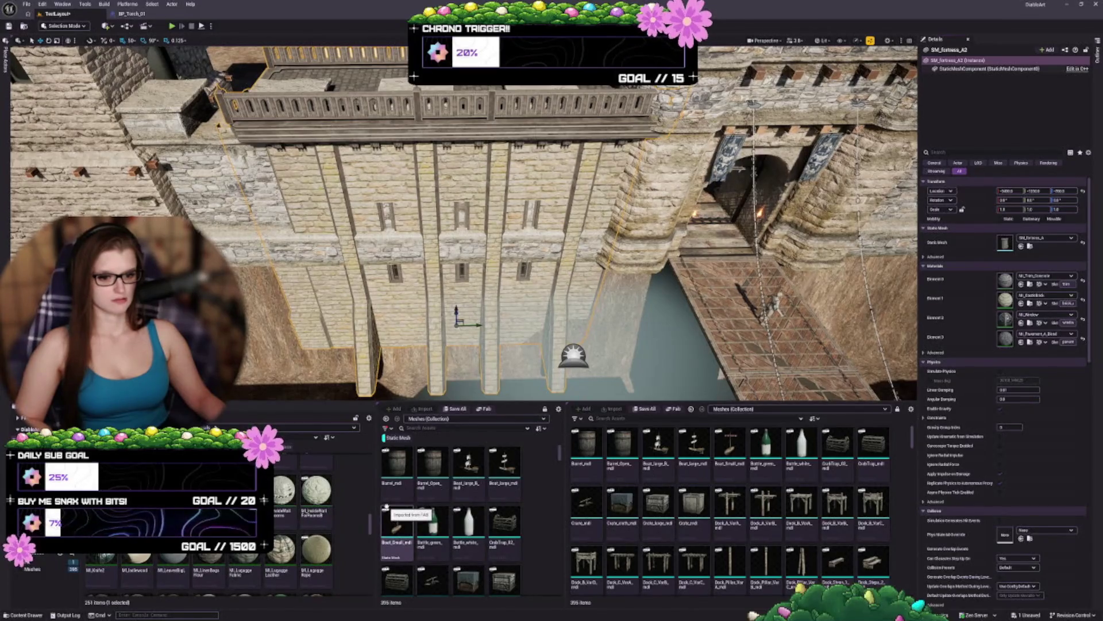
scroll(294, 515, down, 2)
scroll(294, 516, down, 2)
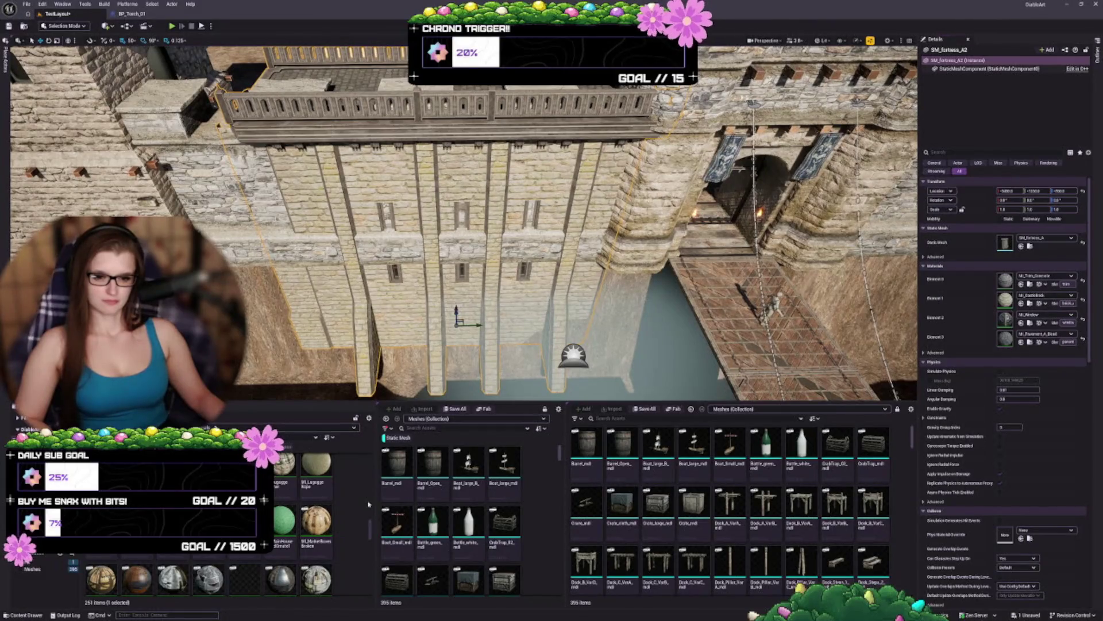
scroll(292, 519, down, 2)
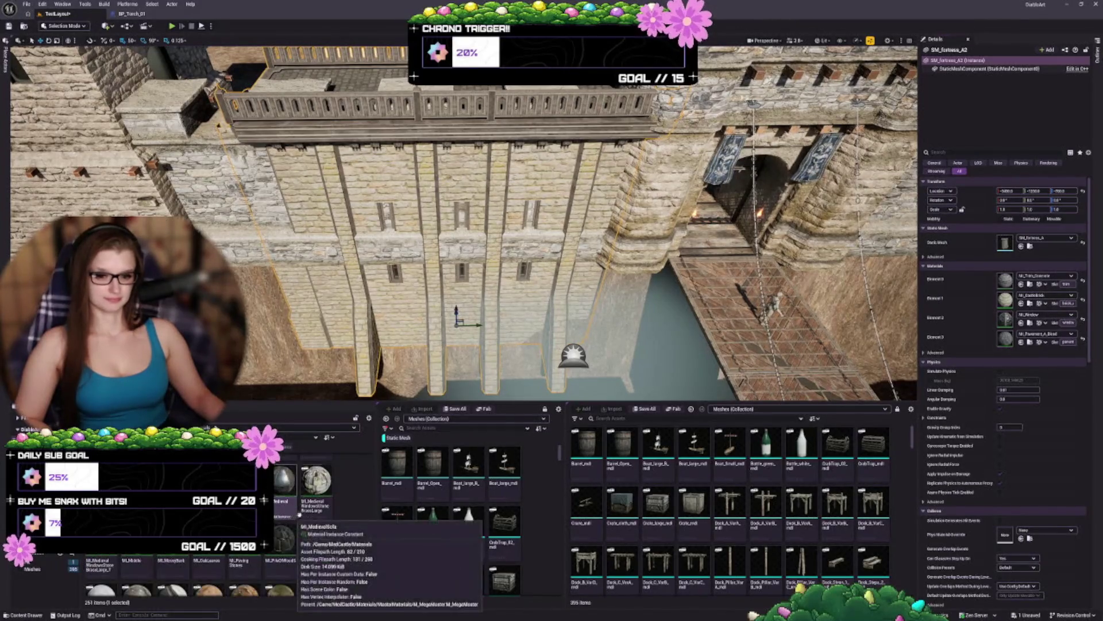
scroll(345, 517, down, 2)
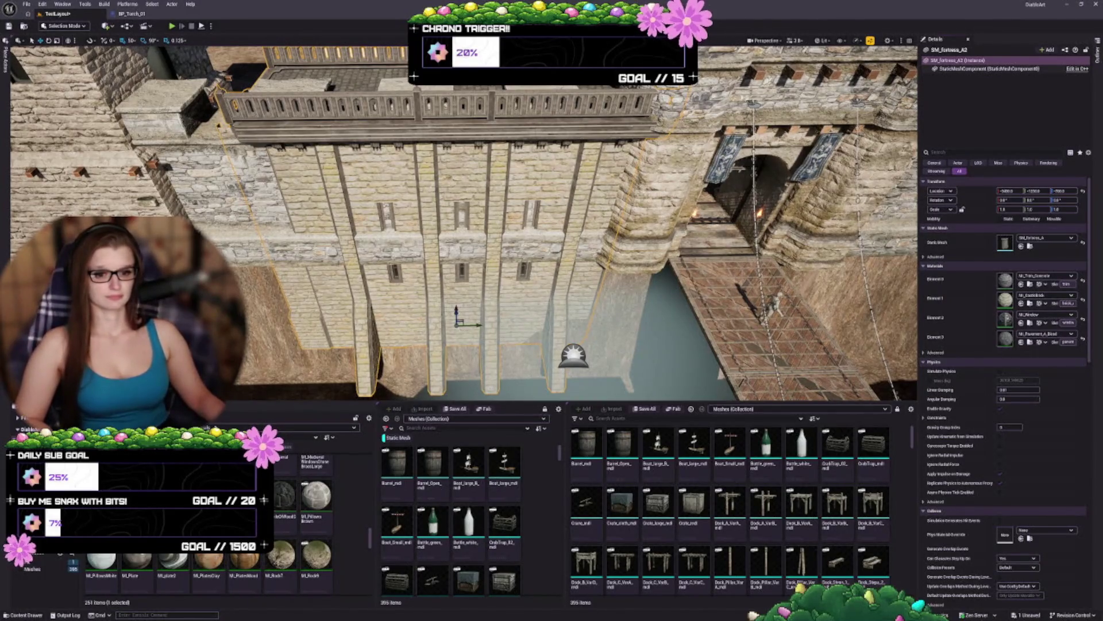
mouse_move(247, 555)
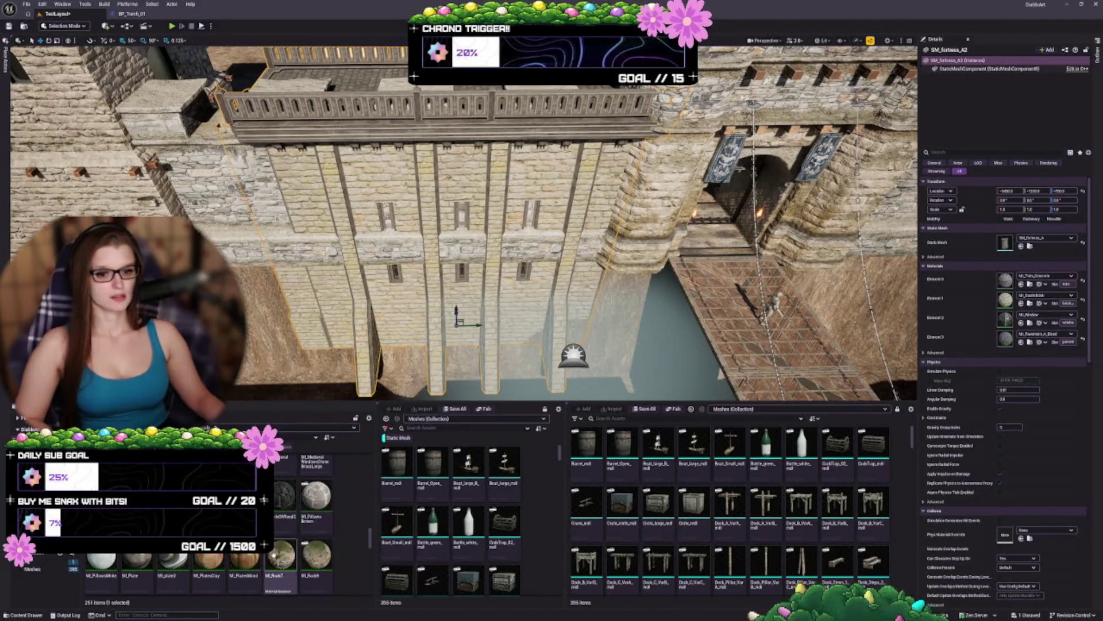
click(1022, 342)
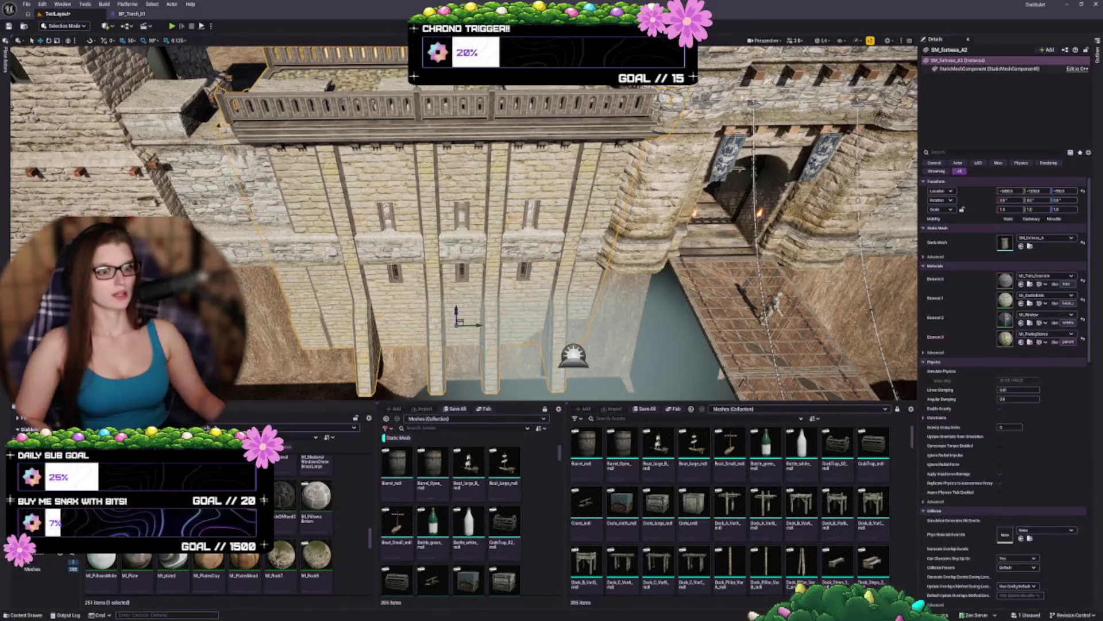
key(ctrl+z)
scroll(270, 514, down, 2)
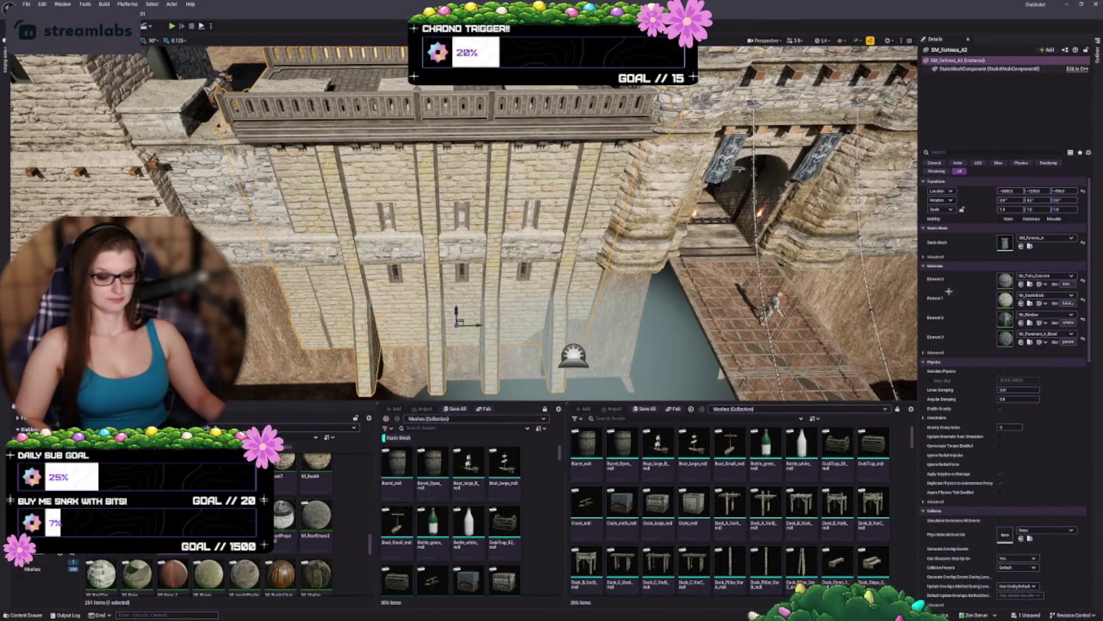
click(1021, 342)
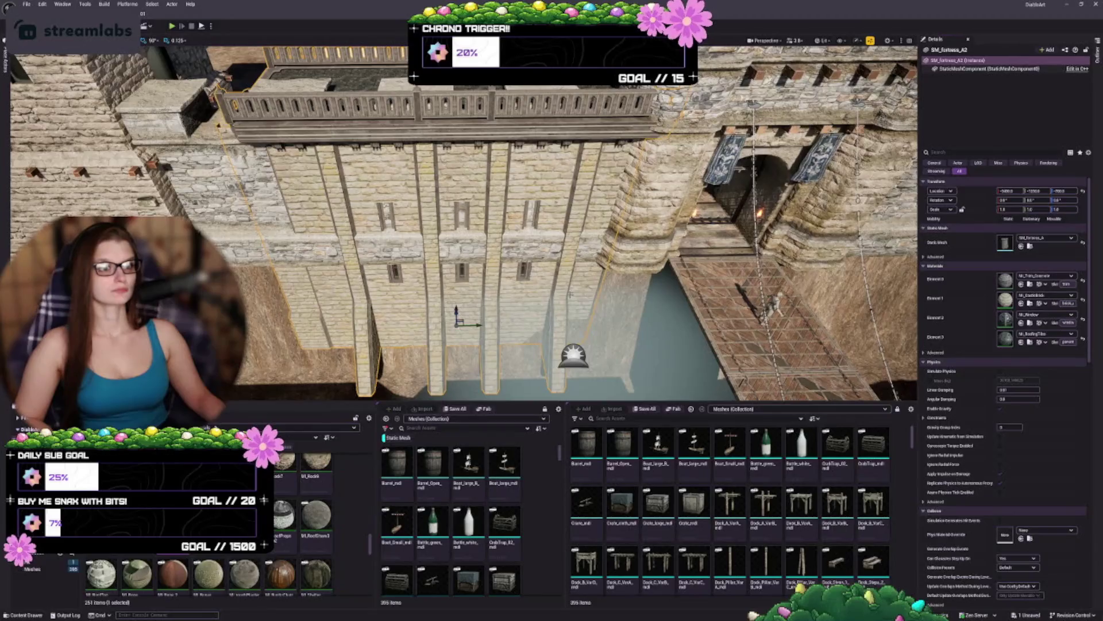
scroll(282, 498, down, 2)
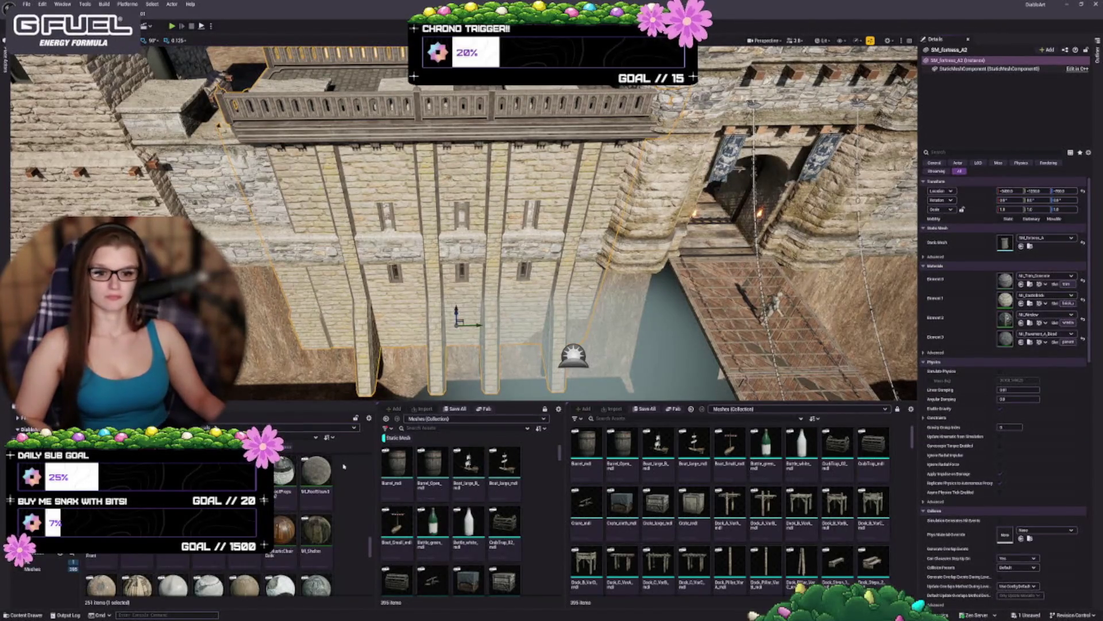
scroll(334, 509, down, 1)
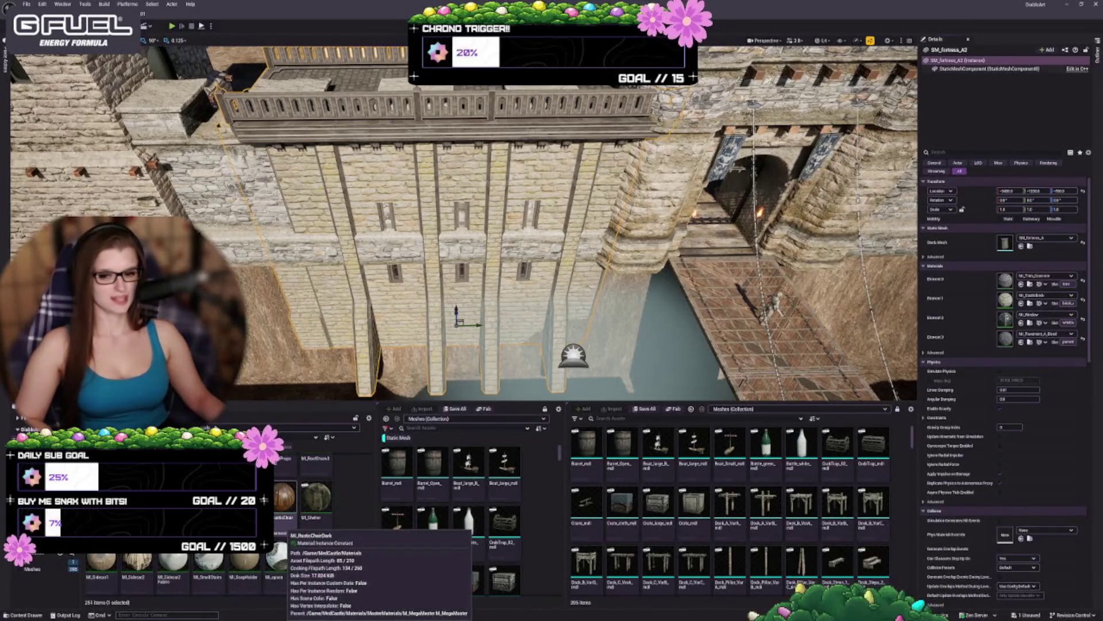
scroll(340, 511, down, 3)
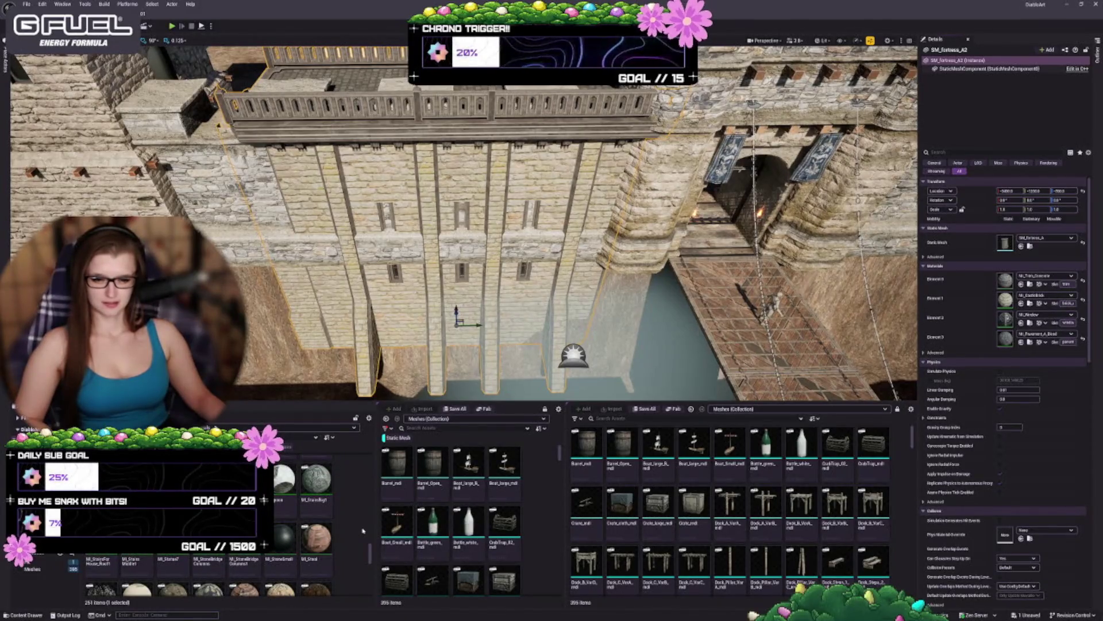
scroll(356, 525, down, 2)
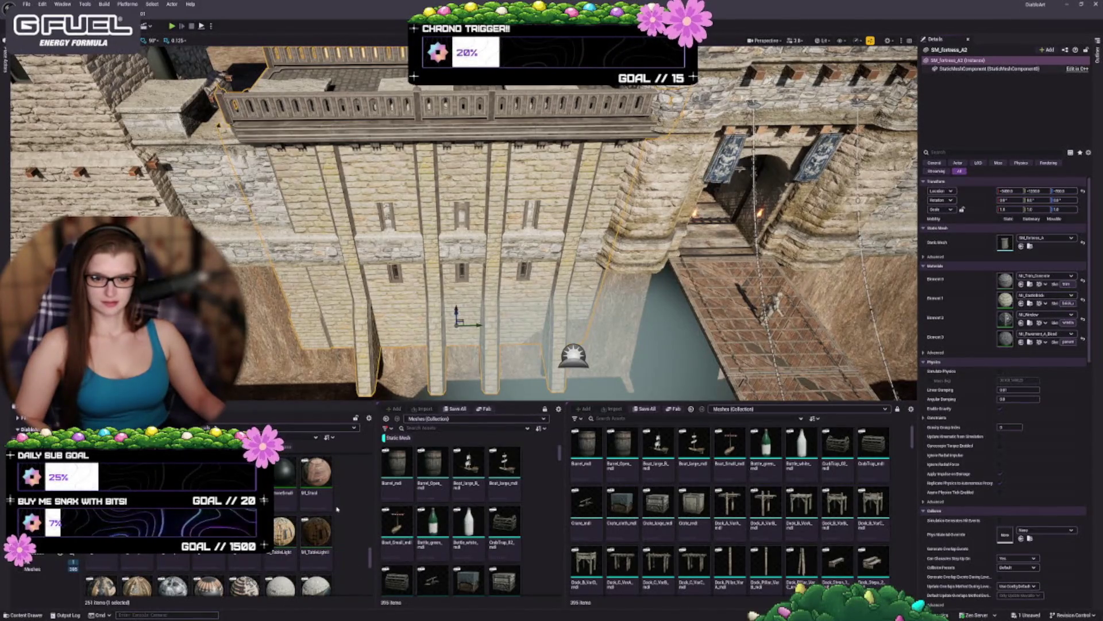
scroll(338, 509, down, 3)
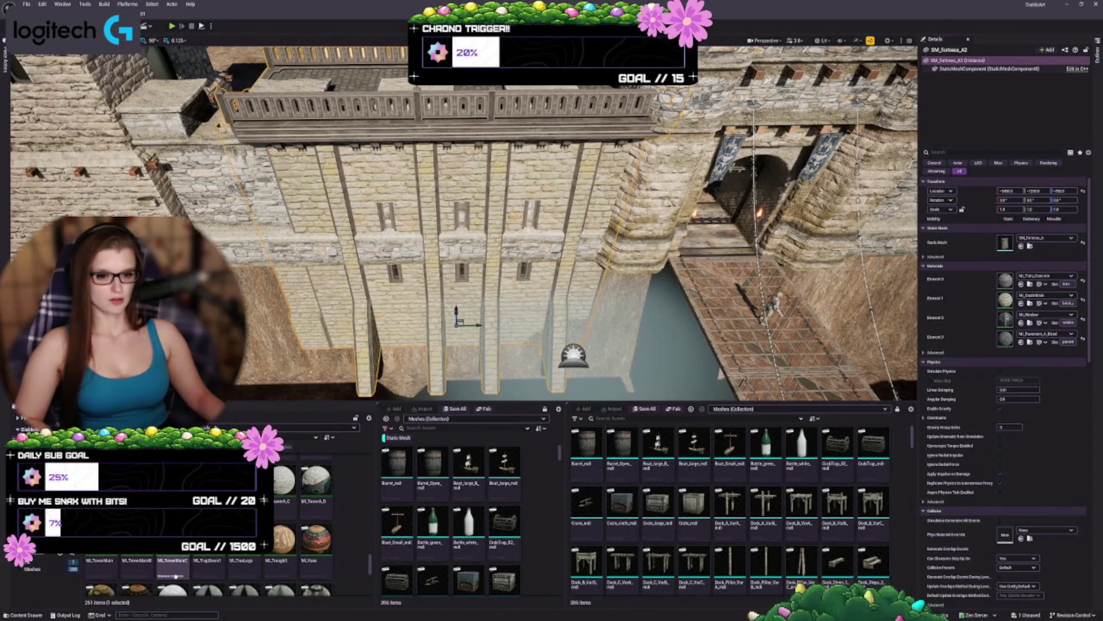
scroll(196, 569, down, 1)
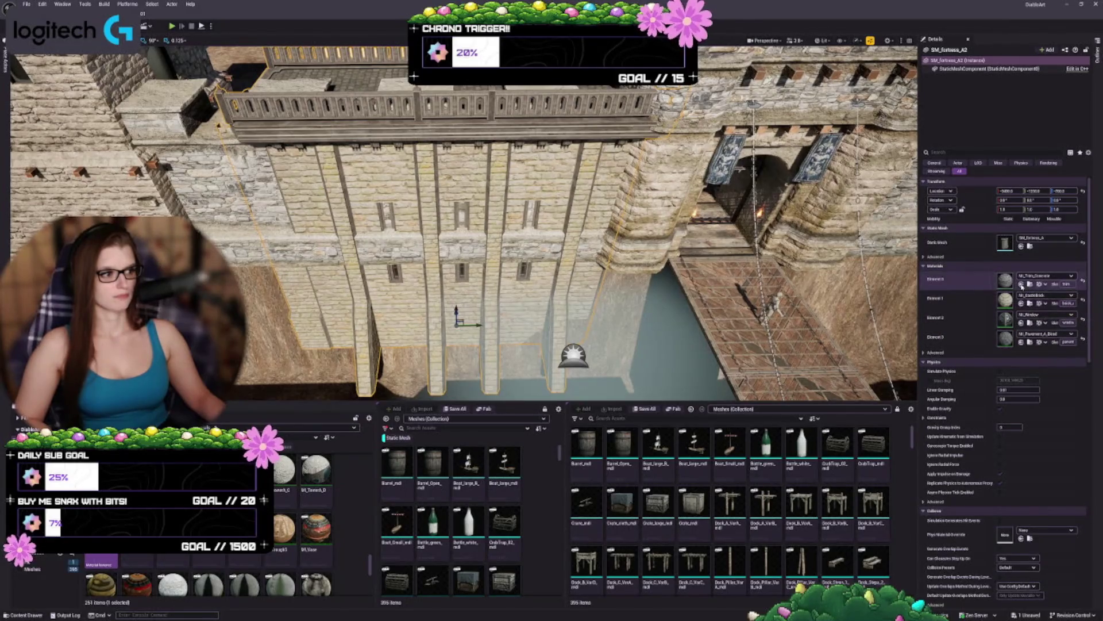
click(1022, 284)
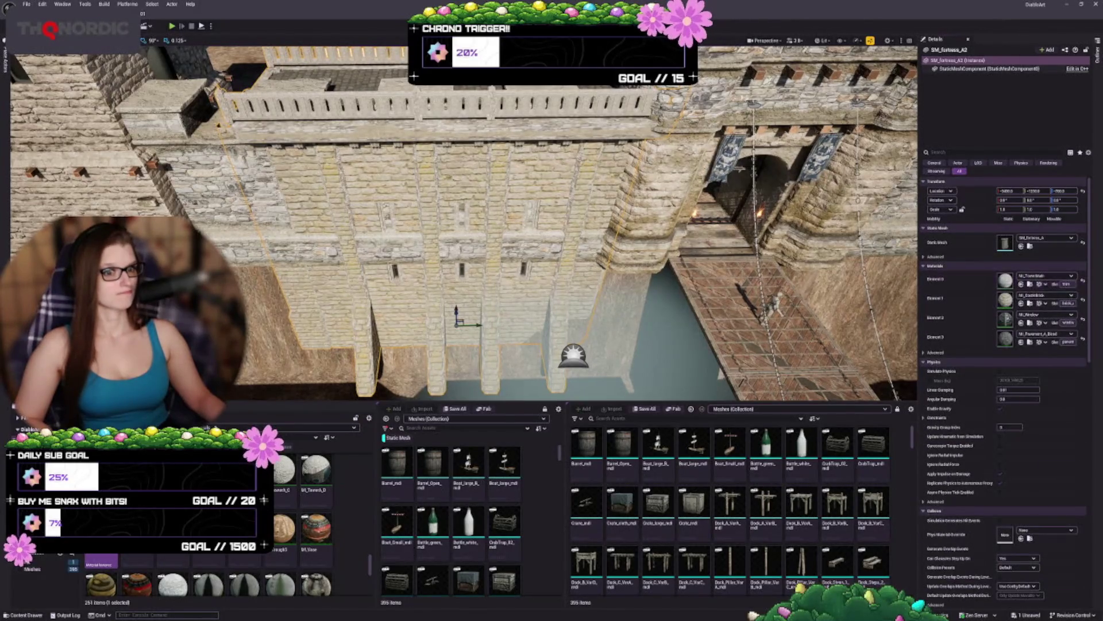
key(ctrl+z)
scroll(293, 538, down, 3)
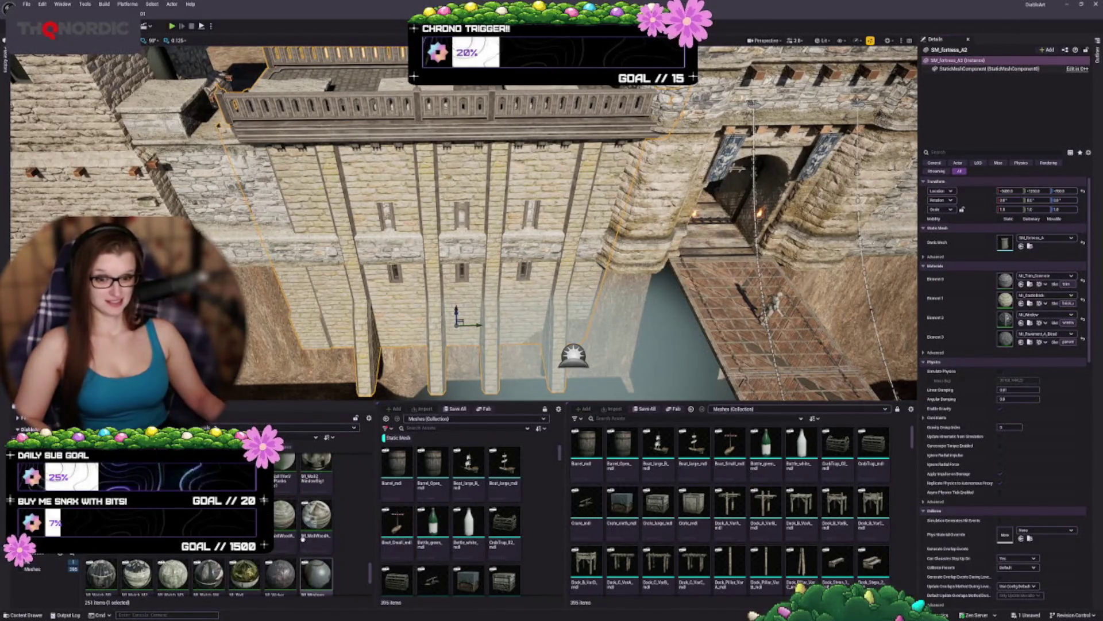
scroll(293, 538, down, 5)
scroll(293, 537, down, 3)
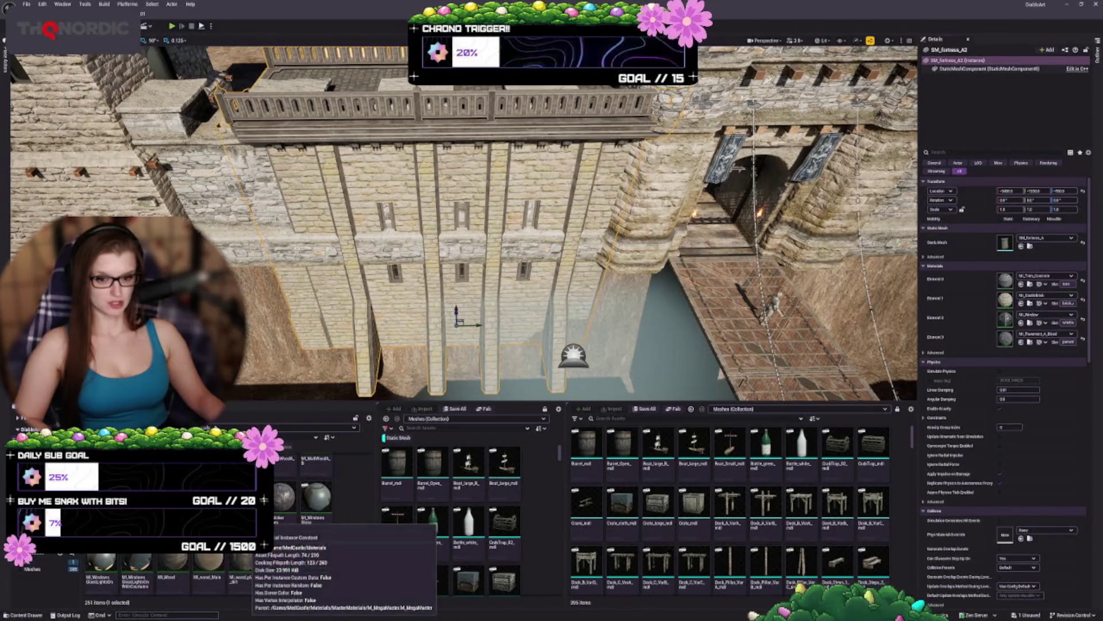
scroll(310, 553, down, 2)
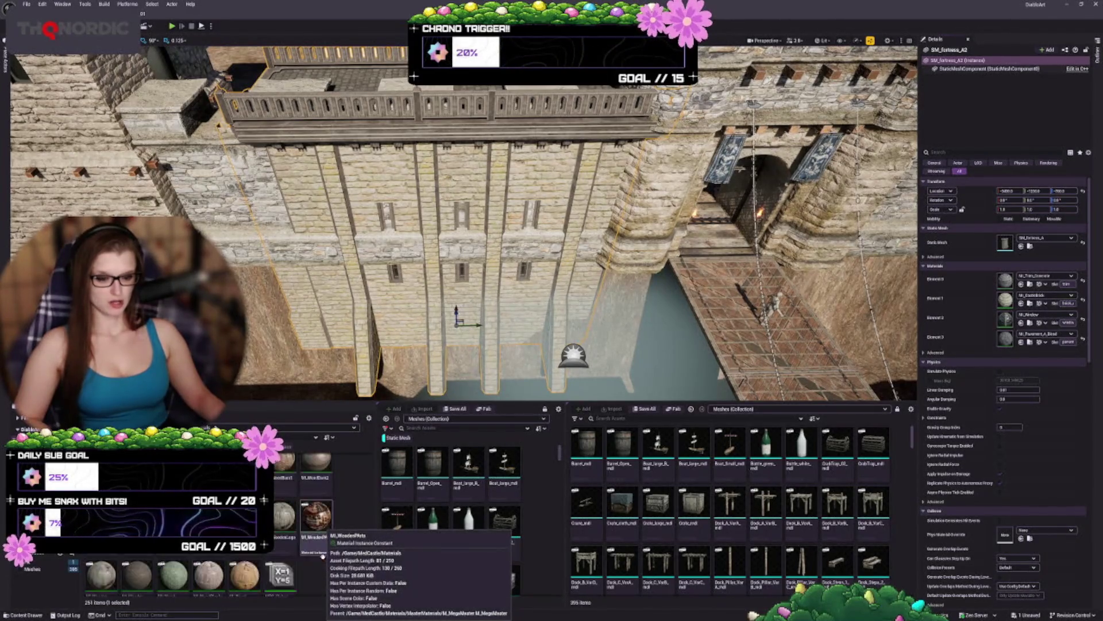
scroll(311, 555, down, 4)
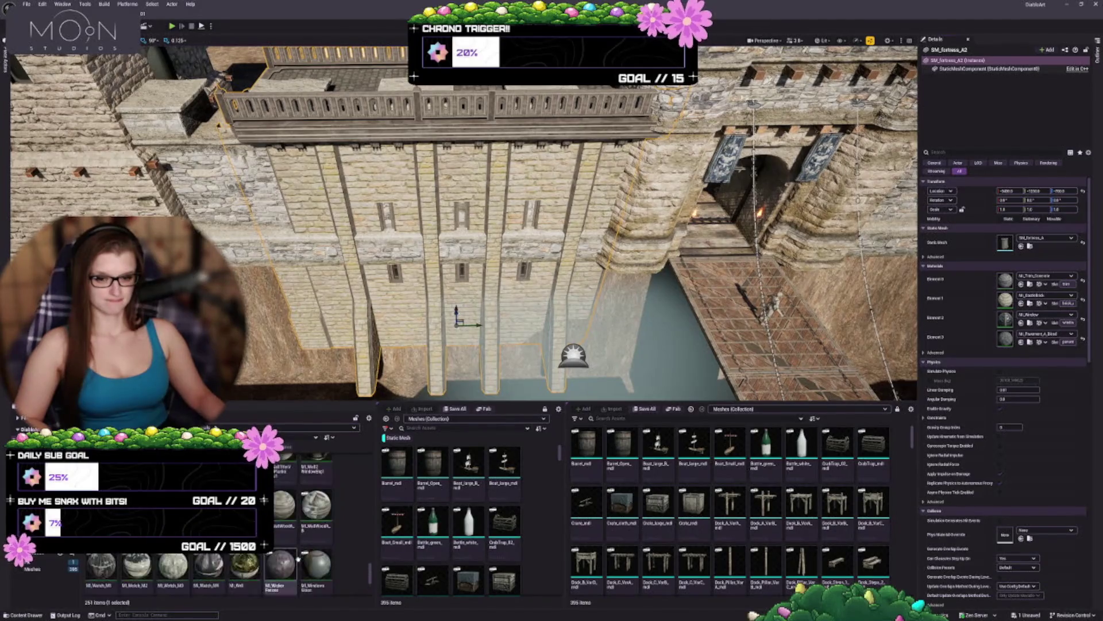
scroll(367, 570, up, 10)
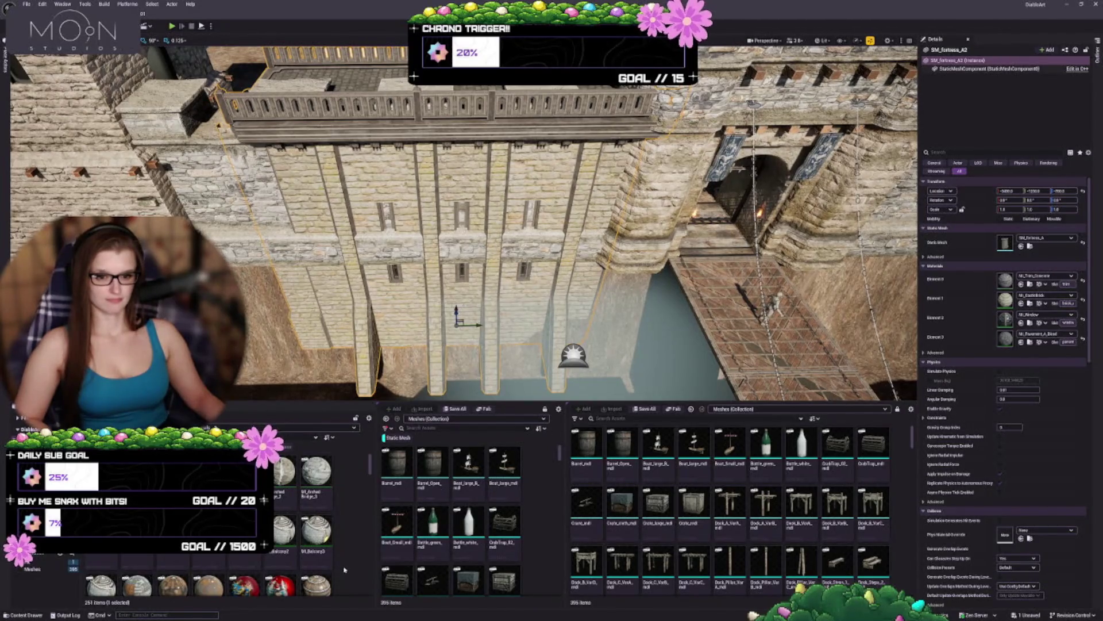
scroll(345, 569, down, 3)
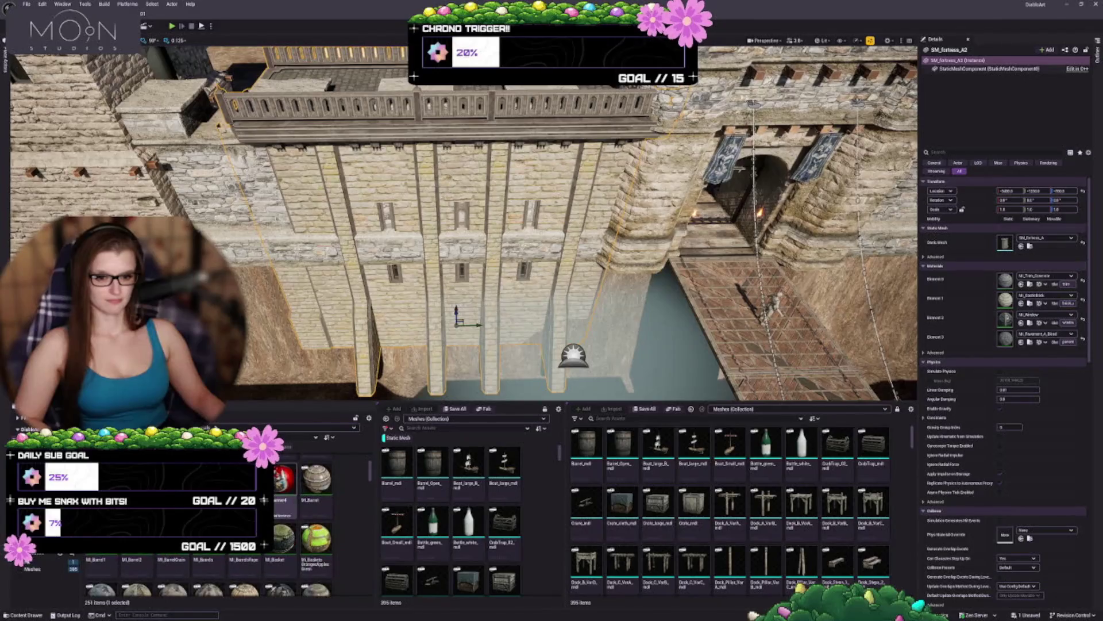
scroll(339, 516, down, 1)
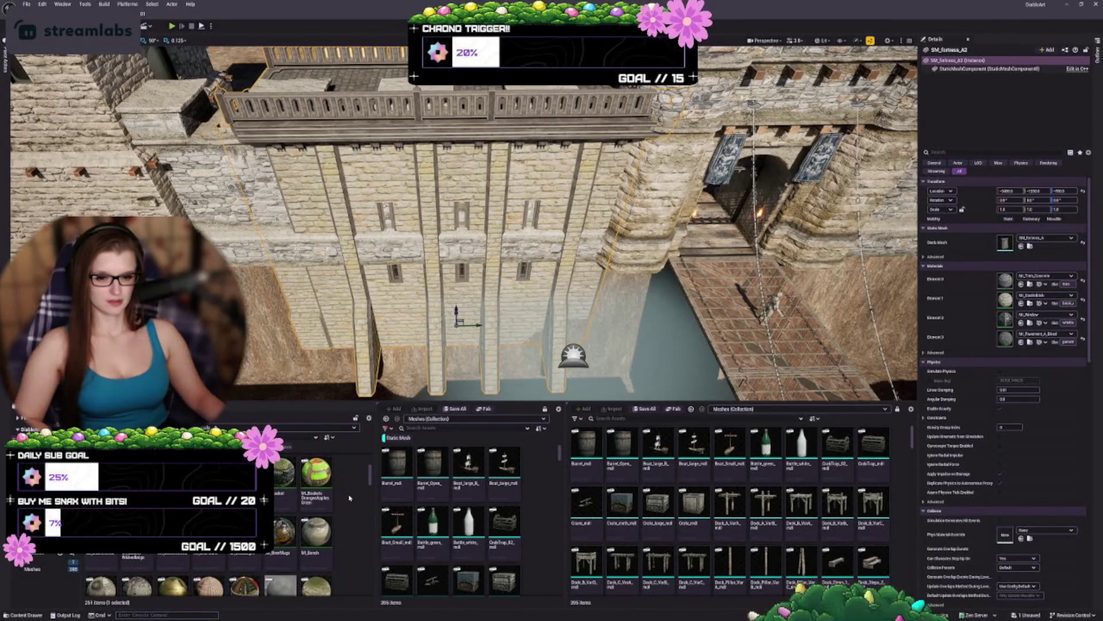
scroll(348, 499, down, 1)
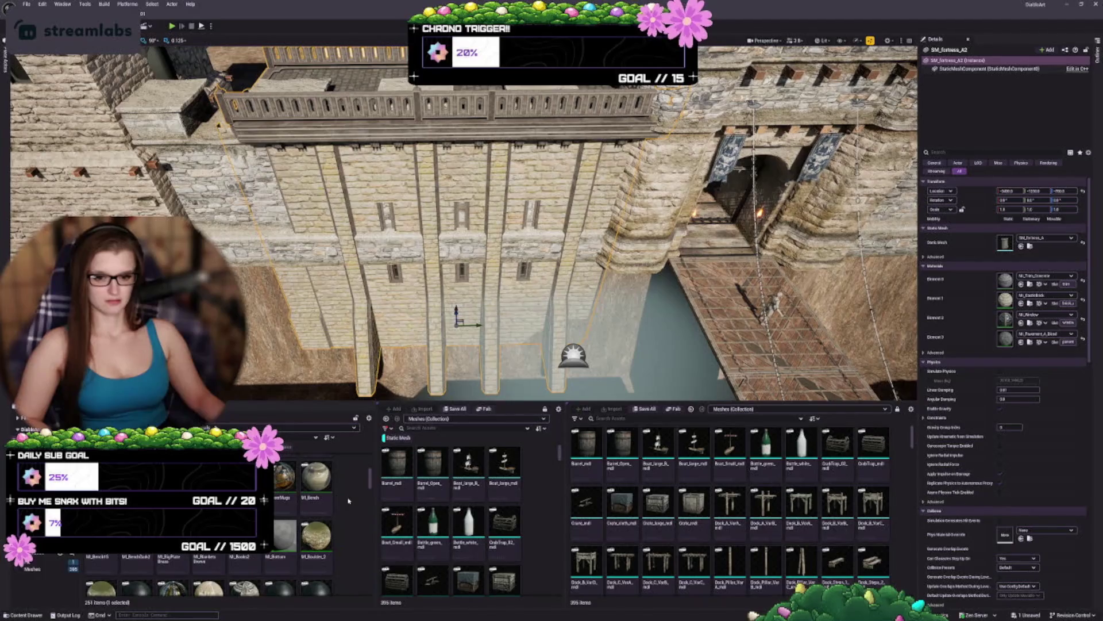
scroll(348, 501, down, 1)
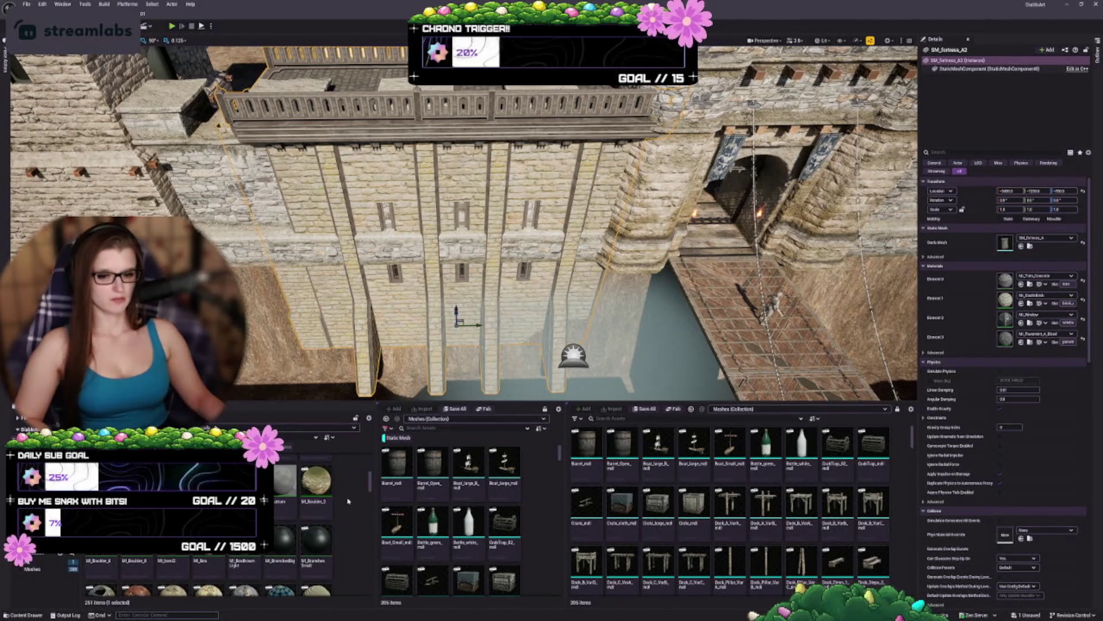
scroll(348, 500, down, 1)
scroll(347, 500, down, 1)
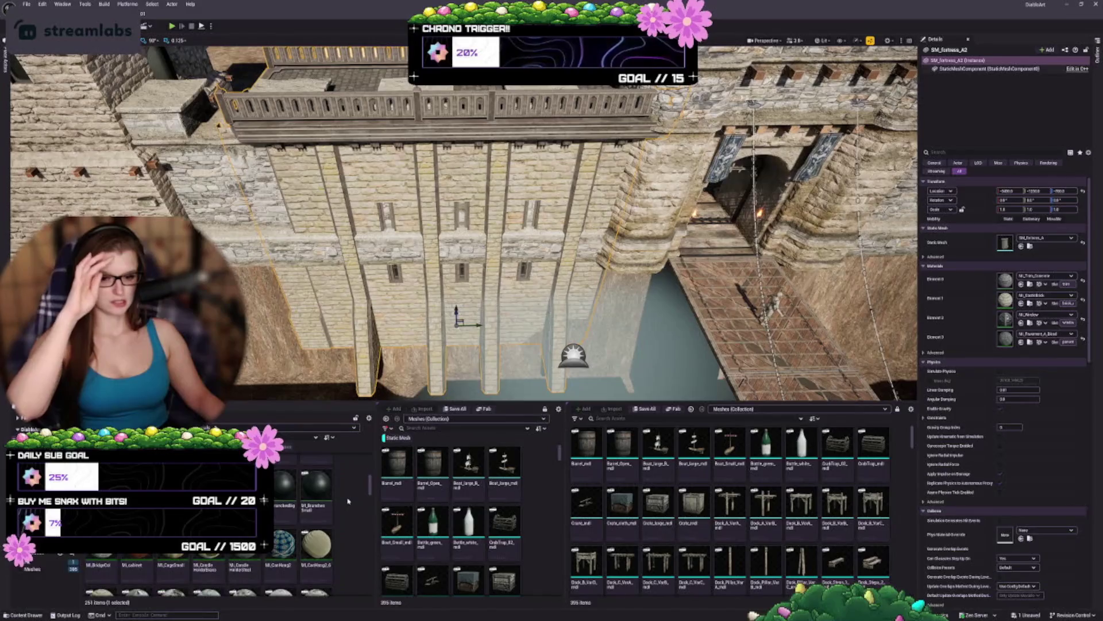
scroll(348, 500, down, 1)
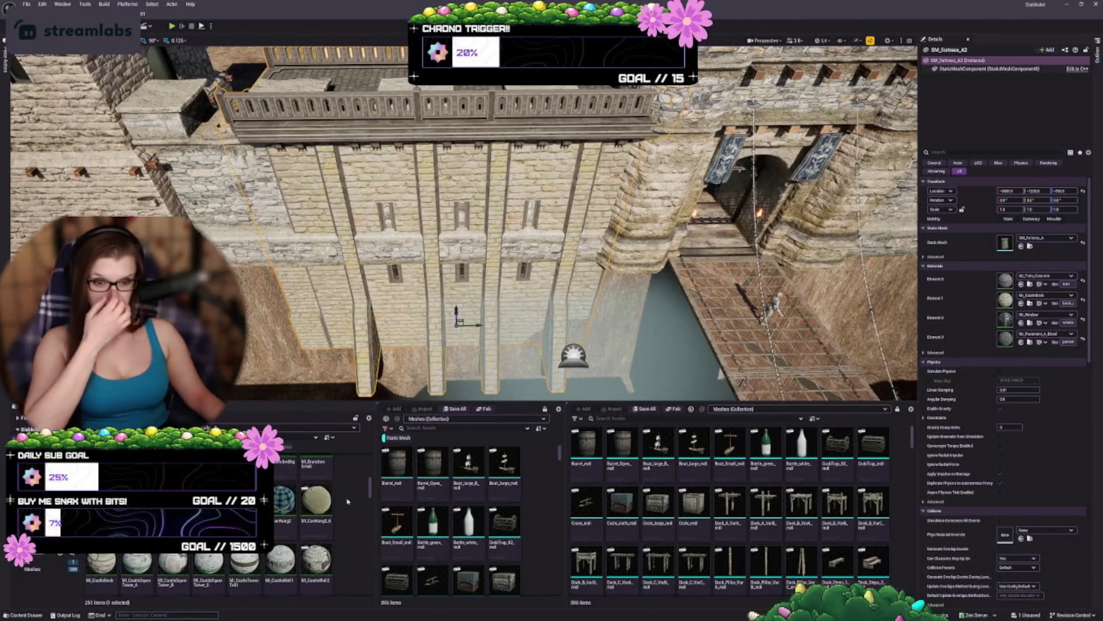
scroll(347, 500, down, 1)
scroll(344, 504, down, 1)
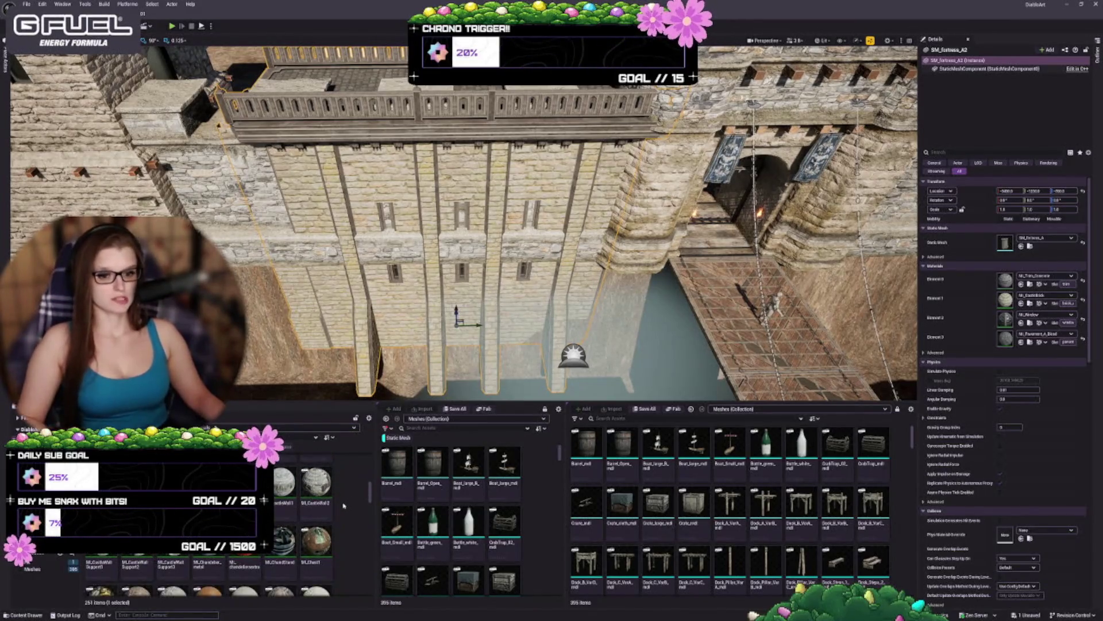
scroll(344, 506, down, 1)
scroll(343, 505, down, 1)
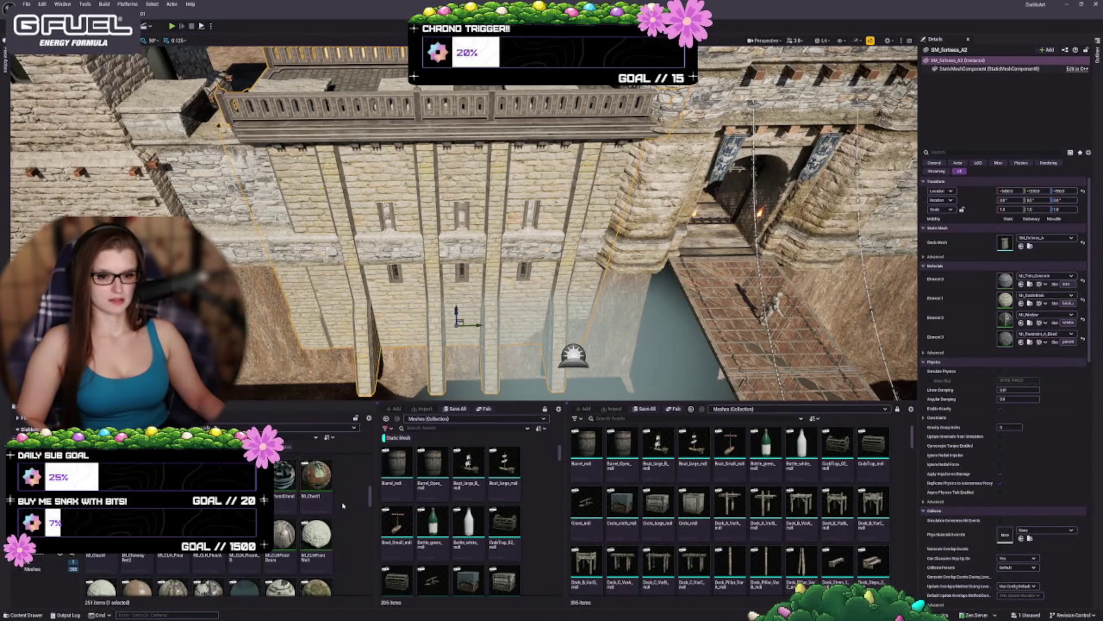
scroll(343, 505, down, 2)
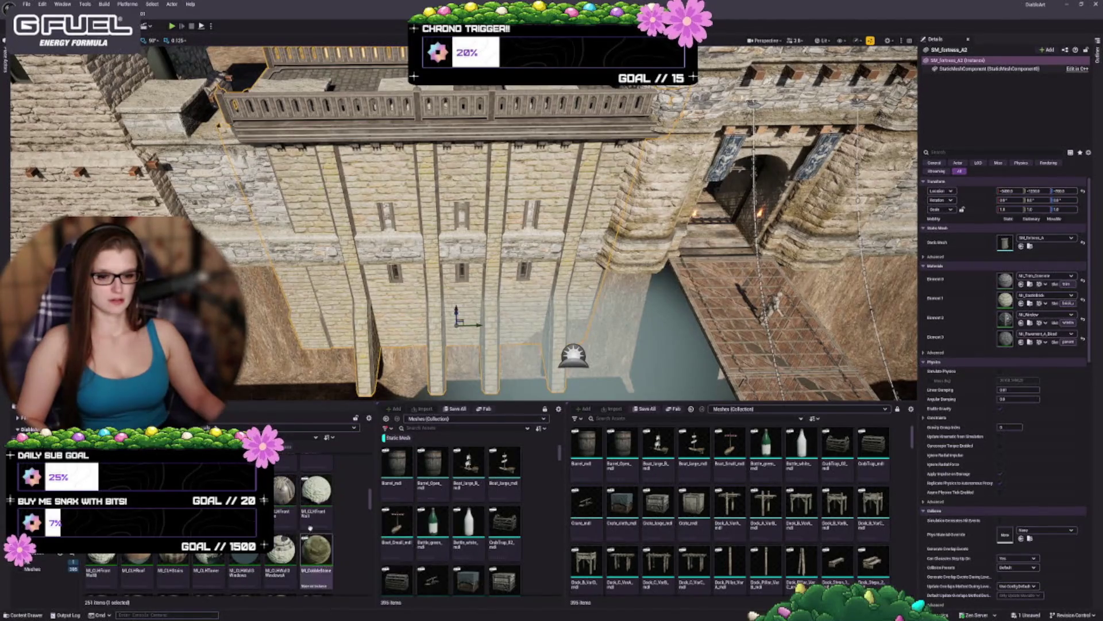
scroll(317, 513, down, 1)
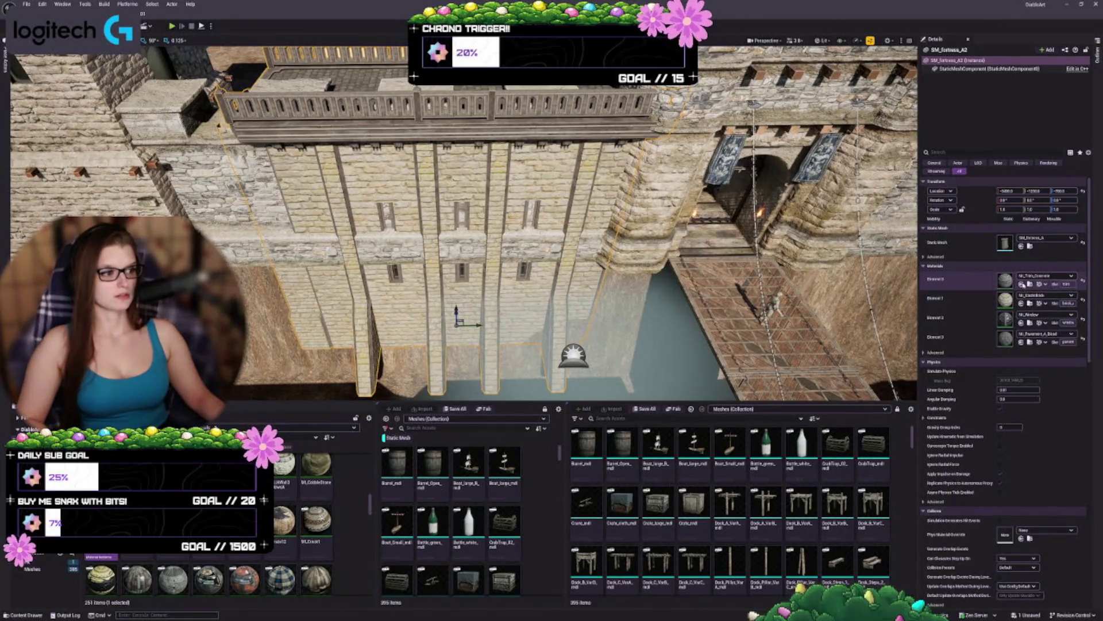
Step: Assign MI_Concrete to Element 0 of the fortress wall and dismiss the confirmation prompt
click(1022, 284)
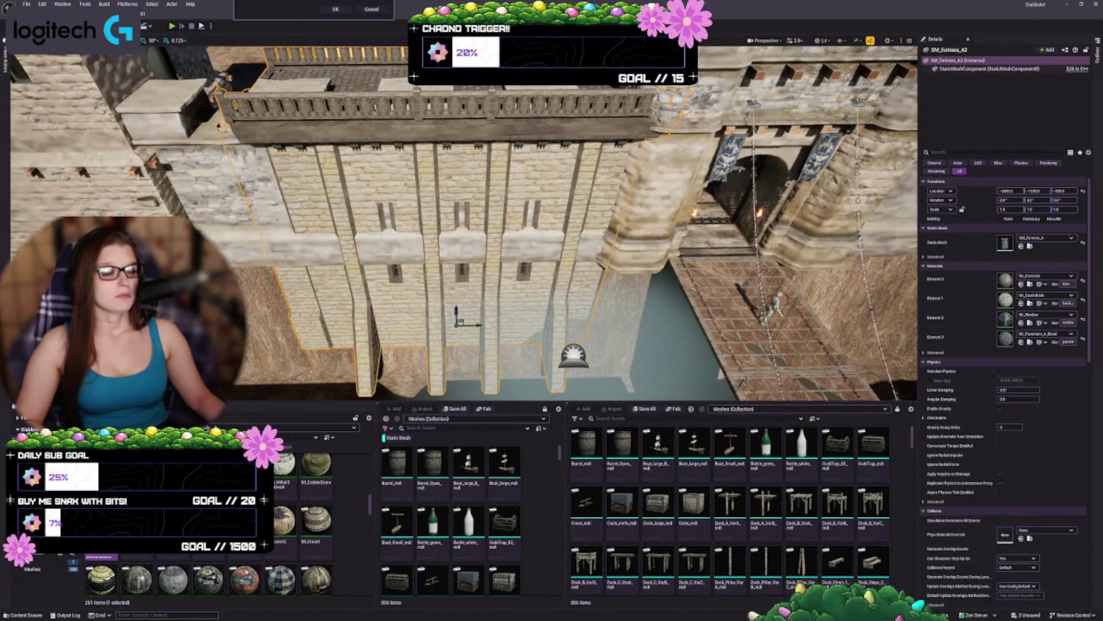
key(Escape)
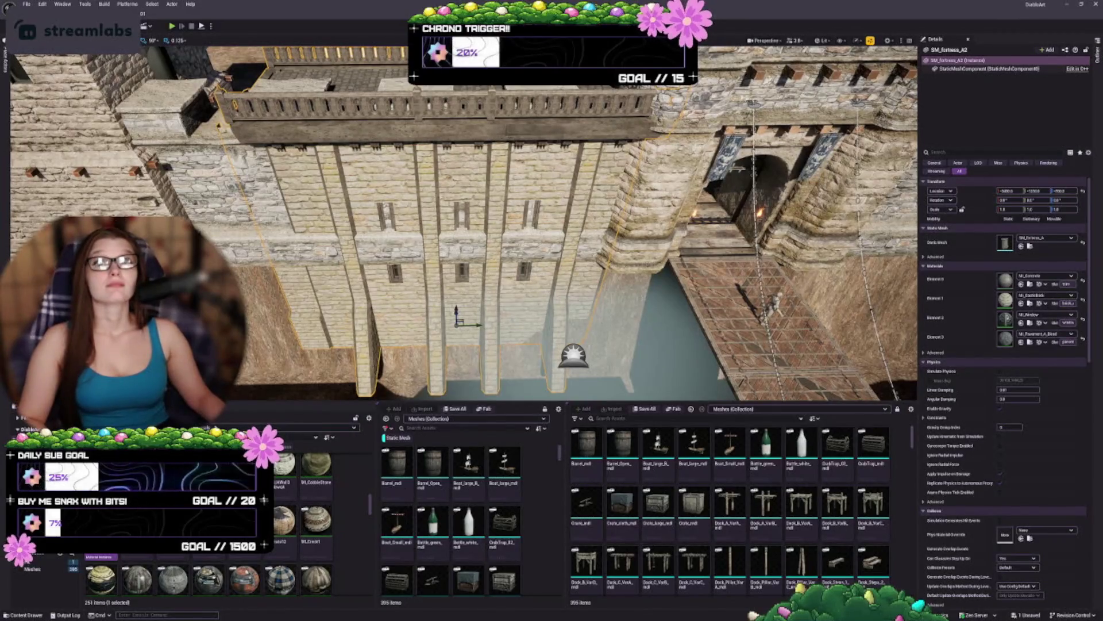
scroll(316, 517, down, 1)
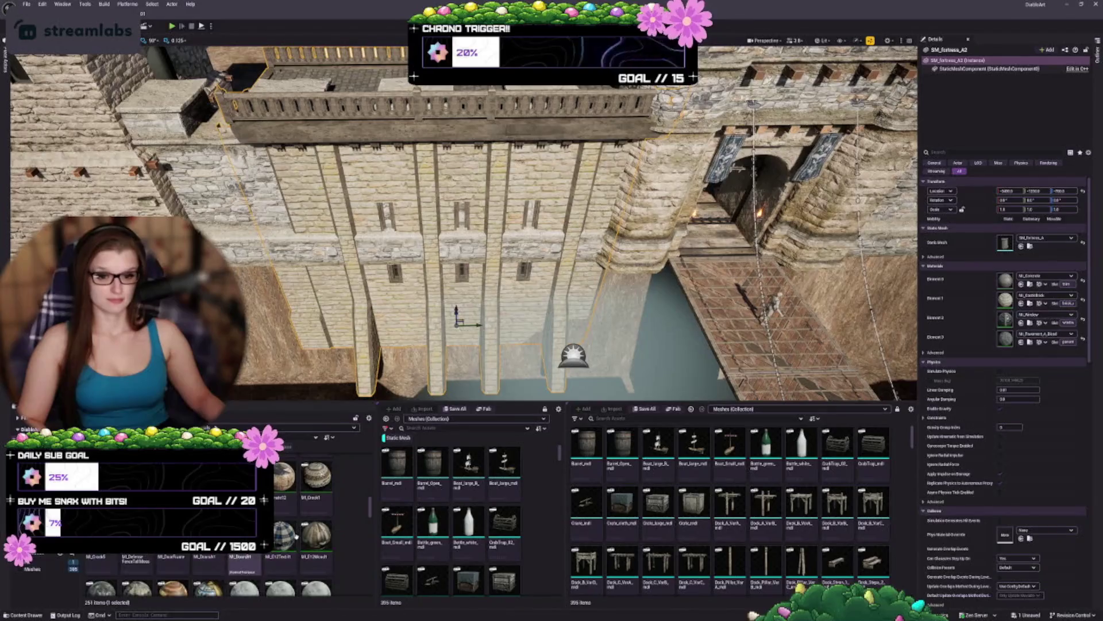
Step: Replace MI_Concrete in Element 0 with a rougher, textured stone material
scroll(316, 517, down, 1)
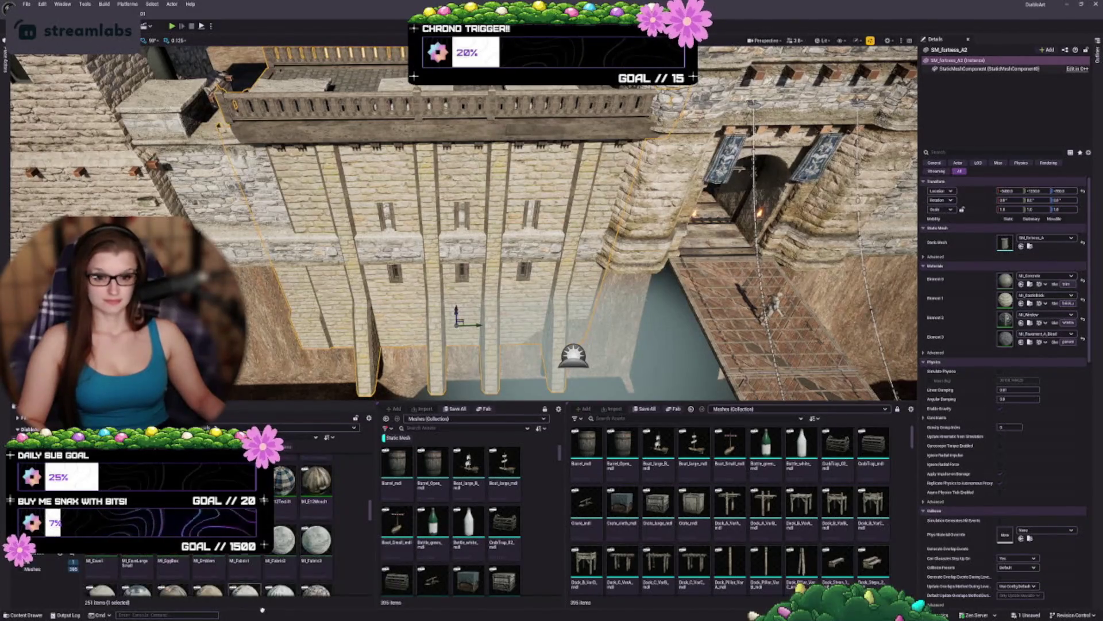
scroll(287, 534, down, 1)
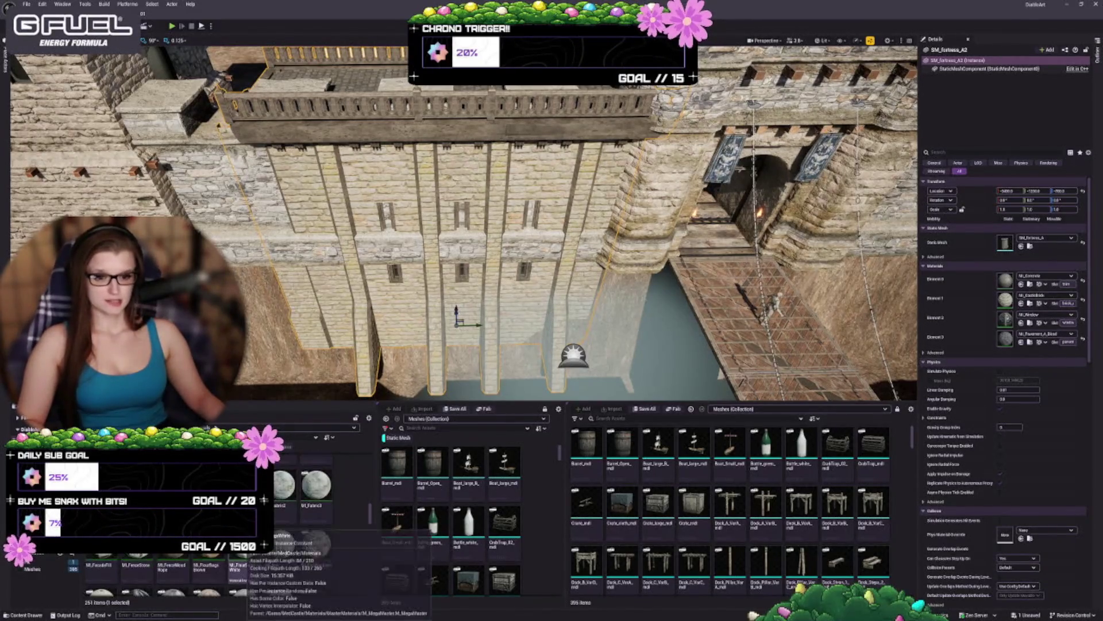
scroll(292, 530, down, 1)
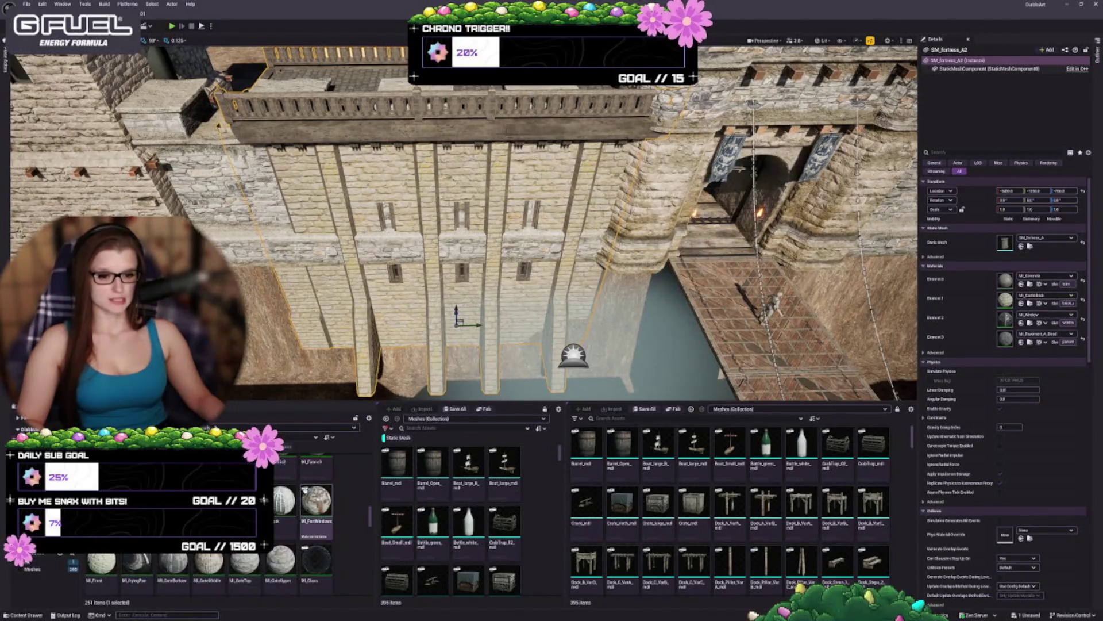
scroll(296, 517, down, 1)
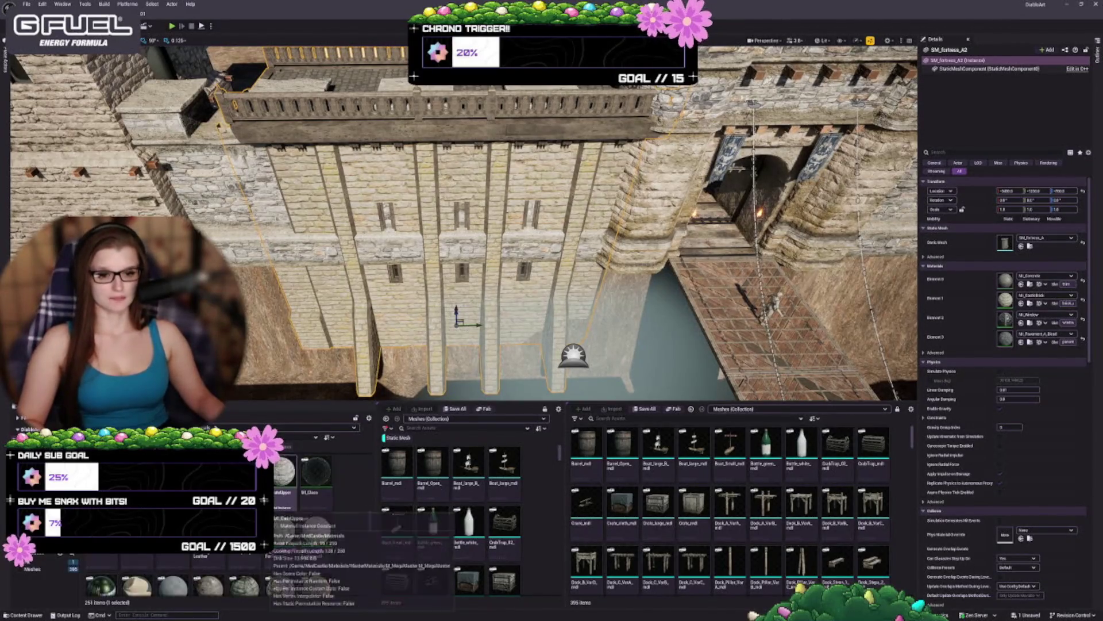
scroll(296, 520, down, 1)
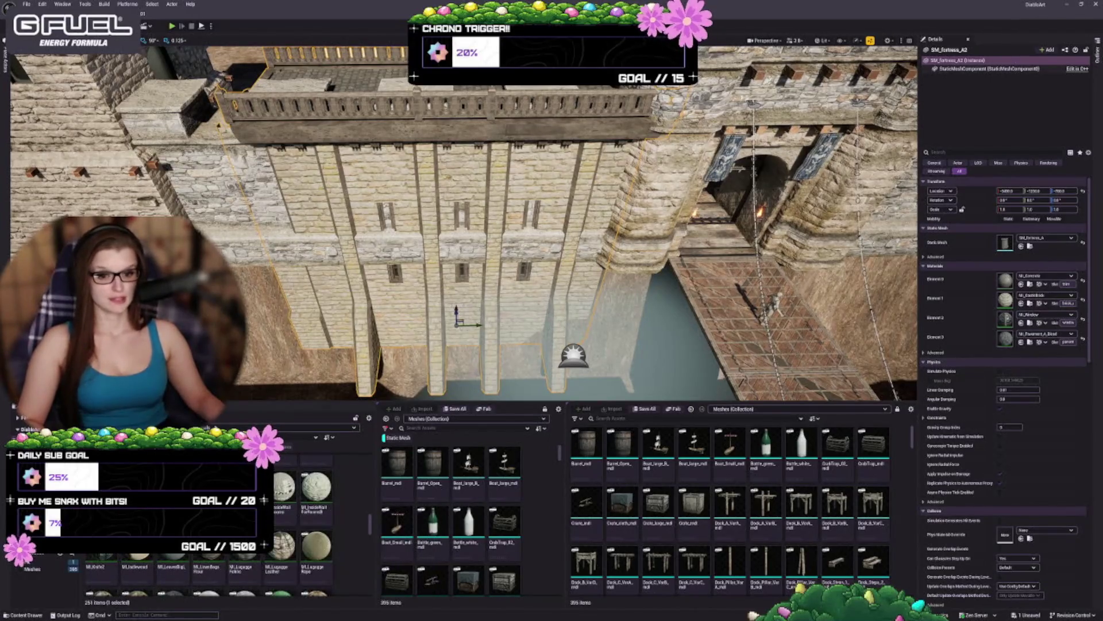
scroll(331, 524, down, 1)
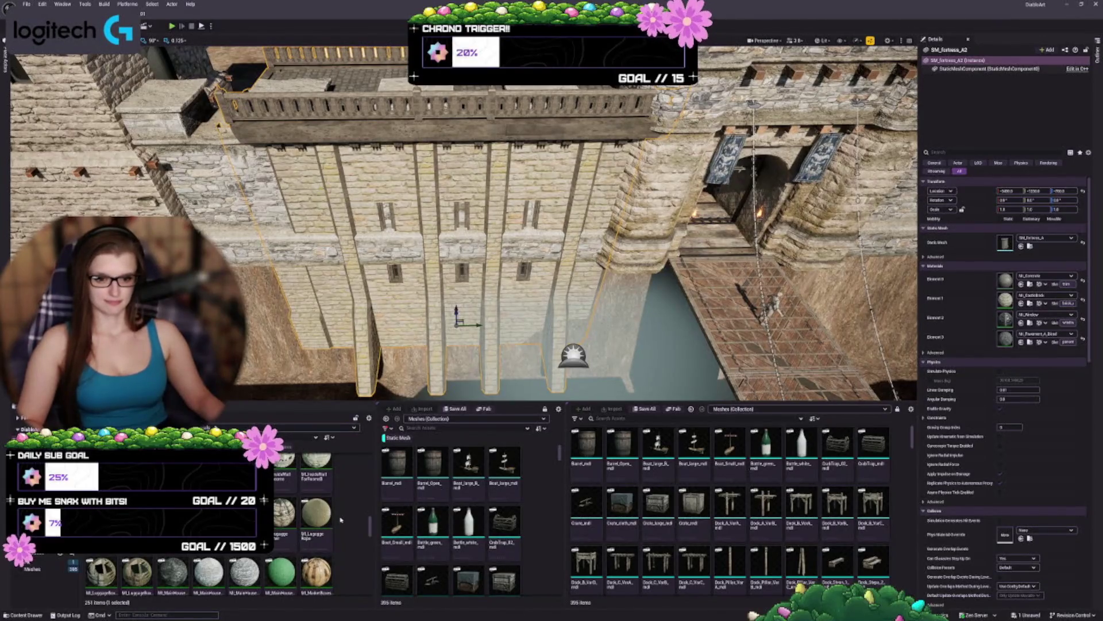
scroll(340, 519, down, 3)
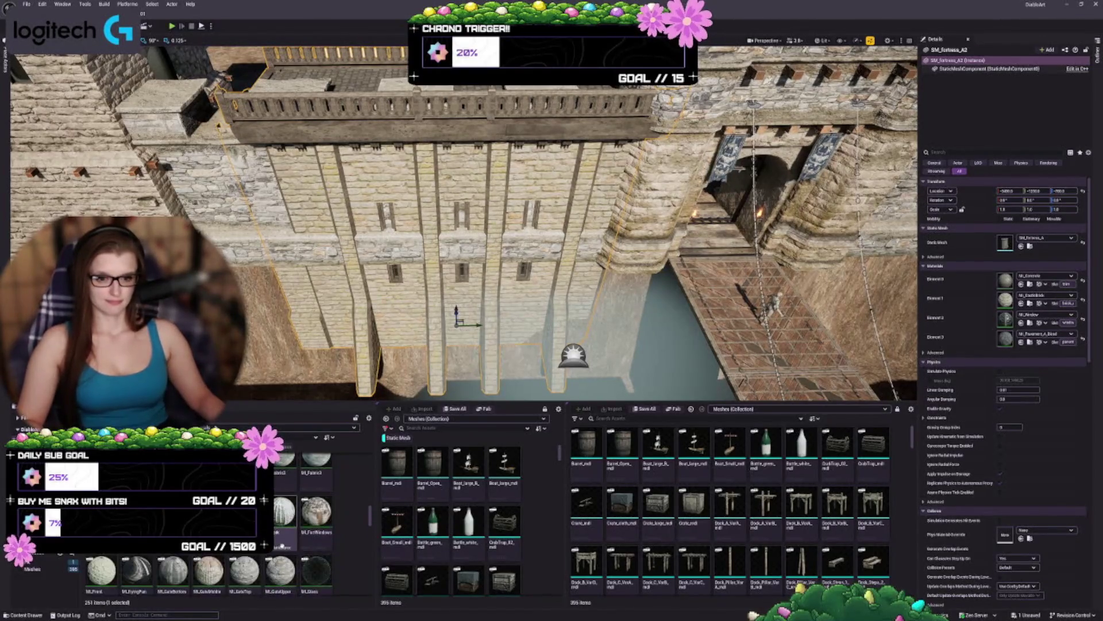
scroll(285, 549, up, 5)
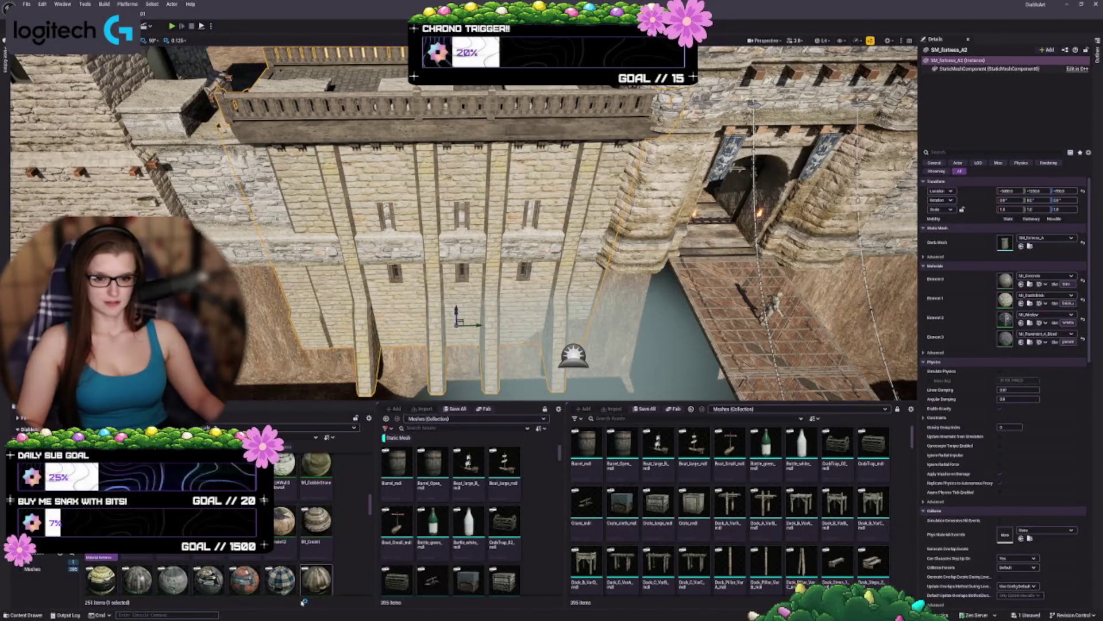
scroll(339, 566, up, 2)
scroll(324, 567, up, 1)
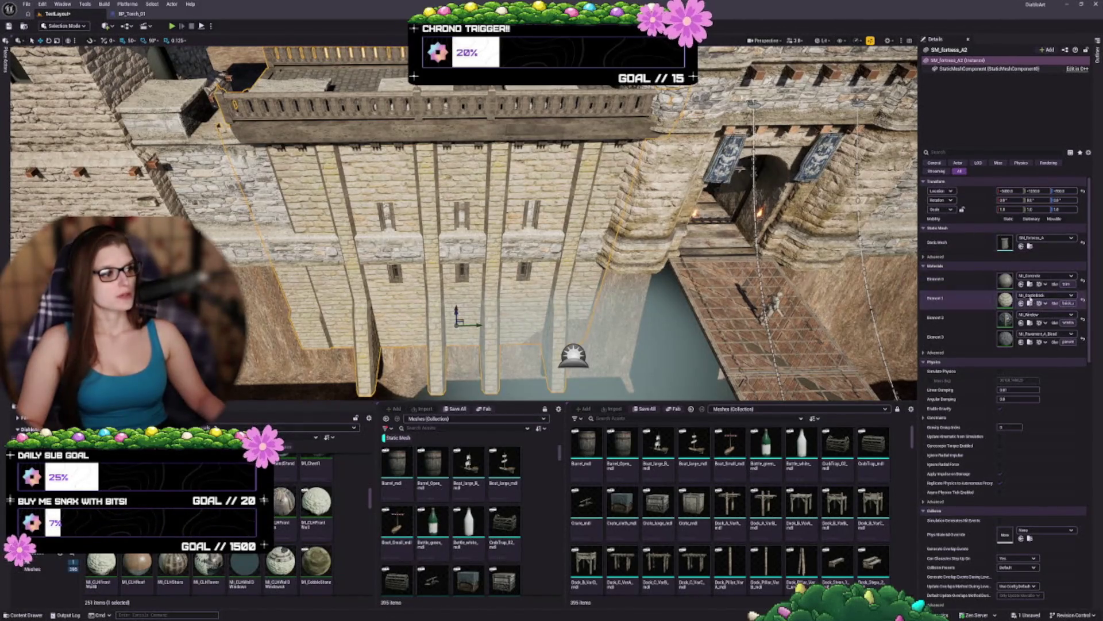
click(1021, 284)
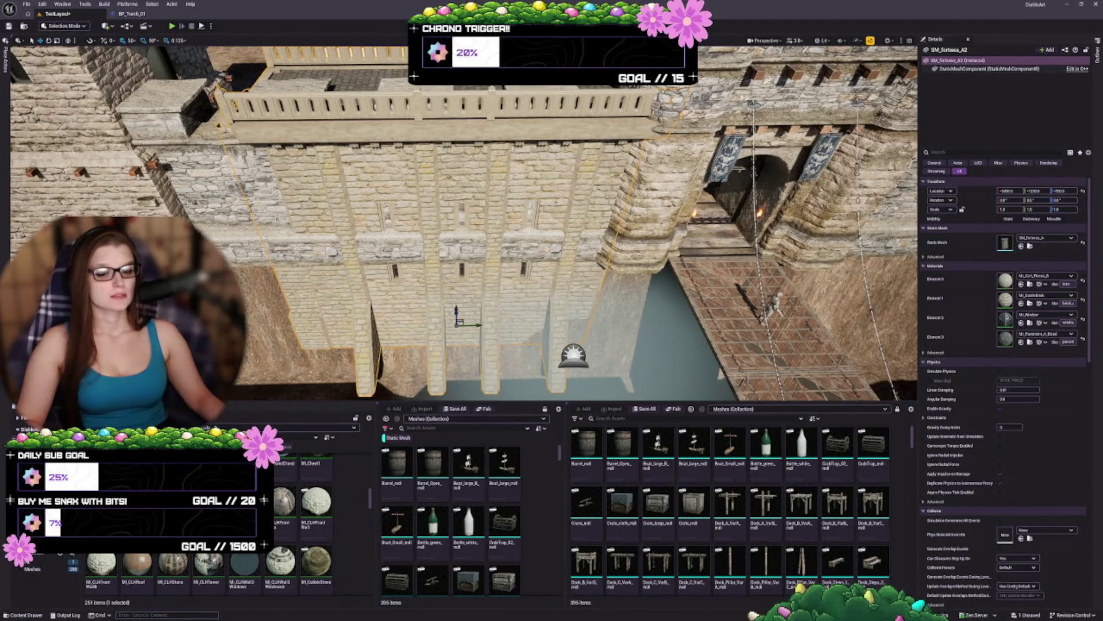